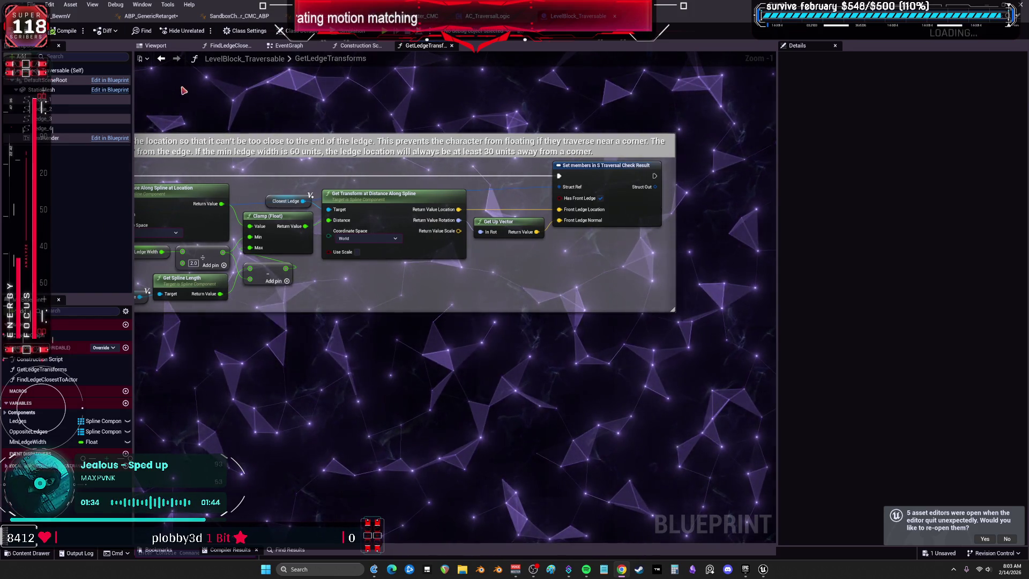
# Inspect the Ledge 2 and Ledge 3 variables in LevelBlock_Traversable's Construction Script
pyautogui.click(369, 46)
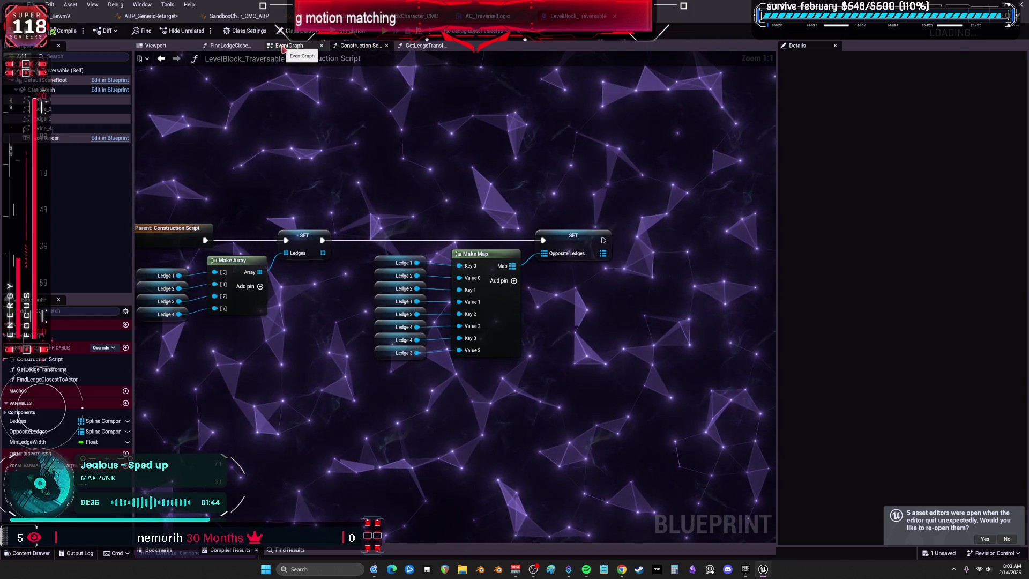
pyautogui.click(385, 352)
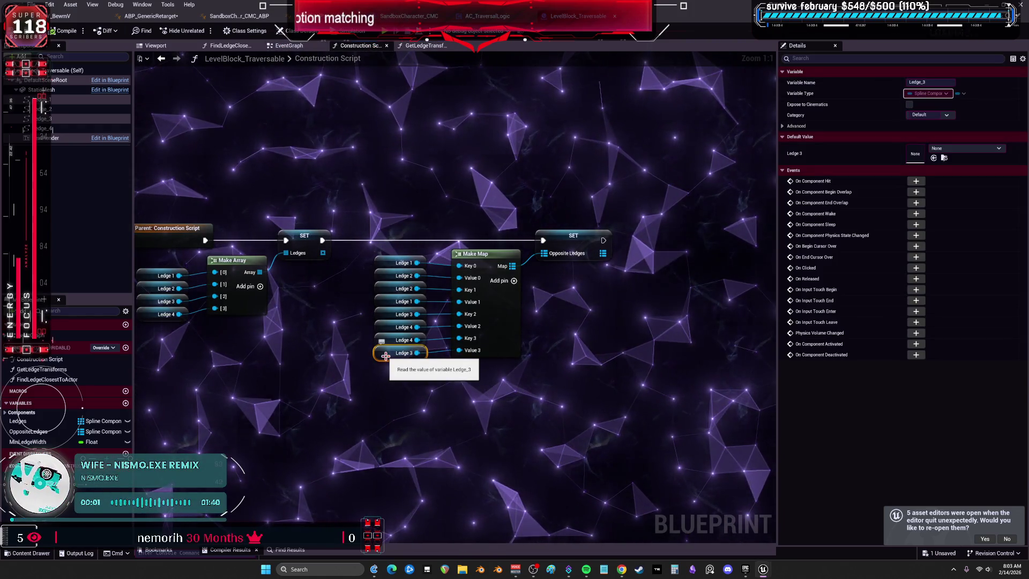
pyautogui.click(389, 289)
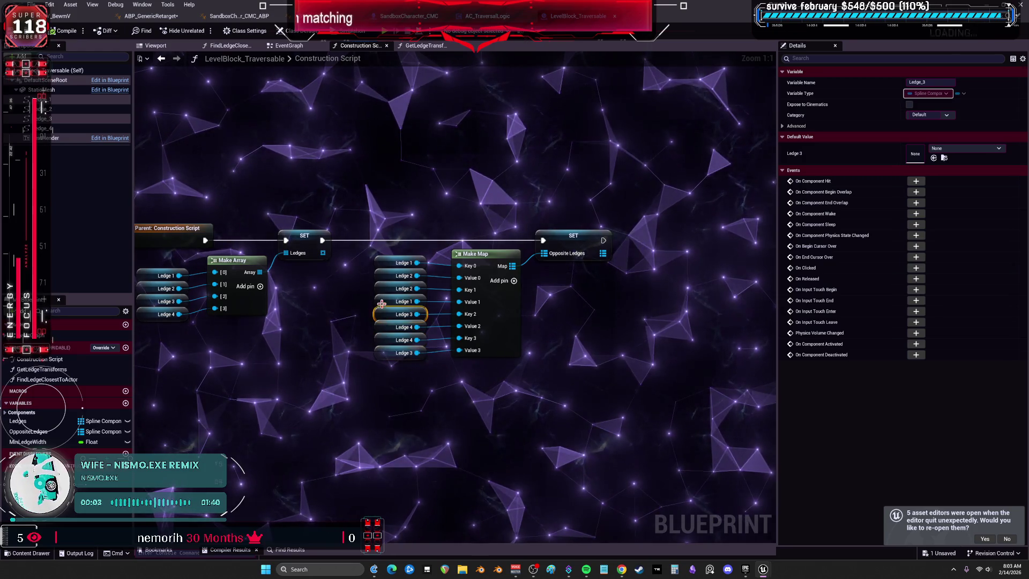
pyautogui.moveTo(321, 288); pyautogui.dragTo(392, 276)
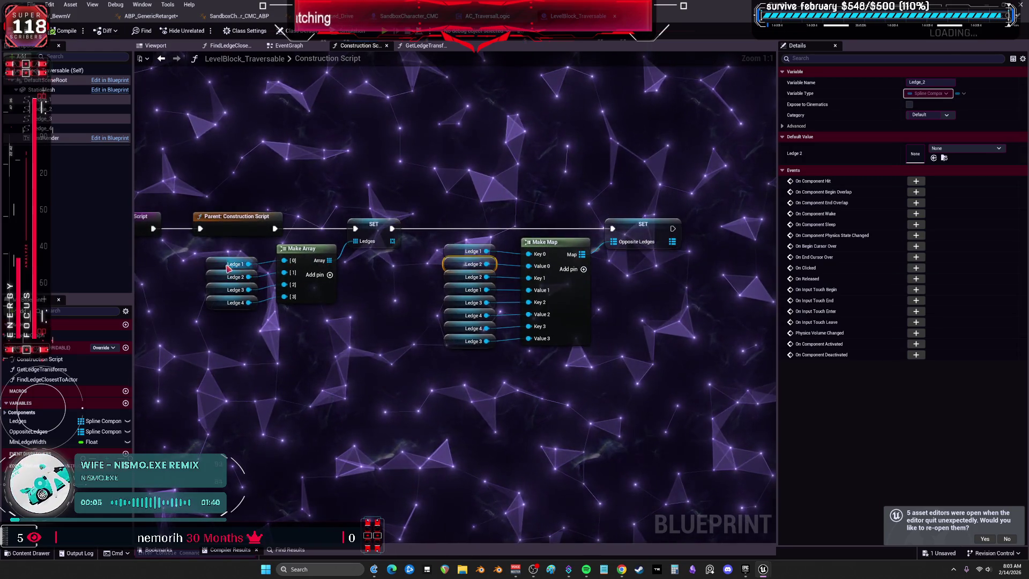
pyautogui.click(224, 272)
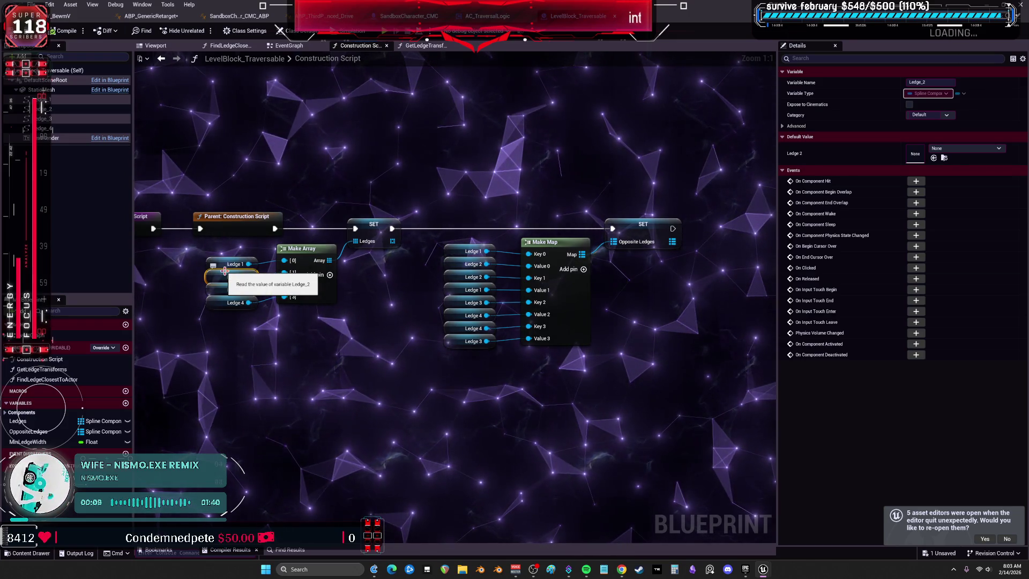
# Check the ledge block's EventGraph, FindLedgeClosestToActor and viewport, then AC_TraversalLogic and SandboxCharacter_CMC
pyautogui.click(310, 49)
pyautogui.click(230, 46)
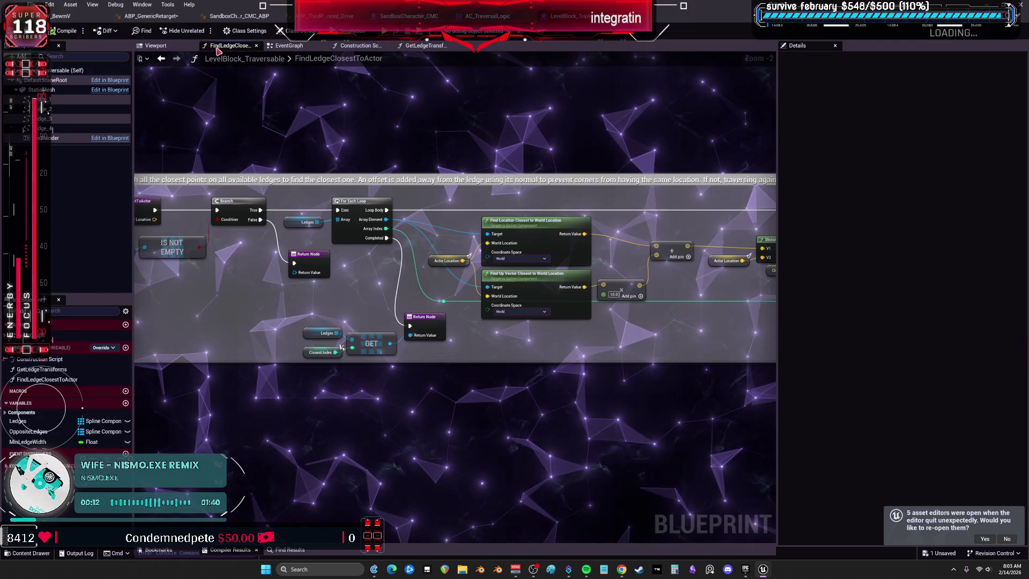
pyautogui.click(158, 47)
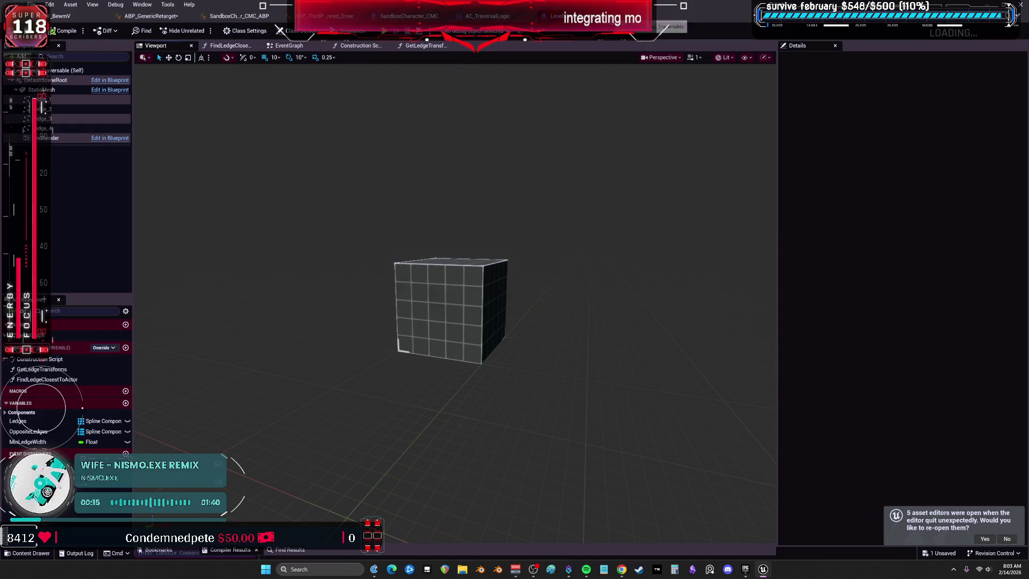
pyautogui.click(514, 17)
pyautogui.click(409, 16)
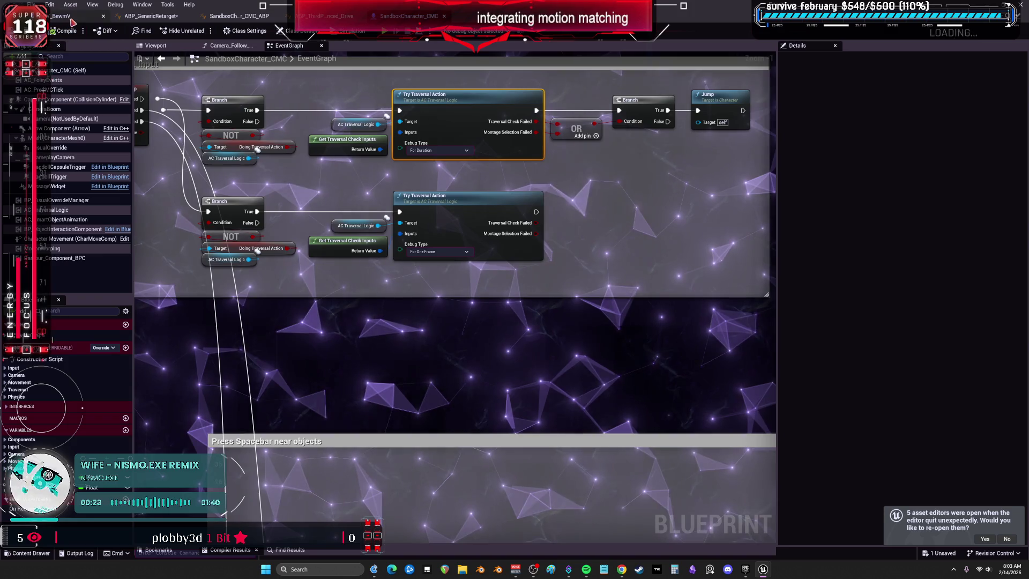
# Centre SandboxCharacter_CMC_ABP's AnimGraph on the Default Slot node and apply the preview mesh to the asset
pyautogui.click(151, 16)
pyautogui.click(208, 16)
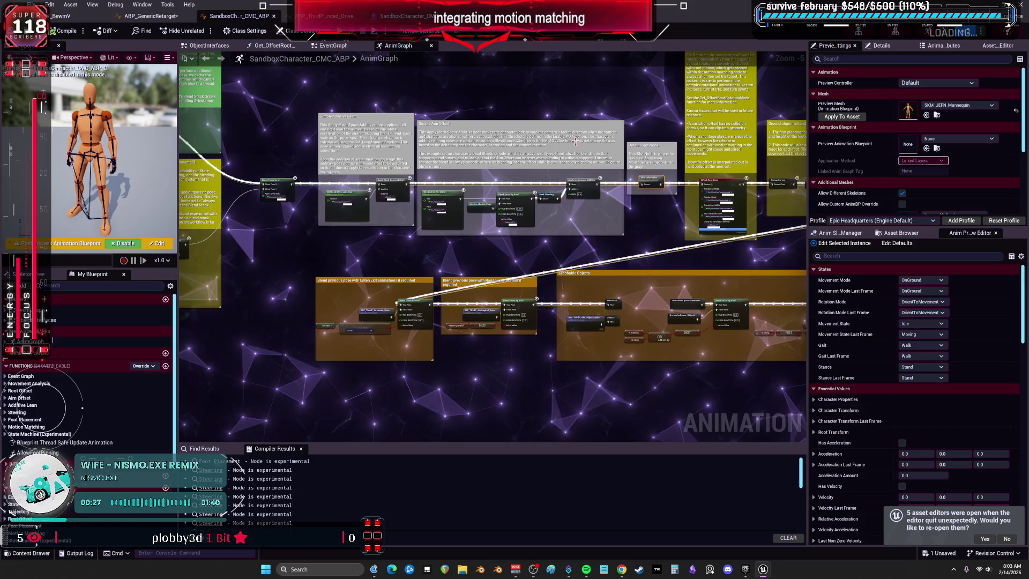
pyautogui.scroll(6, 572, 209)
pyautogui.moveTo(572, 209); pyautogui.dragTo(536, 180)
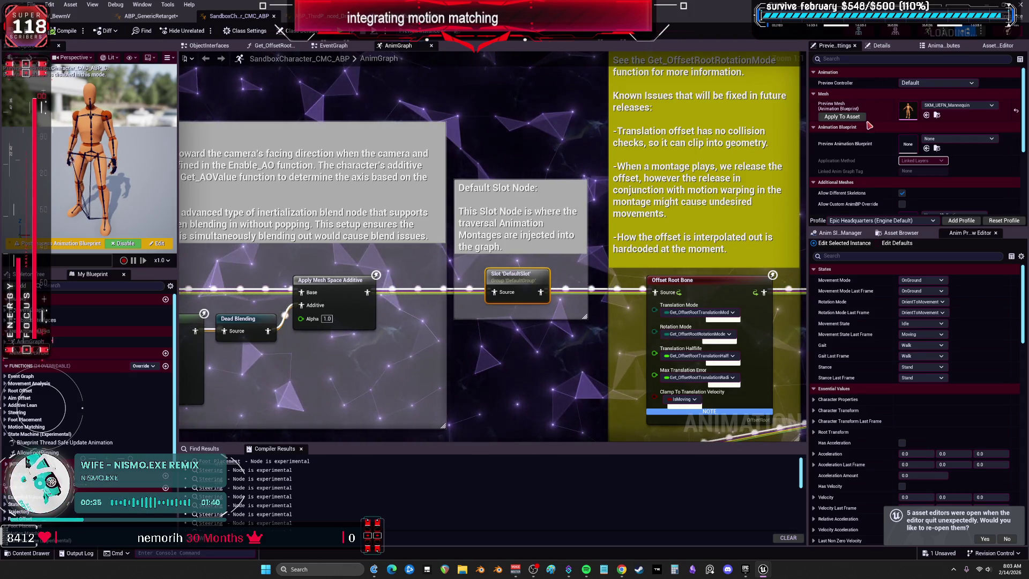
pyautogui.click(842, 116)
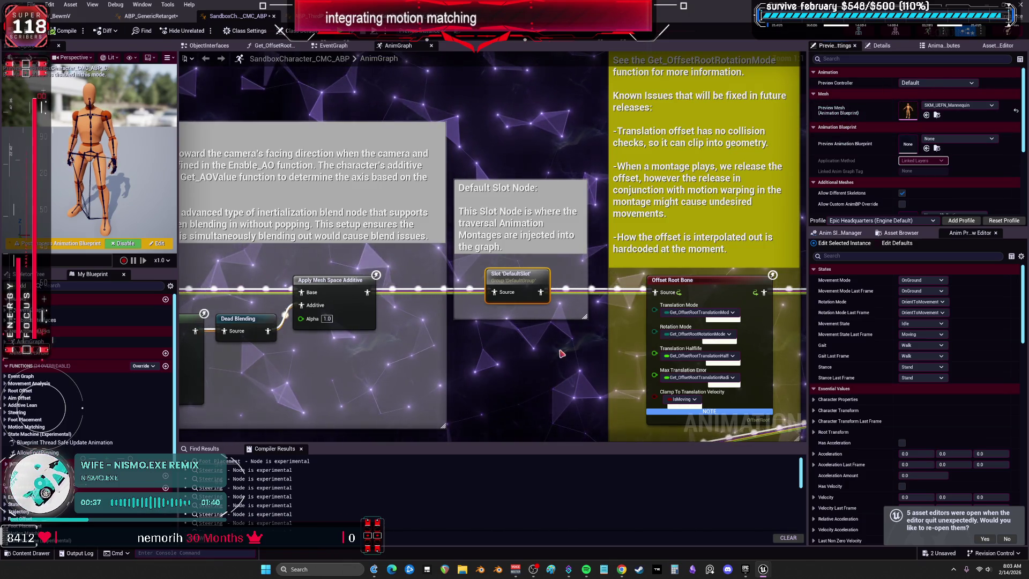
pyautogui.hotkey('alt', 'Tab')
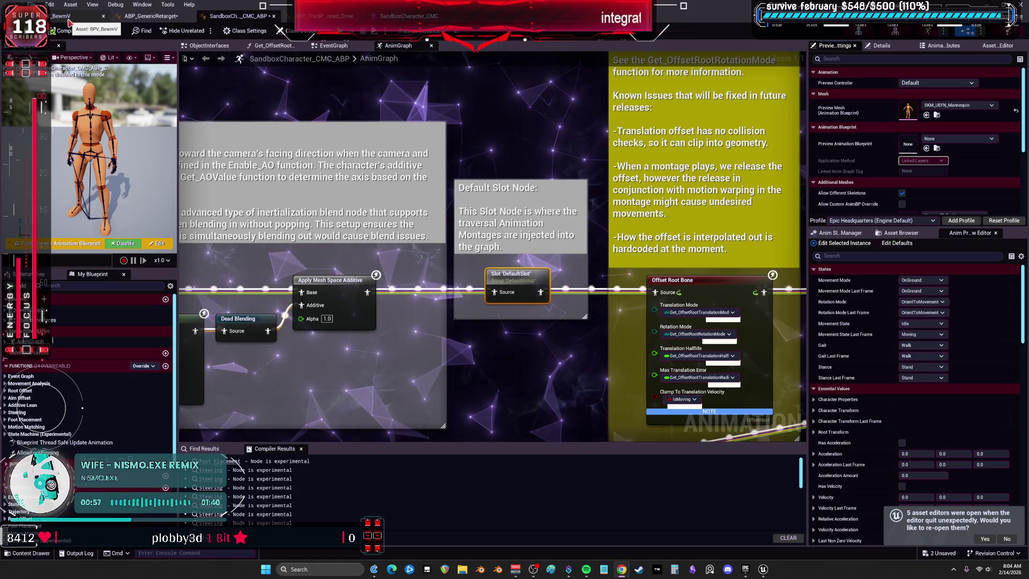
# Zoom through ABP_ThirdP_Advanced_Drive's EventGraph, then return to the BPV_BewmV EventGraph
pyautogui.click(69, 22)
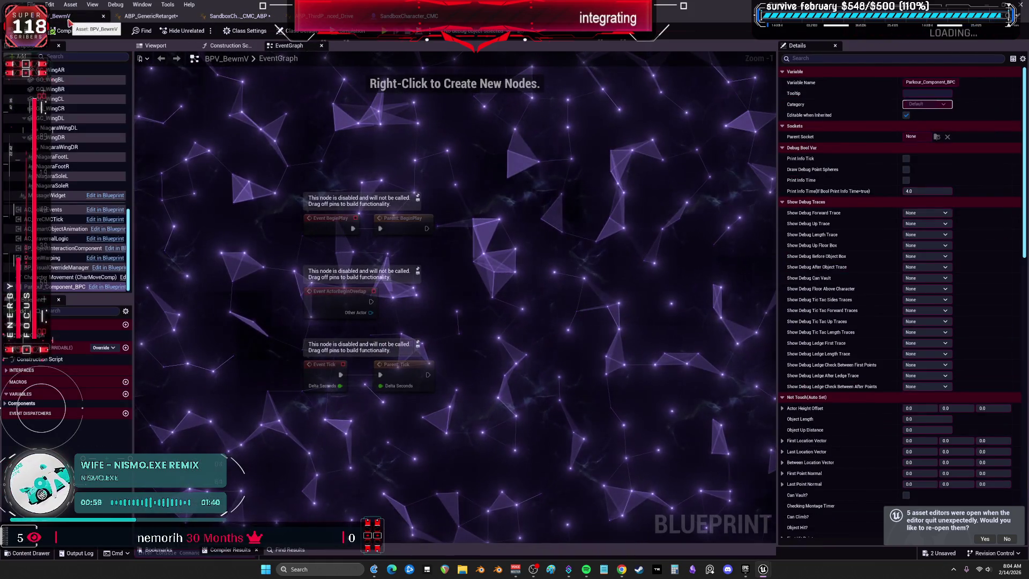
pyautogui.click(239, 16)
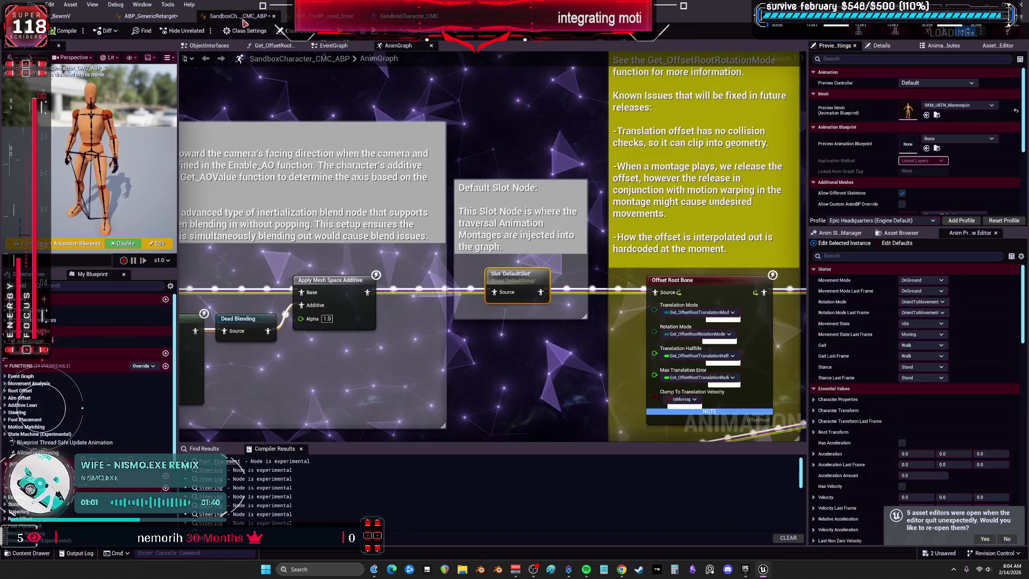
pyautogui.click(322, 16)
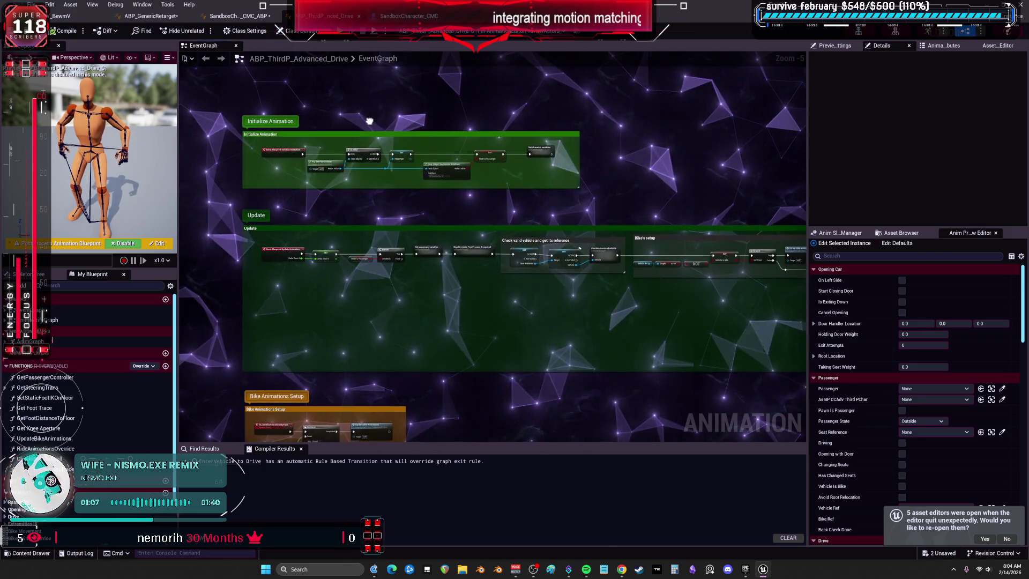
pyautogui.scroll(2, 429, 191)
pyautogui.scroll(2, 429, 190)
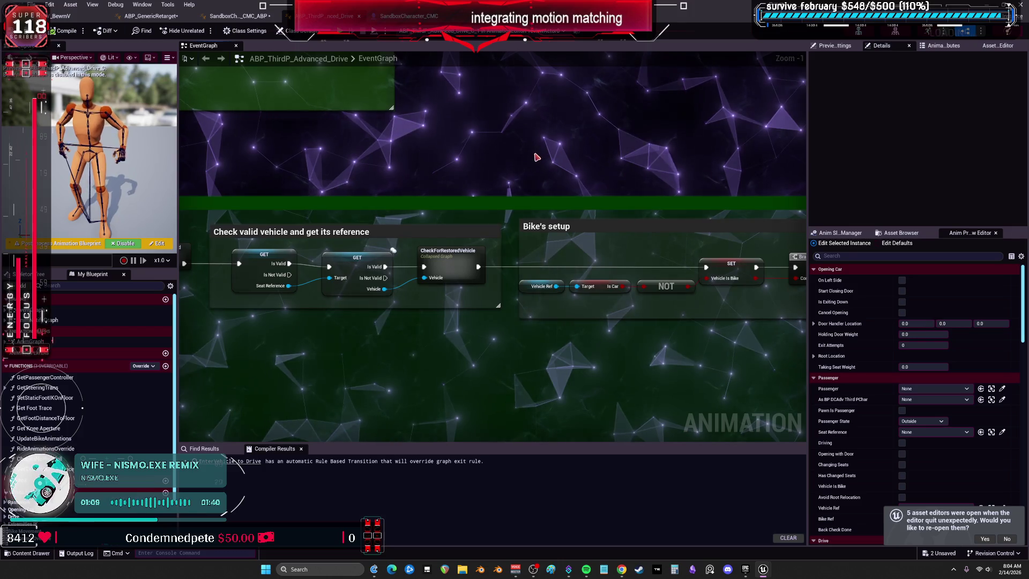
pyautogui.scroll(-4, 537, 157)
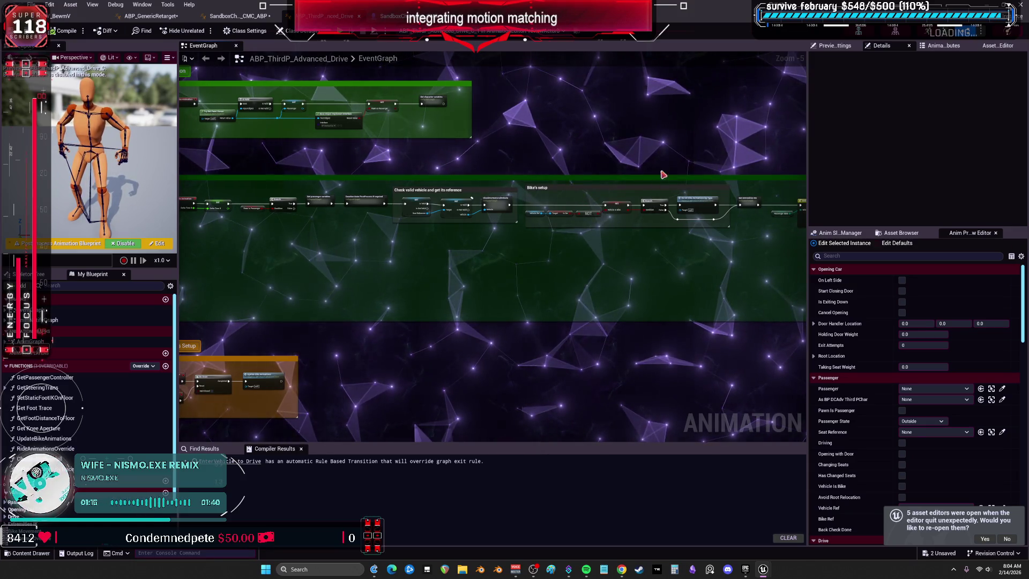
pyautogui.click(60, 16)
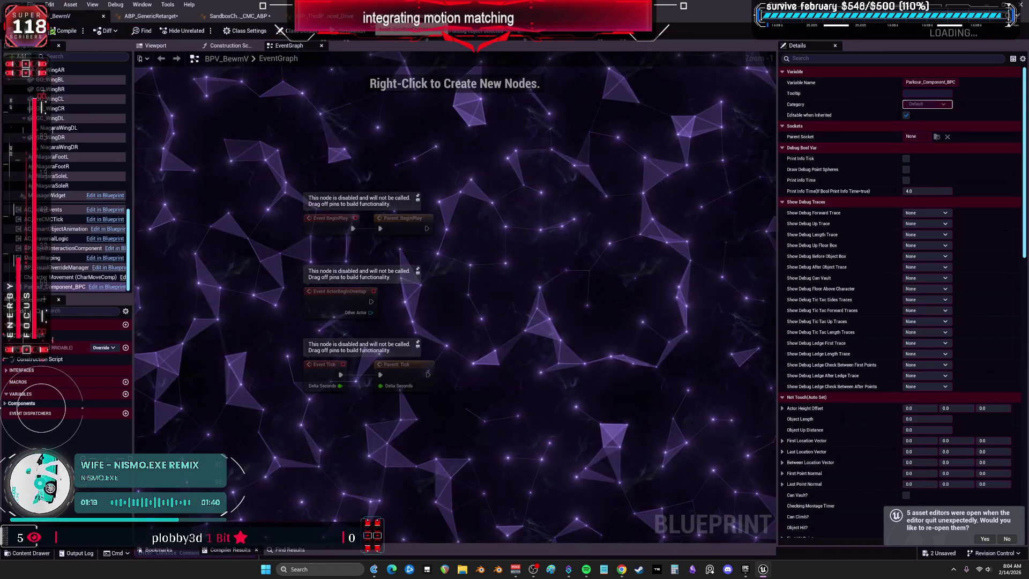
# Survey SandboxCharacter_CMC's branch, jump and Tic Tac montage logic, then select the IA_Jump event
pyautogui.click(239, 16)
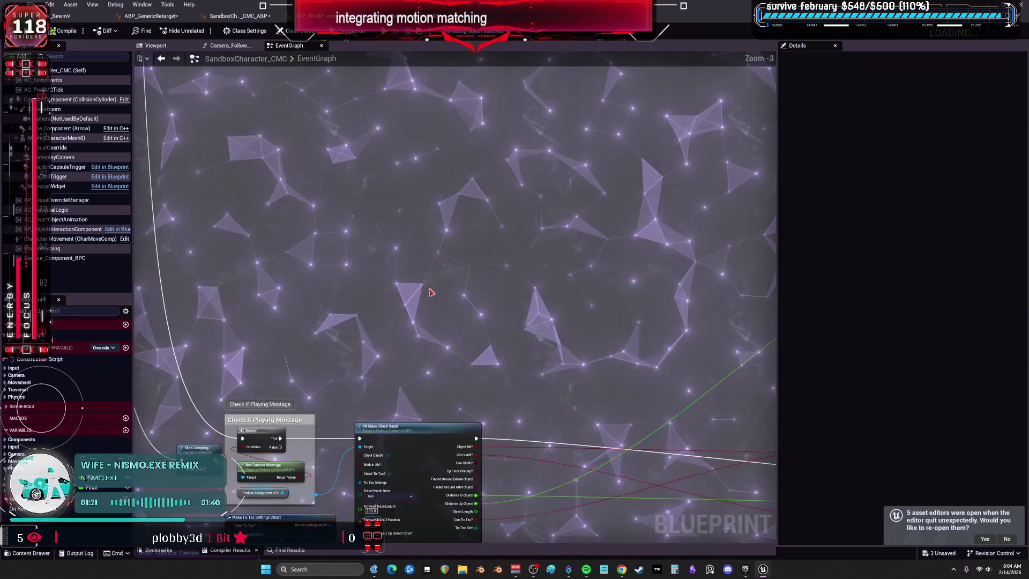
pyautogui.moveTo(432, 292); pyautogui.dragTo(493, 77)
pyautogui.scroll(1, 493, 76)
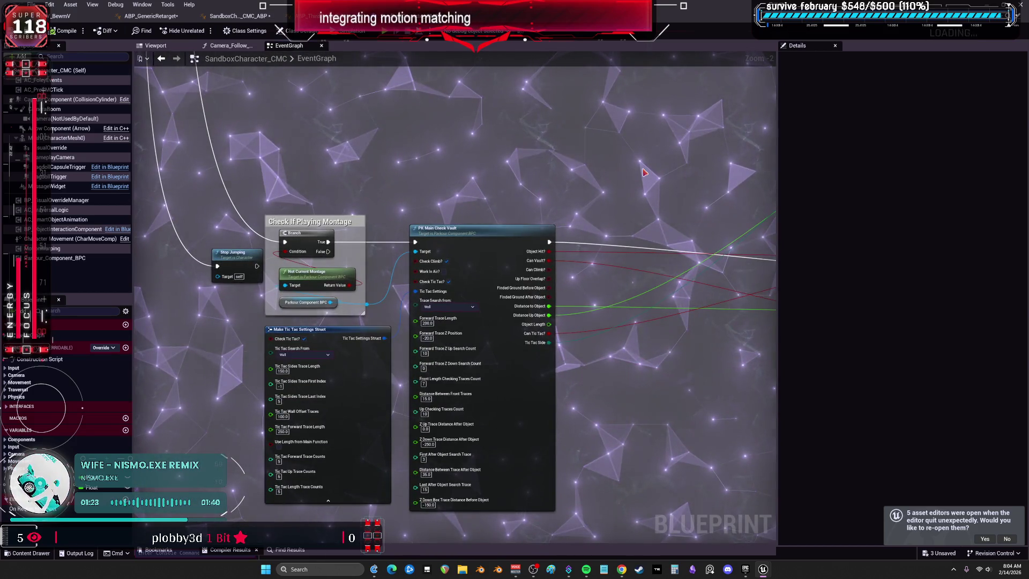
pyautogui.moveTo(575, 184); pyautogui.dragTo(177, 209)
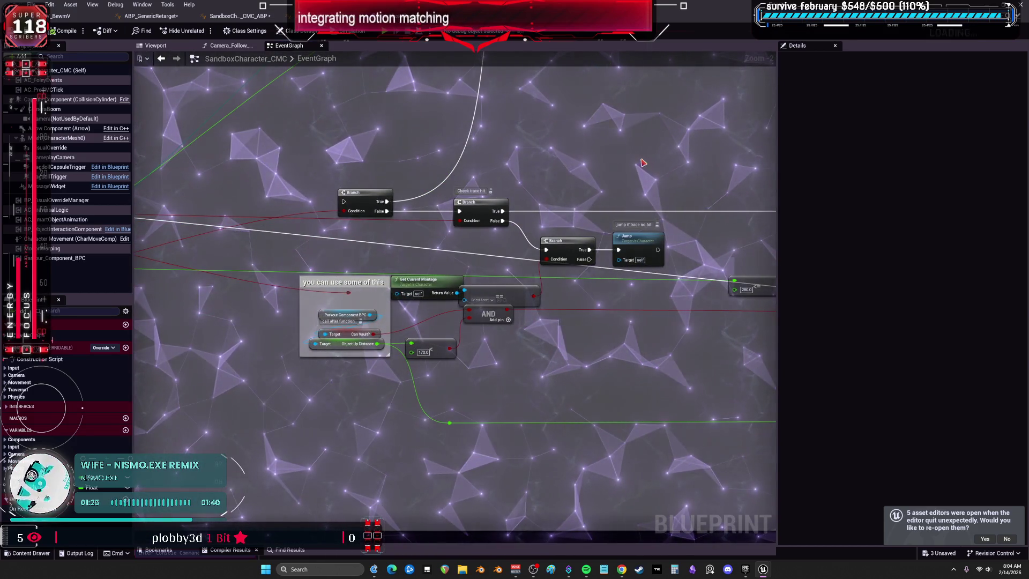
pyautogui.moveTo(641, 161); pyautogui.dragTo(563, 367)
pyautogui.moveTo(607, 174)
pyautogui.mouseDown()
pyautogui.moveTo(322, 338)
pyautogui.moveTo(238, 354)
pyautogui.mouseUp()
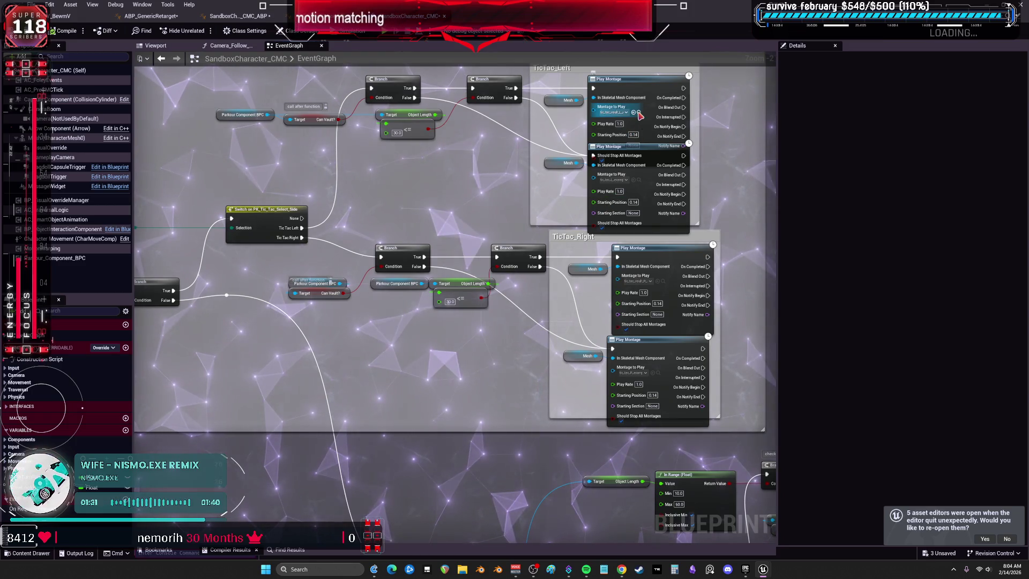
pyautogui.scroll(-8, 476, 181)
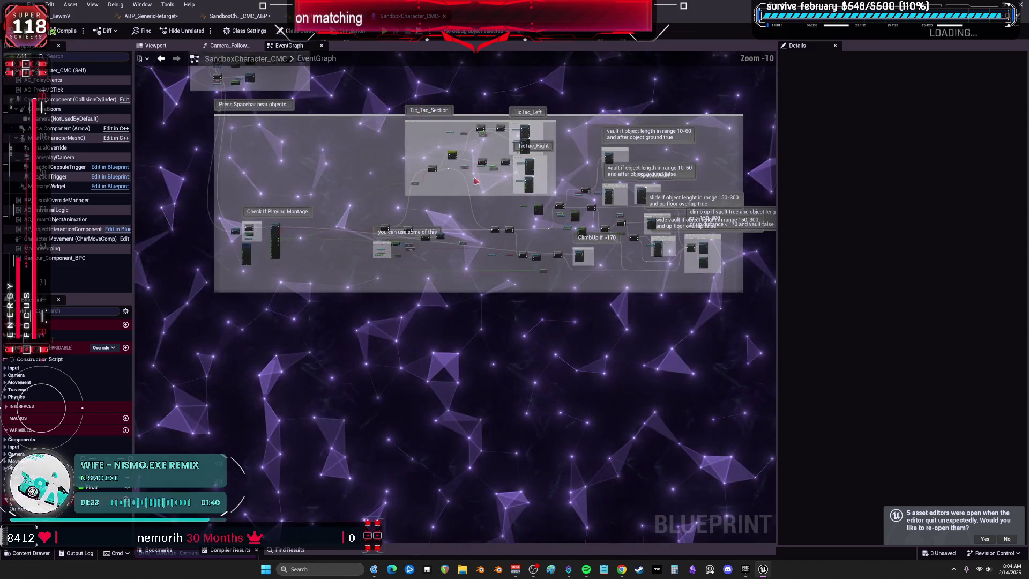
pyautogui.scroll(8, 335, 145)
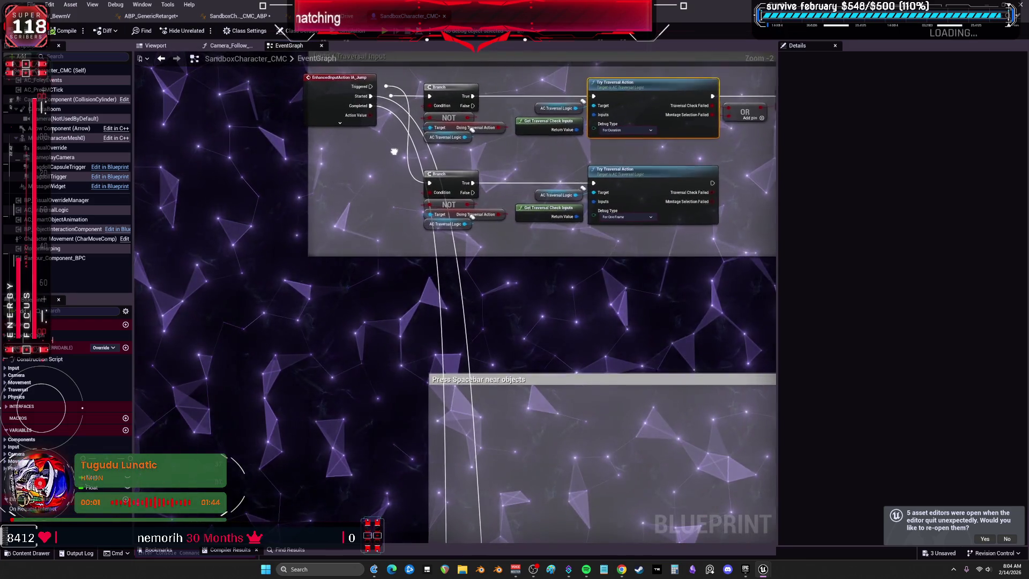
pyautogui.moveTo(394, 151); pyautogui.dragTo(380, 207)
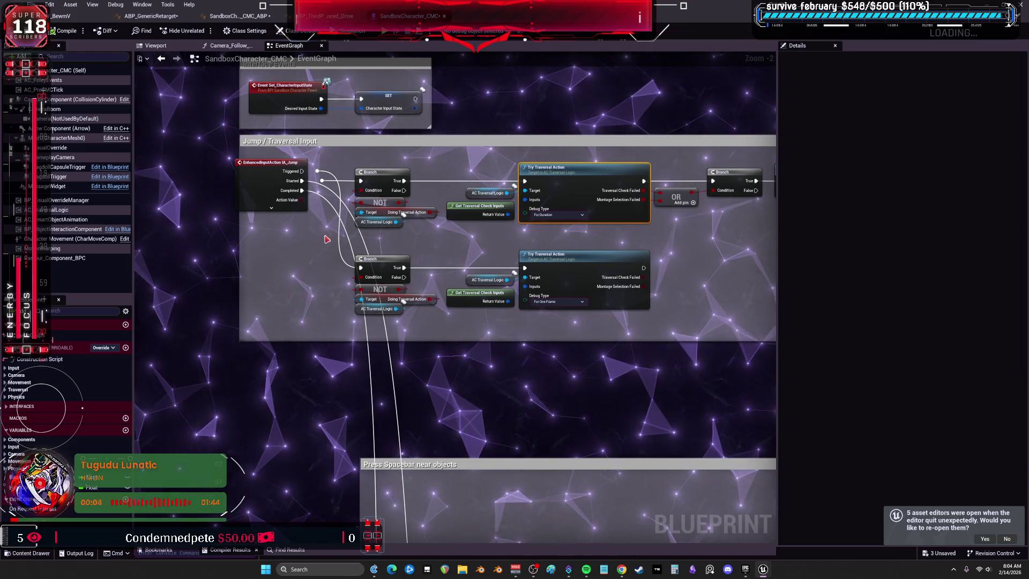
pyautogui.click(263, 182)
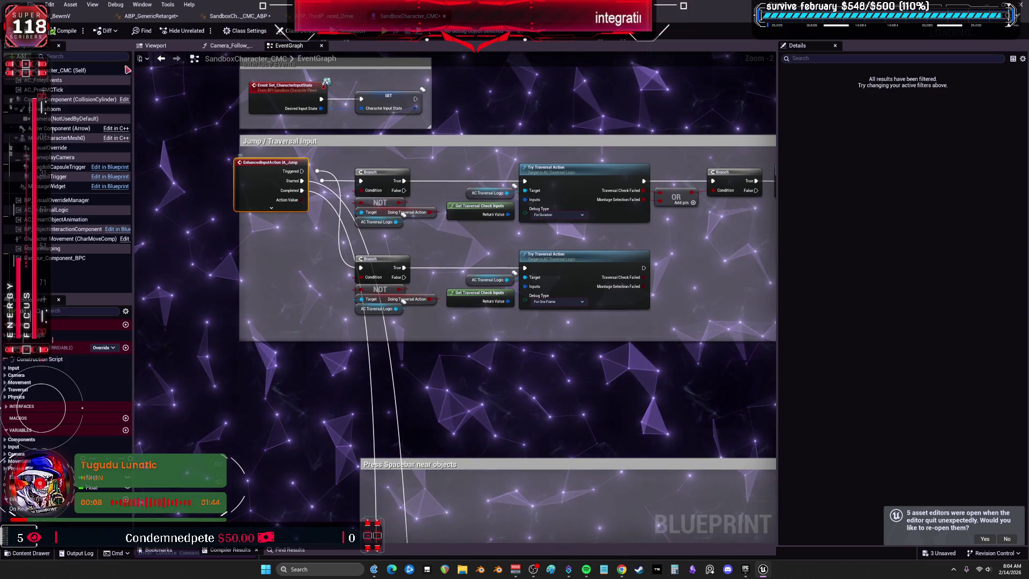
# Paste the IA_Jump event into BPV_BewmV's EventGraph and check its node options
pyautogui.click(66, 17)
pyautogui.hotkey('ctrl', 'v')
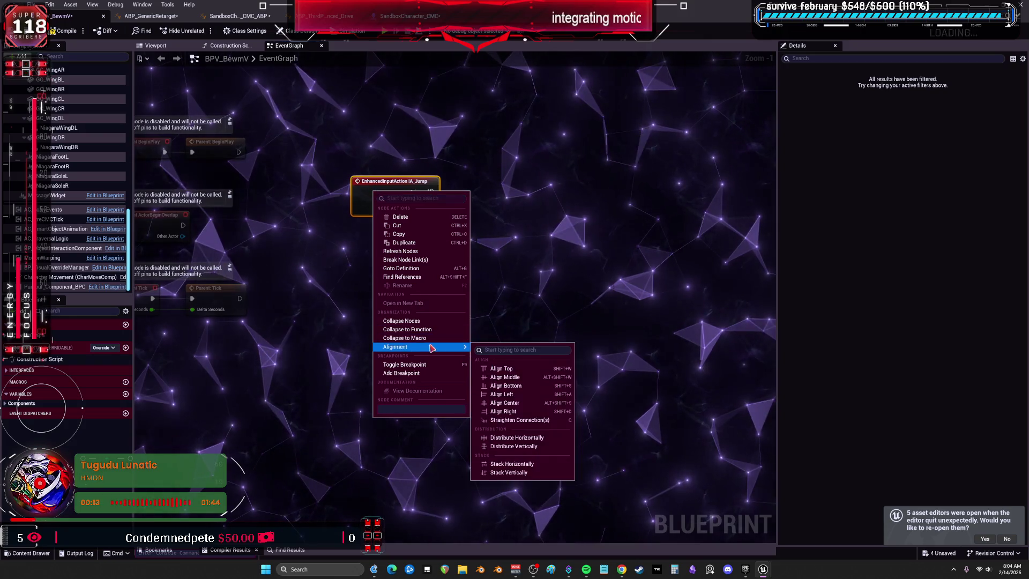
pyautogui.press('Escape')
pyautogui.rightClick(394, 183)
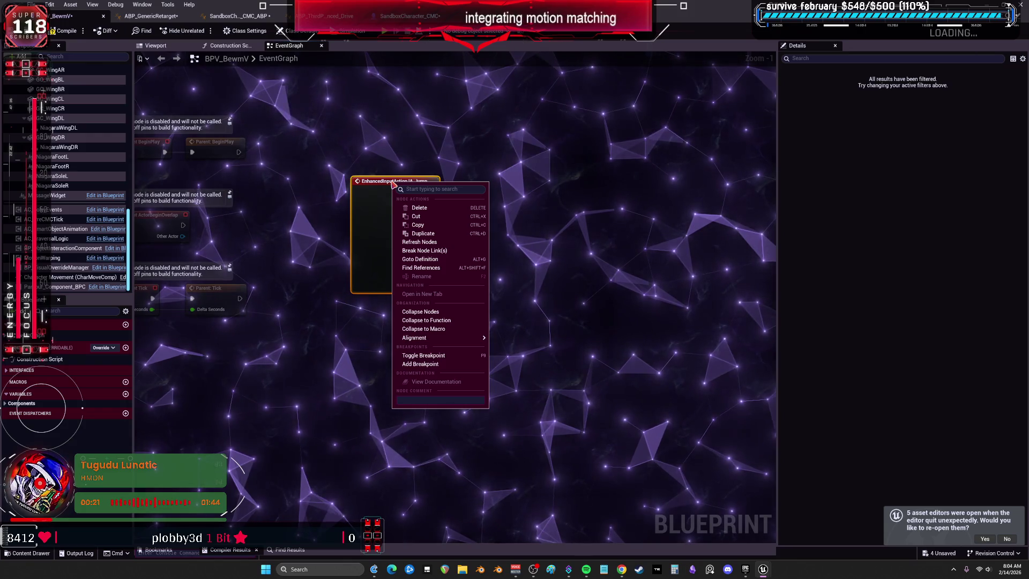
pyautogui.click(370, 386)
# Box-select and remove the Jump / Traversal Input and Press Spacebar groups from SandboxCharacter_CMC
pyautogui.click(413, 15)
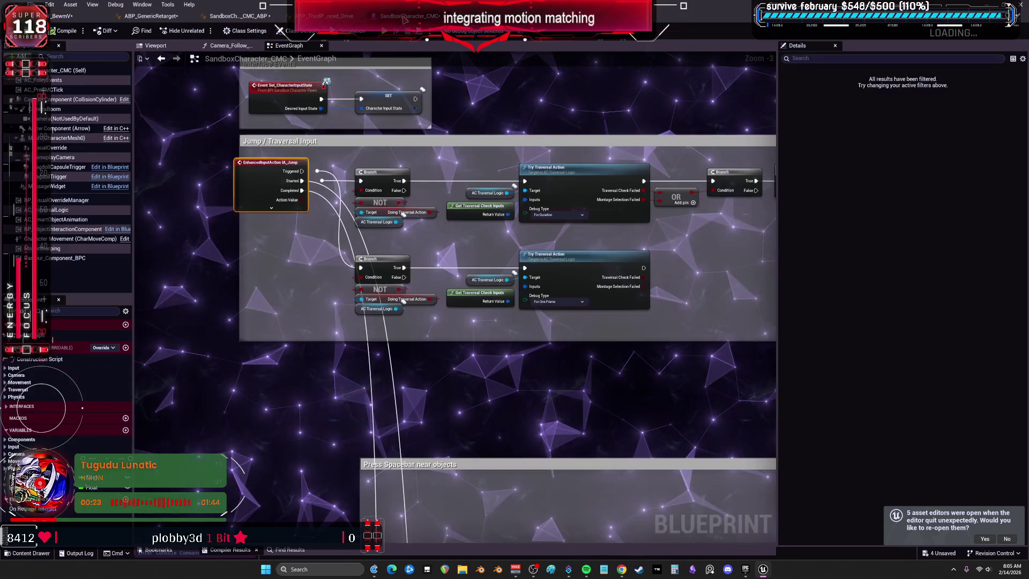
pyautogui.scroll(-5, 402, 207)
pyautogui.scroll(-1, 402, 207)
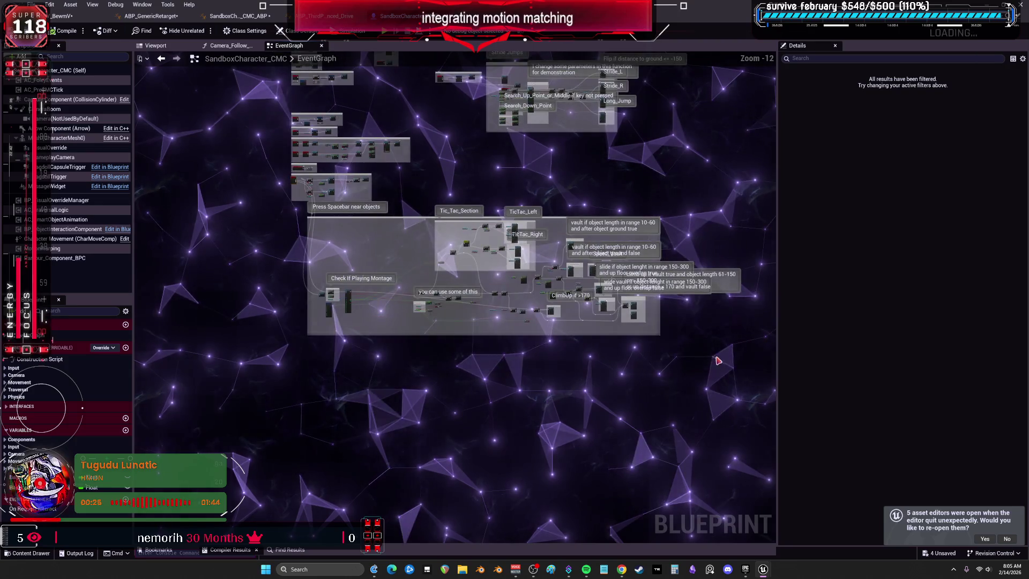
pyautogui.moveTo(727, 369); pyautogui.dragTo(280, 177)
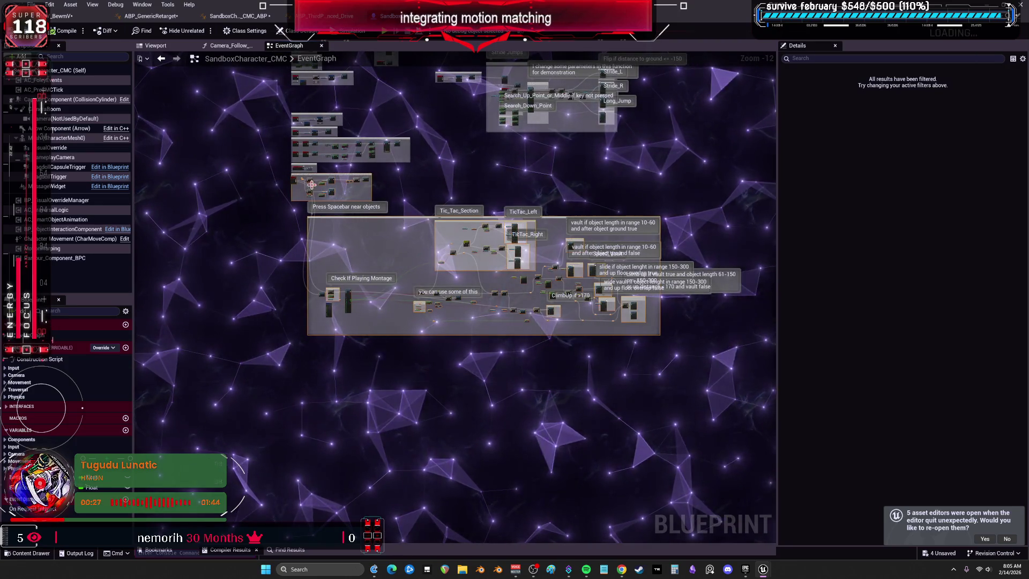
pyautogui.scroll(8, 316, 182)
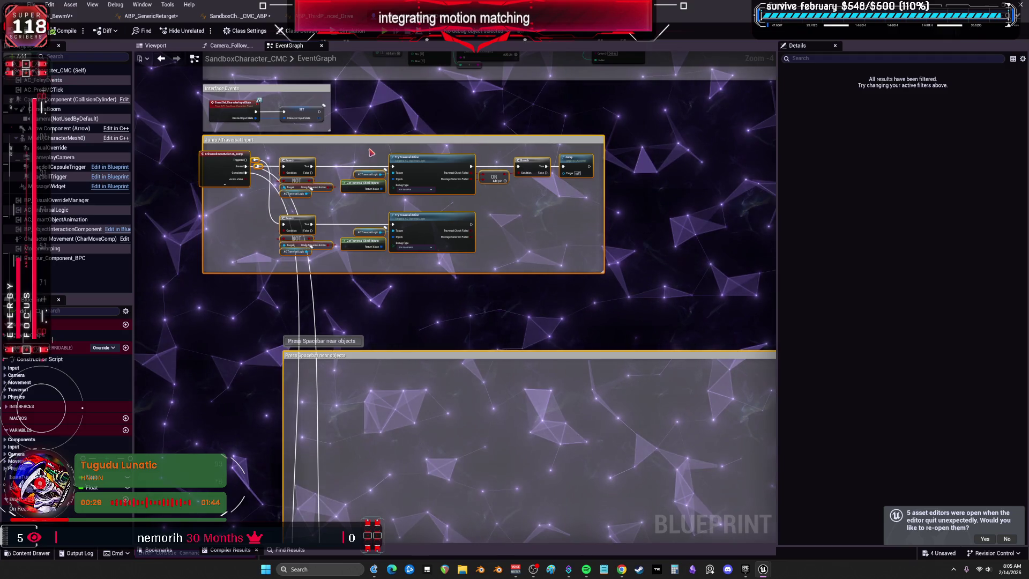
pyautogui.press('Delete')
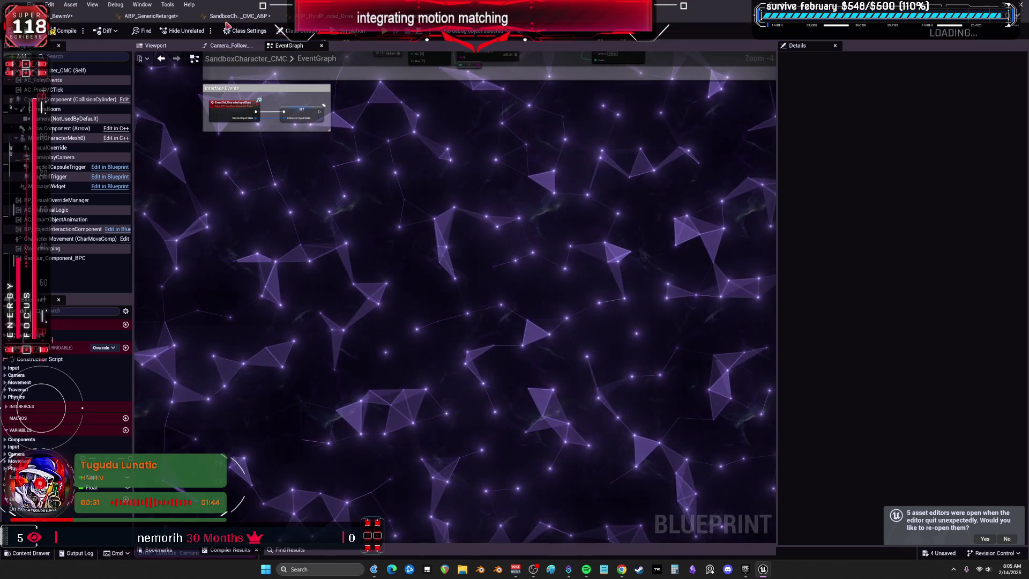
pyautogui.hotkey('ctrl', 'Tab')
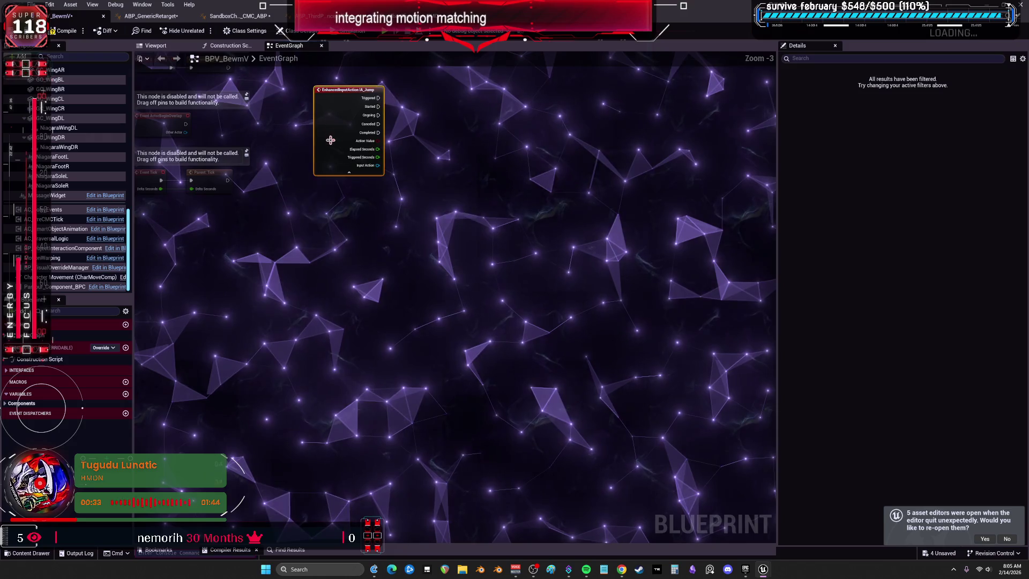
# Re-paste the Jump / Traversal Input groups into BPV_BewmV's EventGraph and compile the blueprint
pyautogui.scroll(-3, 413, 276)
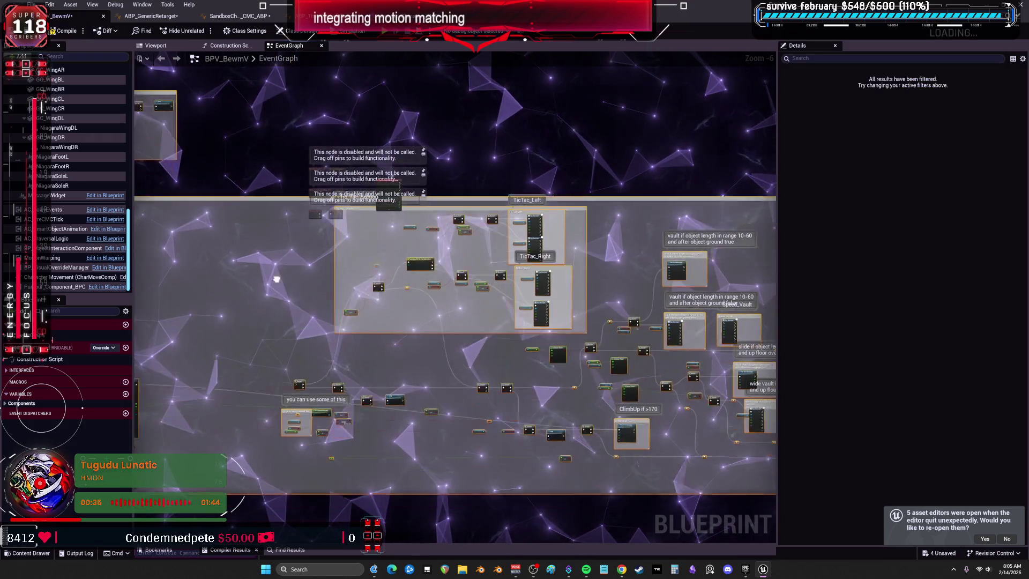
pyautogui.moveTo(274, 280)
pyautogui.mouseDown()
pyautogui.moveTo(660, 236)
pyautogui.moveTo(573, 215)
pyautogui.mouseUp()
pyautogui.hotkey('ctrl', 'z')
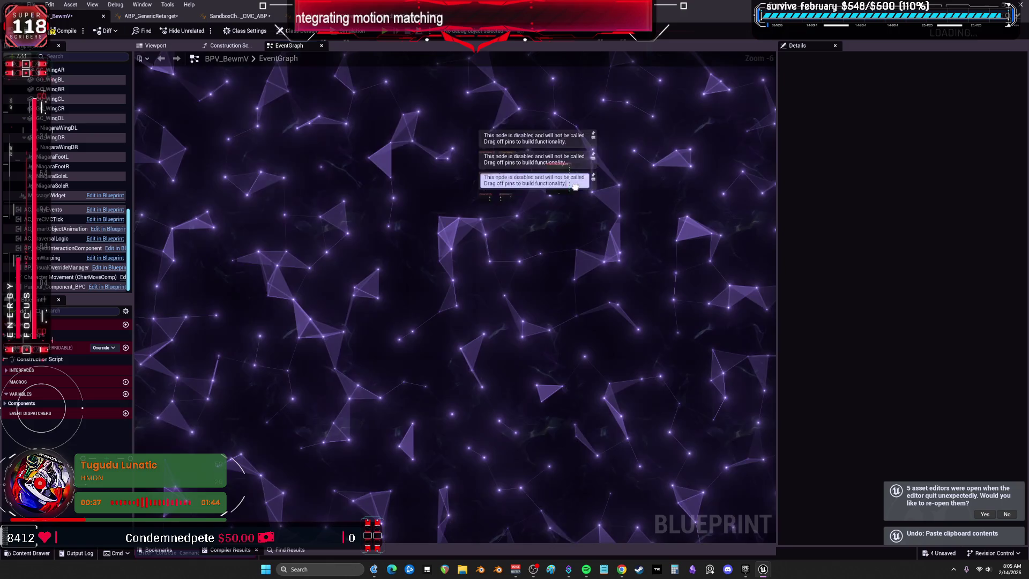
pyautogui.scroll(-1, 464, 191)
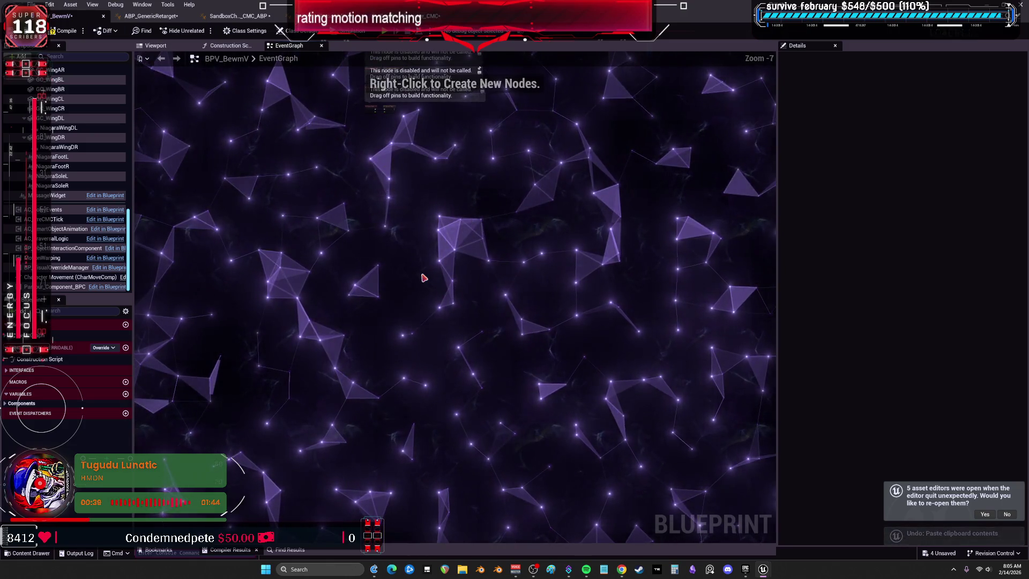
pyautogui.hotkey('ctrl', 'v')
pyautogui.scroll(6, 247, 107)
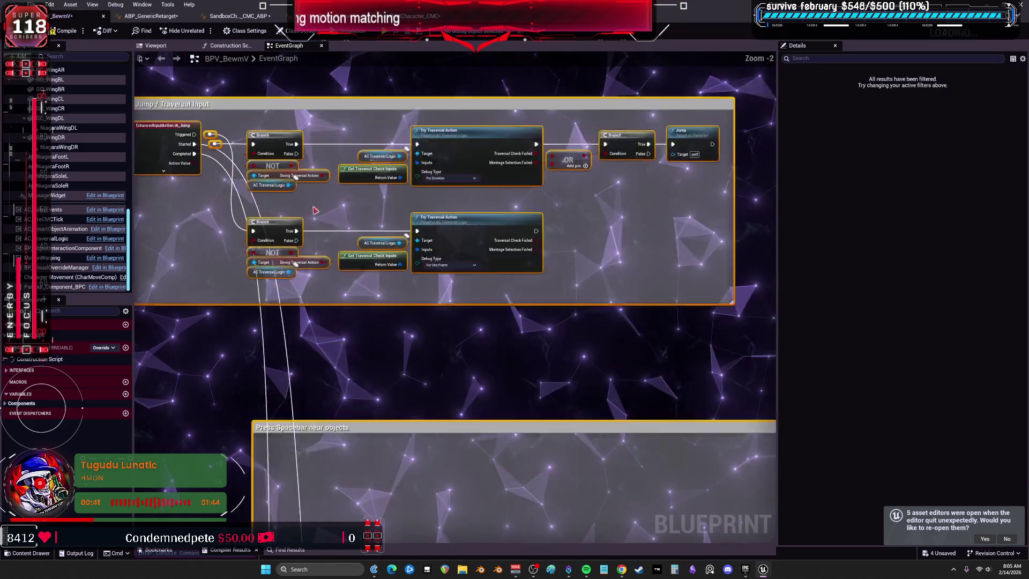
pyautogui.click(78, 35)
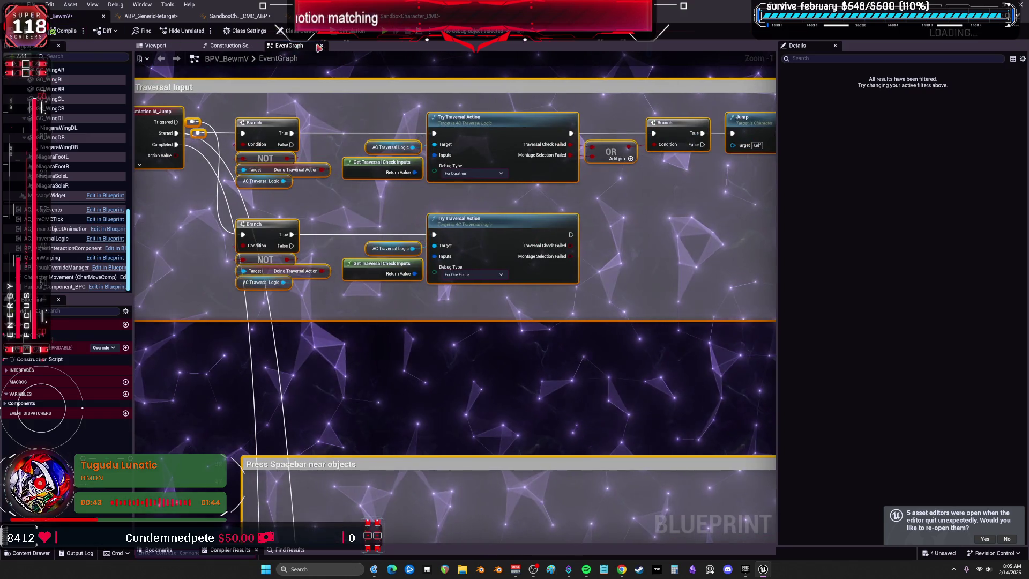
pyautogui.scroll(-5, 712, 187)
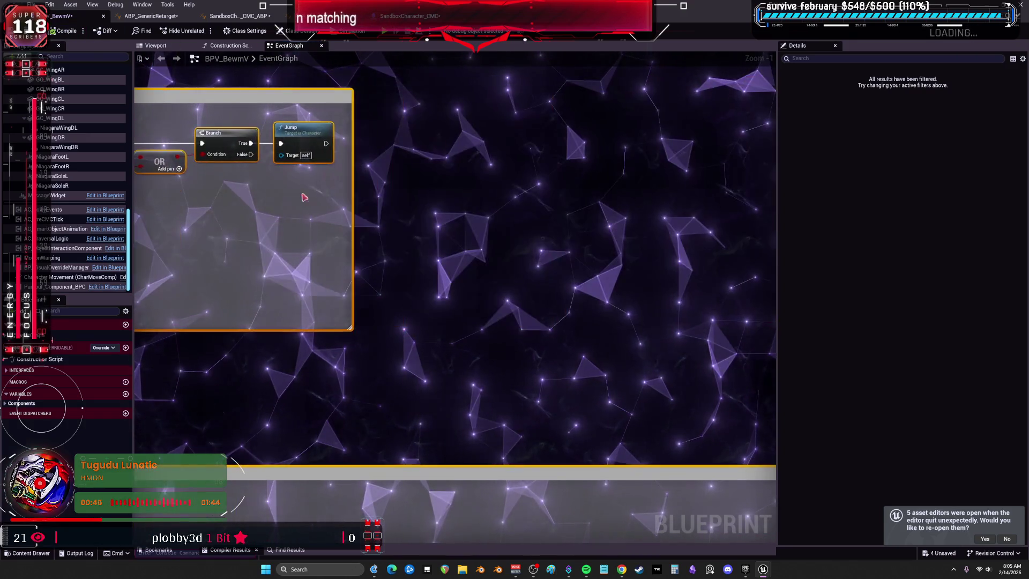
pyautogui.scroll(3, 560, 186)
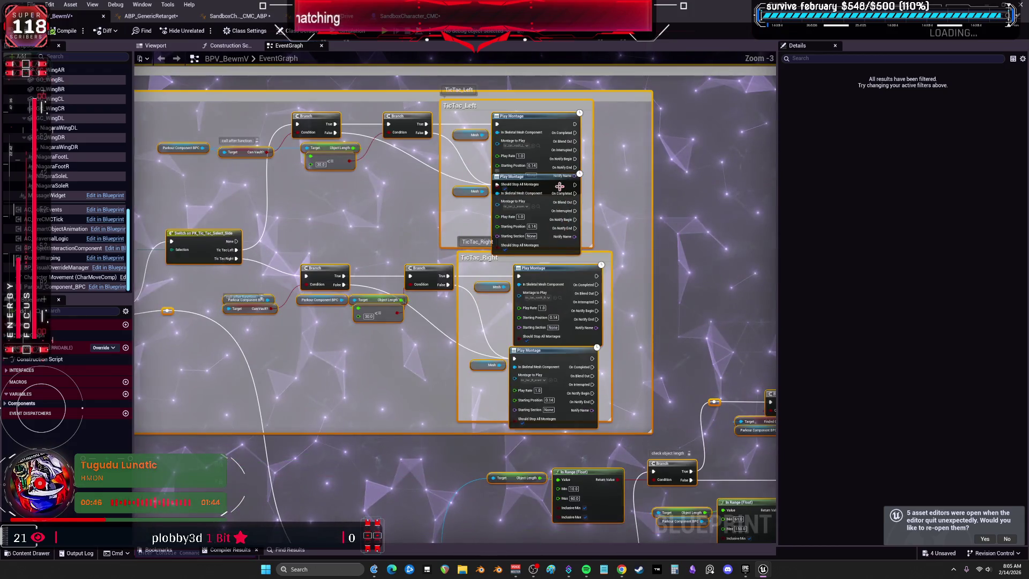
pyautogui.click(540, 121)
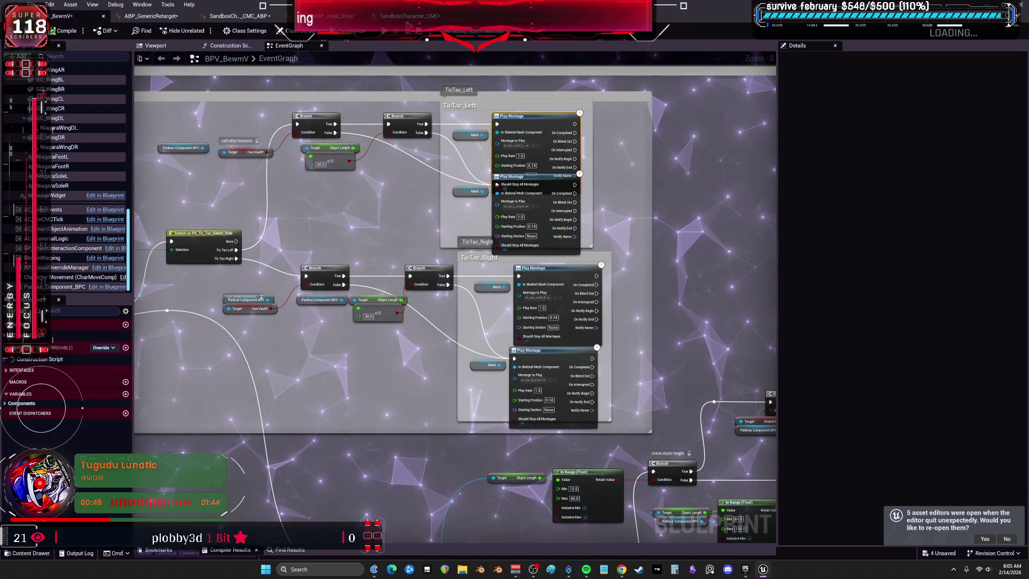
# Play-test the level walking the character forward, then stop and look over the parkour logic
pyautogui.click(384, 32)
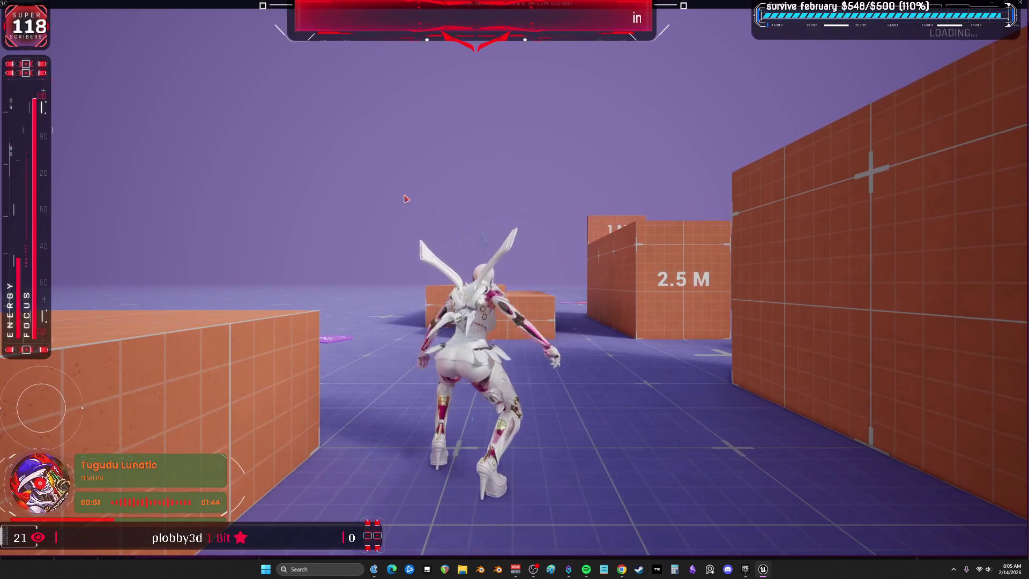
pyautogui.press('w')
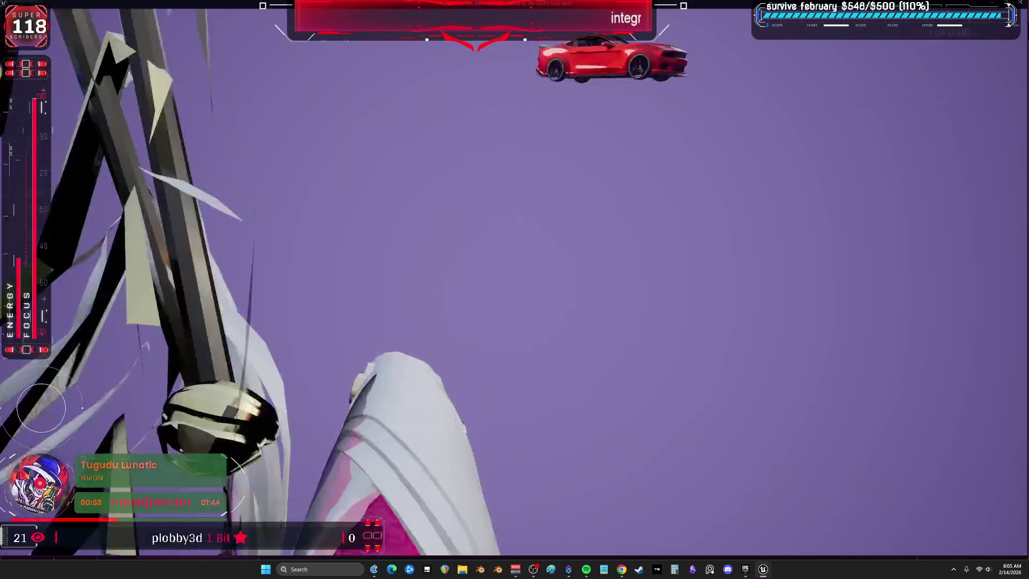
pyautogui.press('Escape')
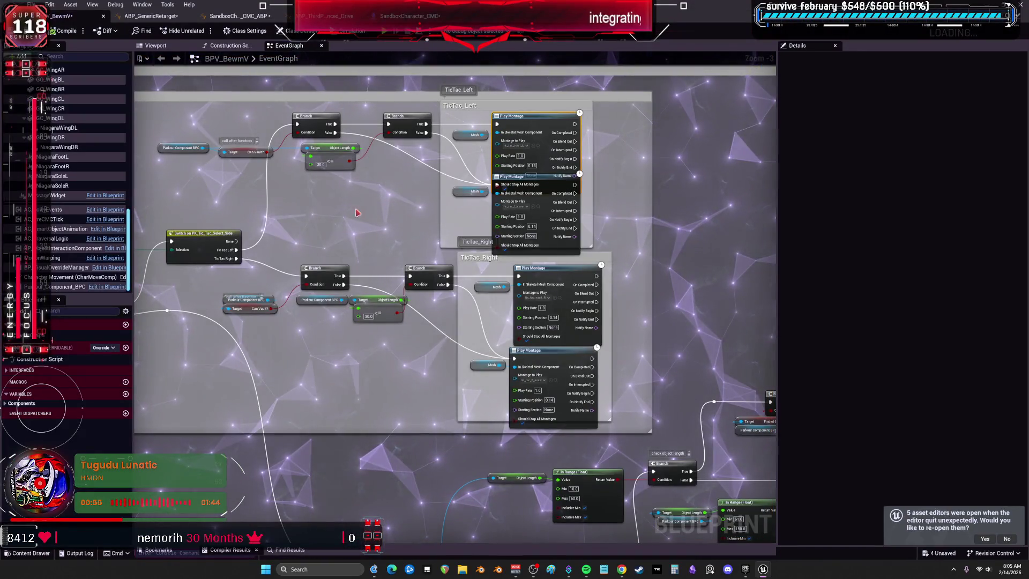
pyautogui.scroll(-10, 351, 216)
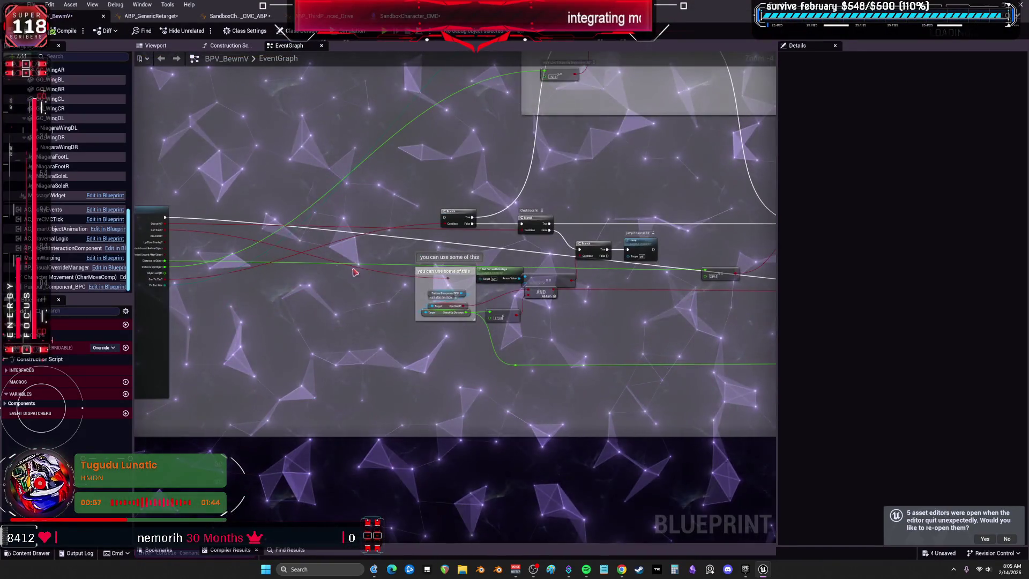
pyautogui.scroll(4, 385, 141)
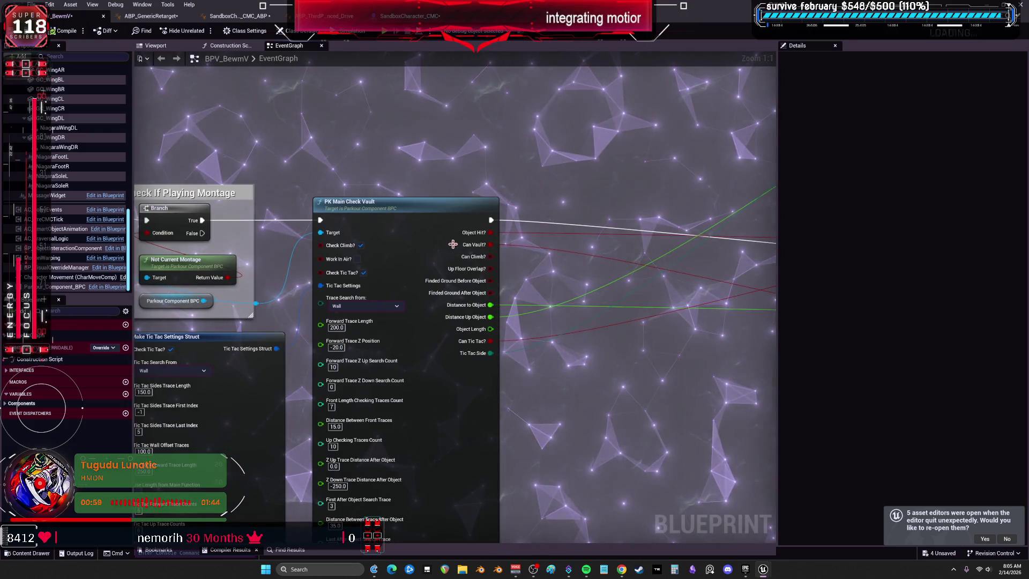
pyautogui.scroll(-6, 326, 213)
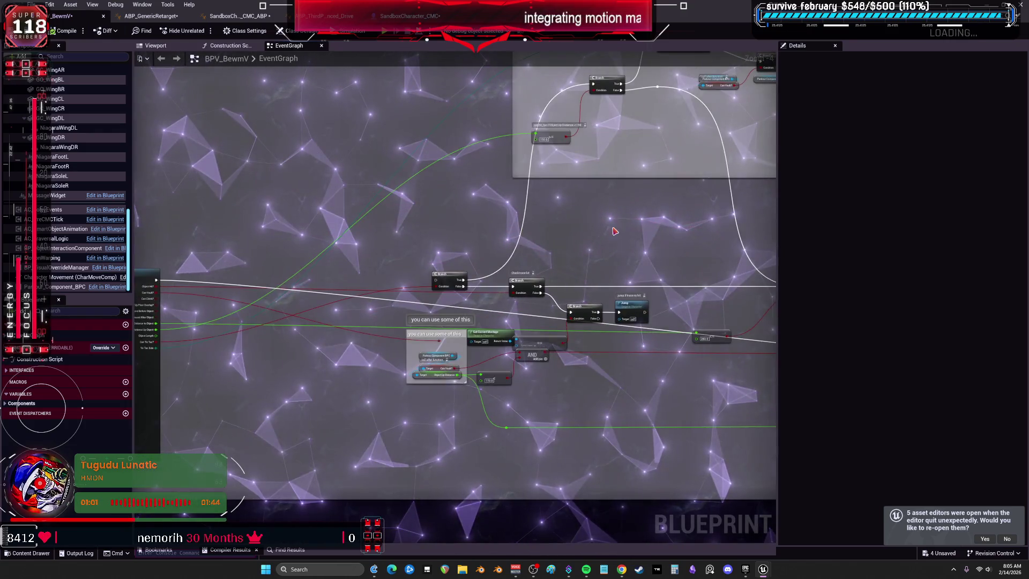
pyautogui.scroll(5, 615, 231)
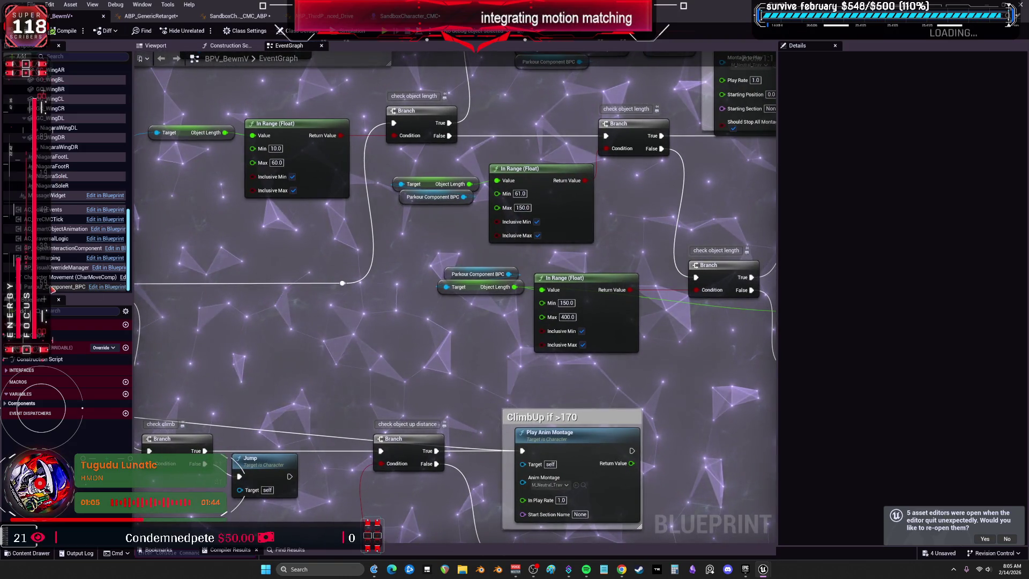
# Select the Parkour_Component_BPC component and choose Edit Parkour_Component_BPC from its context menu
pyautogui.click(59, 287)
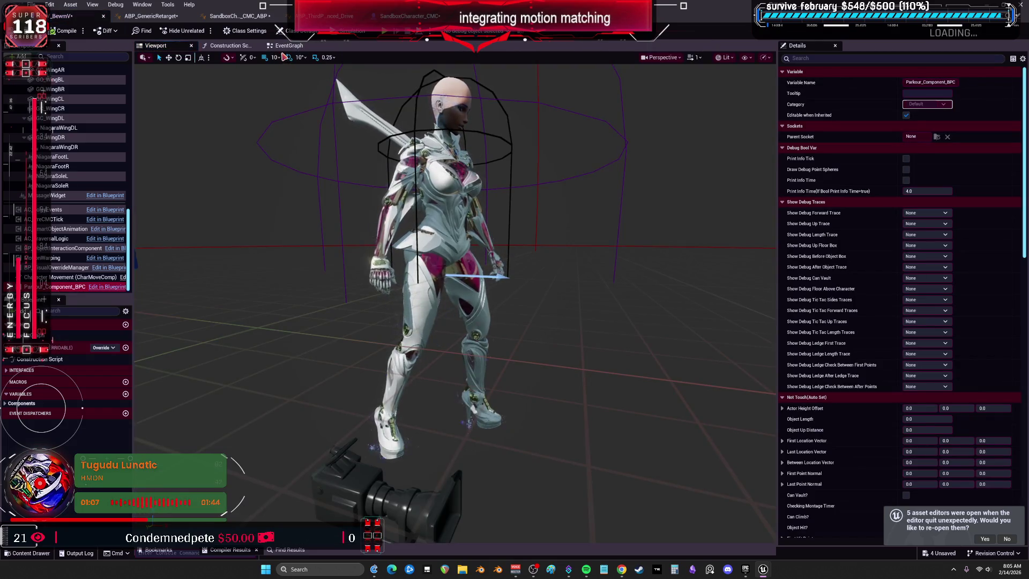
pyautogui.doubleClick(105, 287)
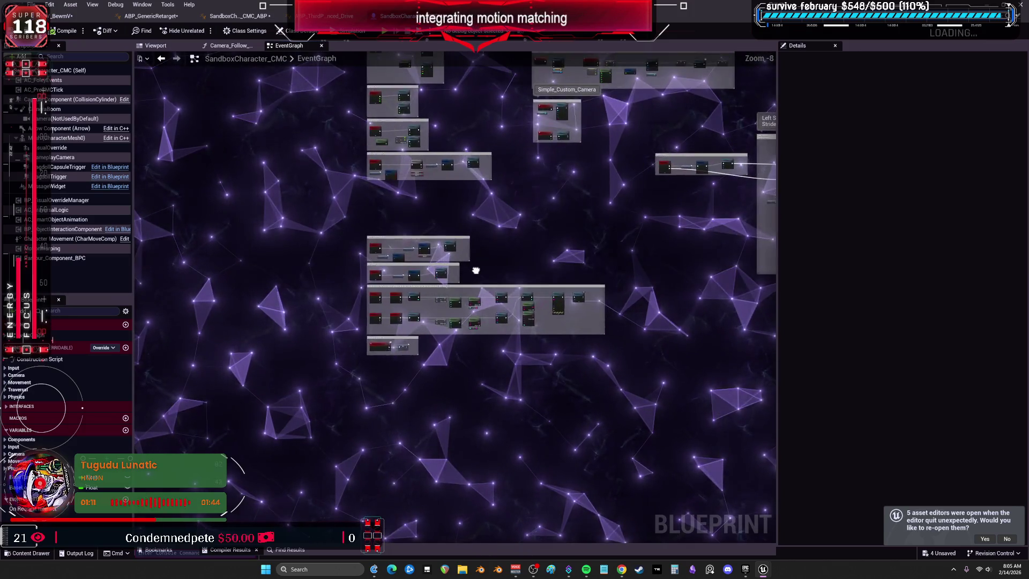
pyautogui.click(53, 260)
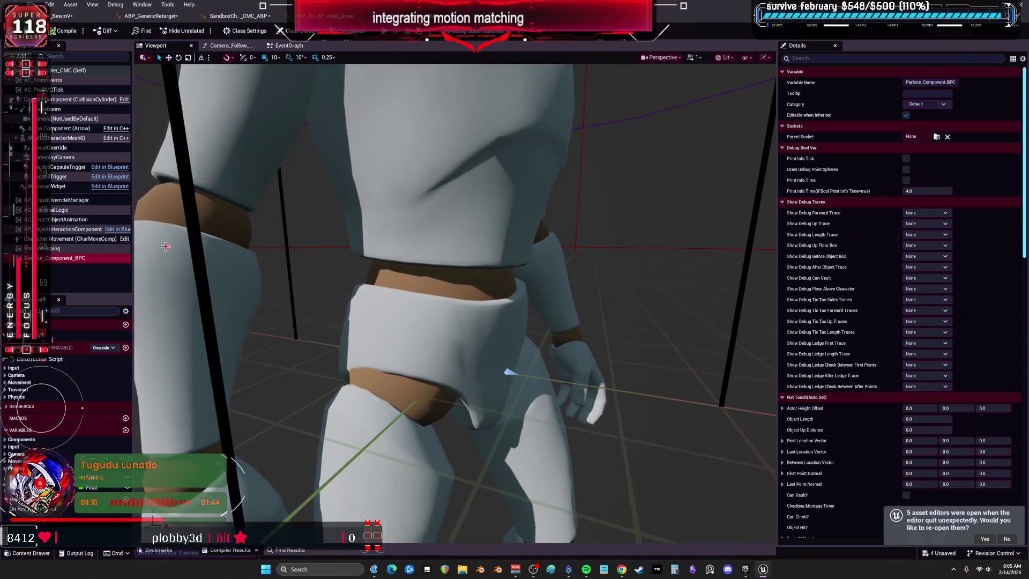
pyautogui.rightClick(62, 259)
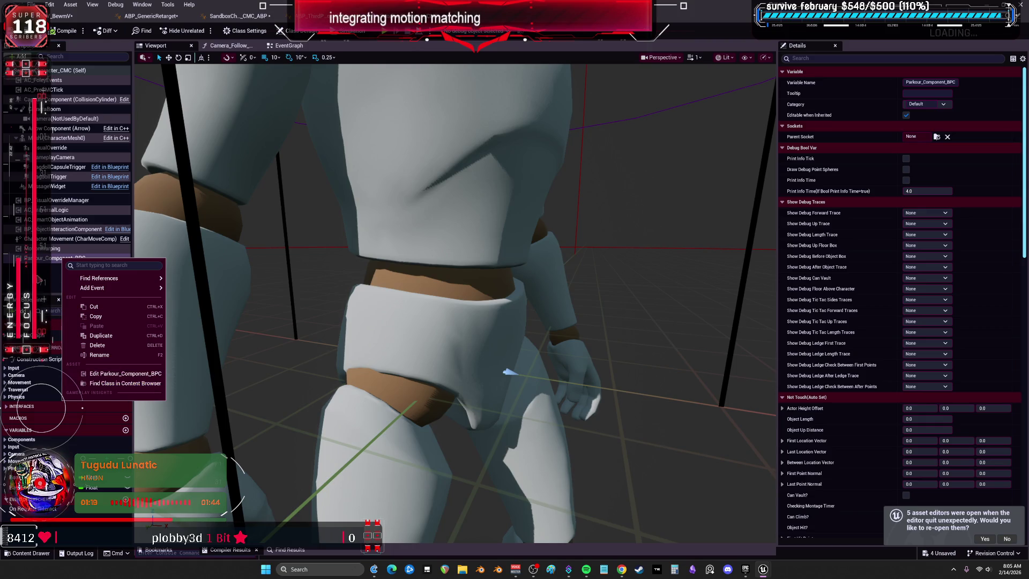
pyautogui.click(143, 371)
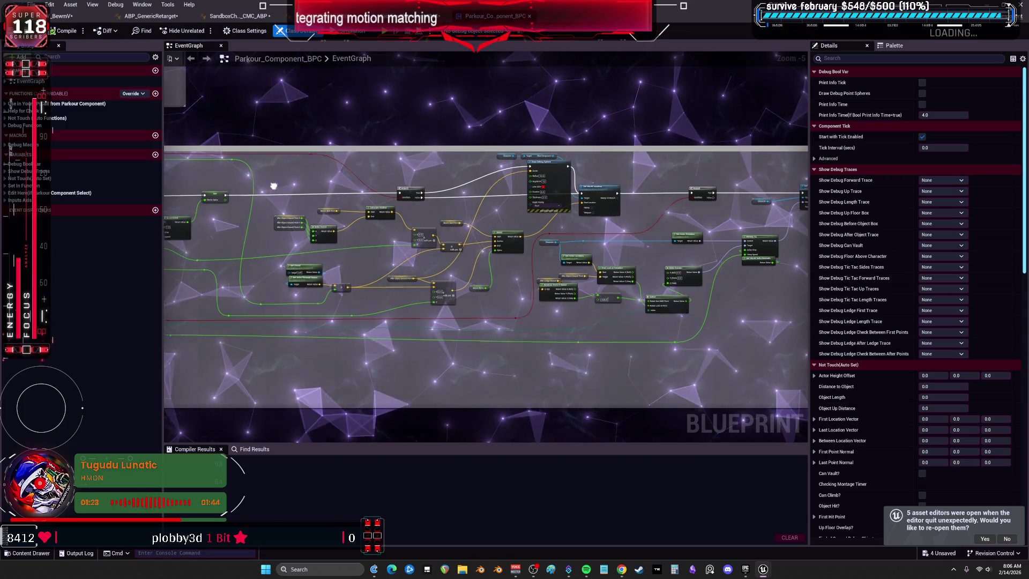
pyautogui.moveTo(329, 277)
pyautogui.mouseDown()
pyautogui.moveTo(415, 145)
pyautogui.moveTo(403, 231)
pyautogui.moveTo(377, 289)
pyautogui.moveTo(395, 291)
pyautogui.moveTo(413, 138)
pyautogui.moveTo(421, 237)
pyautogui.mouseUp()
pyautogui.scroll(4, 341, 190)
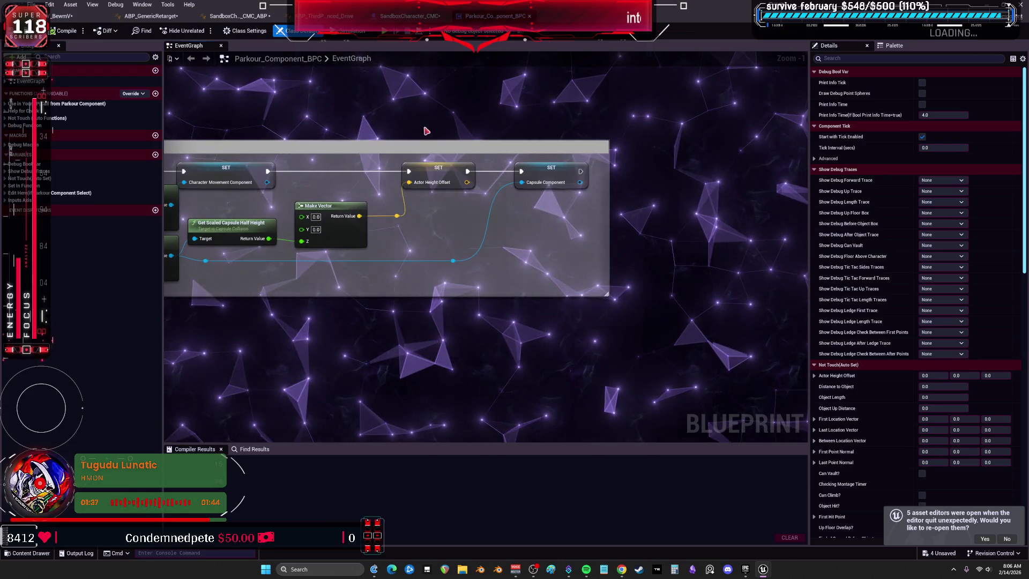
pyautogui.moveTo(409, 120); pyautogui.dragTo(508, 121)
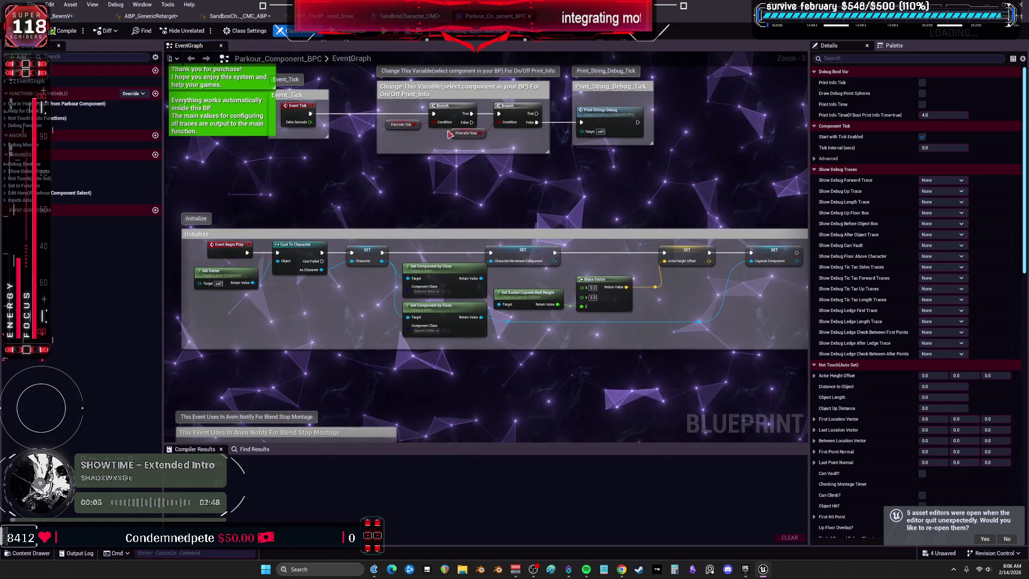
pyautogui.moveTo(661, 162); pyautogui.dragTo(546, 194)
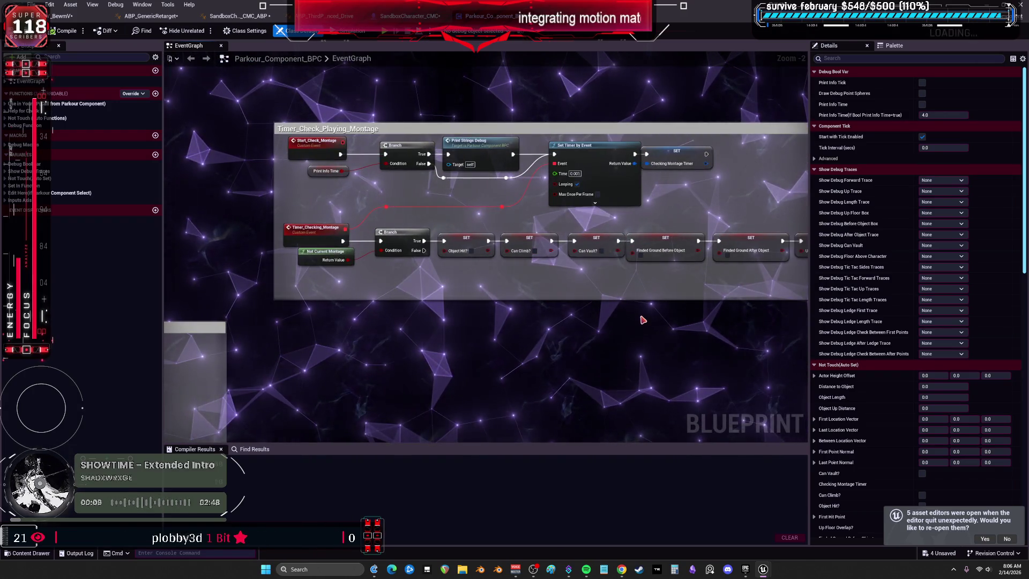
pyautogui.scroll(-3, 643, 320)
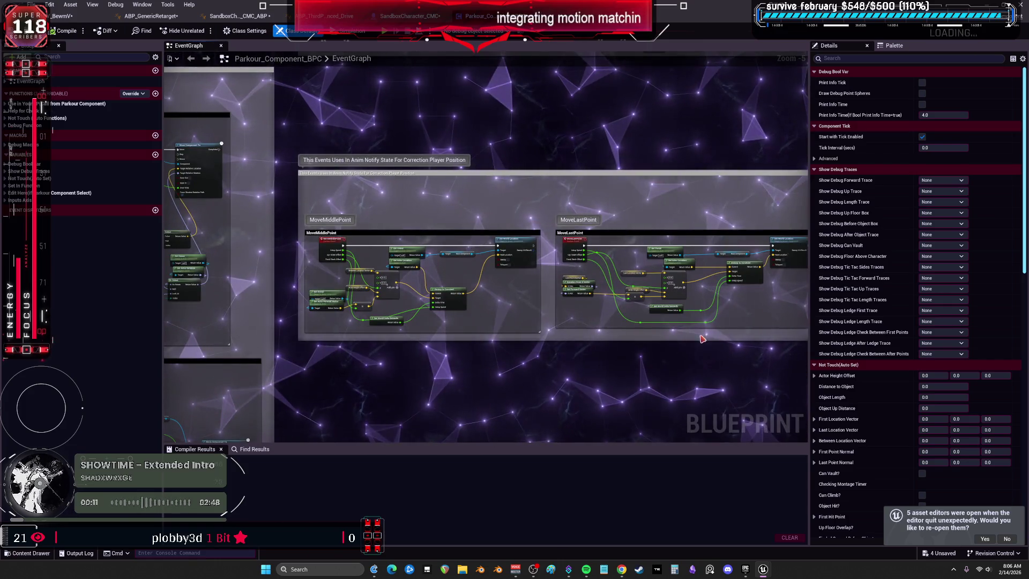
pyautogui.moveTo(703, 339)
pyautogui.mouseDown()
pyautogui.moveTo(482, 332)
pyautogui.moveTo(478, 280)
pyautogui.mouseUp()
pyautogui.moveTo(630, 243); pyautogui.dragTo(576, 218)
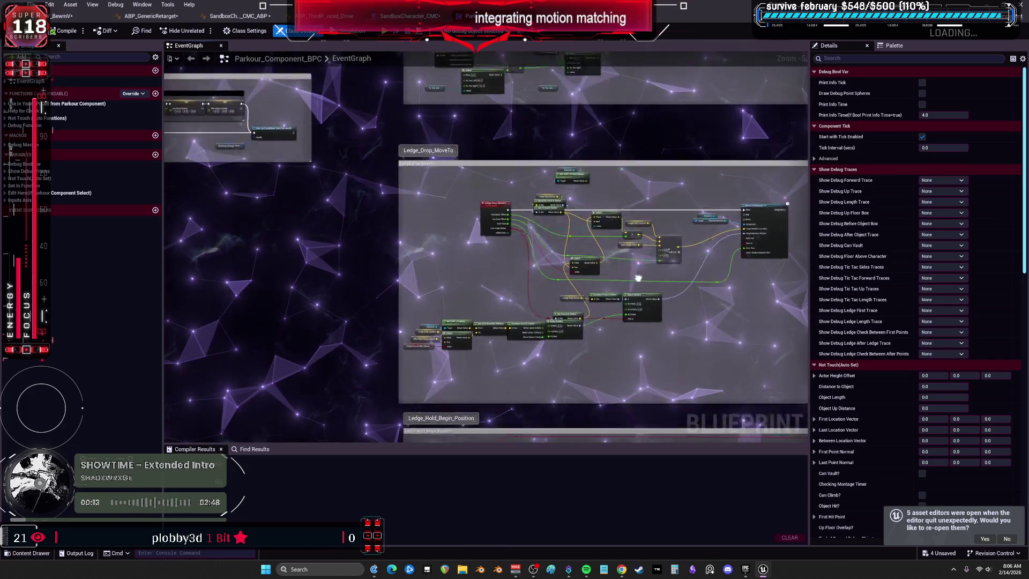
pyautogui.scroll(-2, 336, 309)
pyautogui.moveTo(337, 310)
pyautogui.mouseDown()
pyautogui.moveTo(321, 300)
pyautogui.moveTo(325, 308)
pyautogui.moveTo(637, 230)
pyautogui.moveTo(622, 106)
pyautogui.mouseUp()
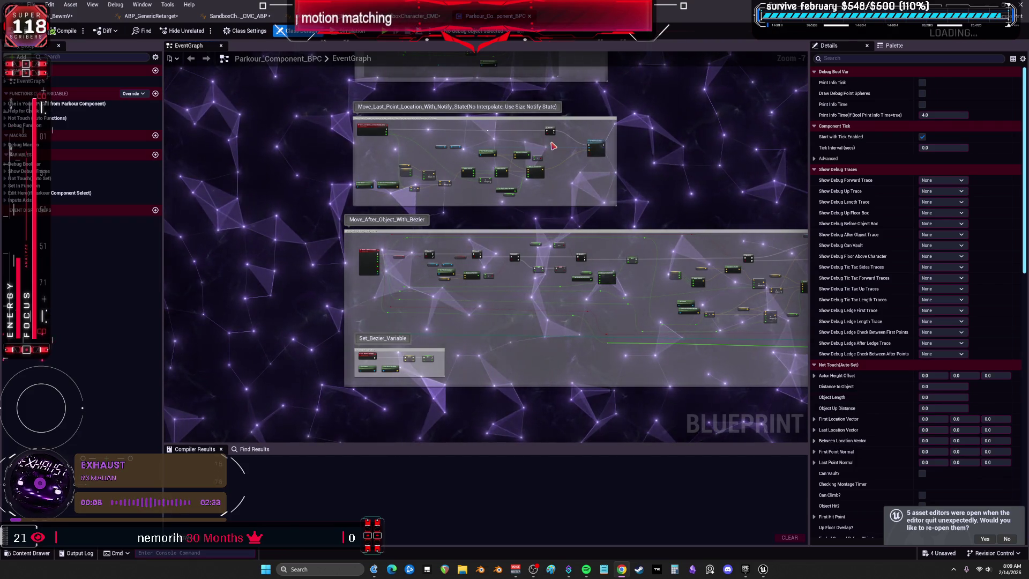
# Switch to BPV_BewmV's EventGraph and bring the Check If Playing Montage nodes into view
pyautogui.click(409, 16)
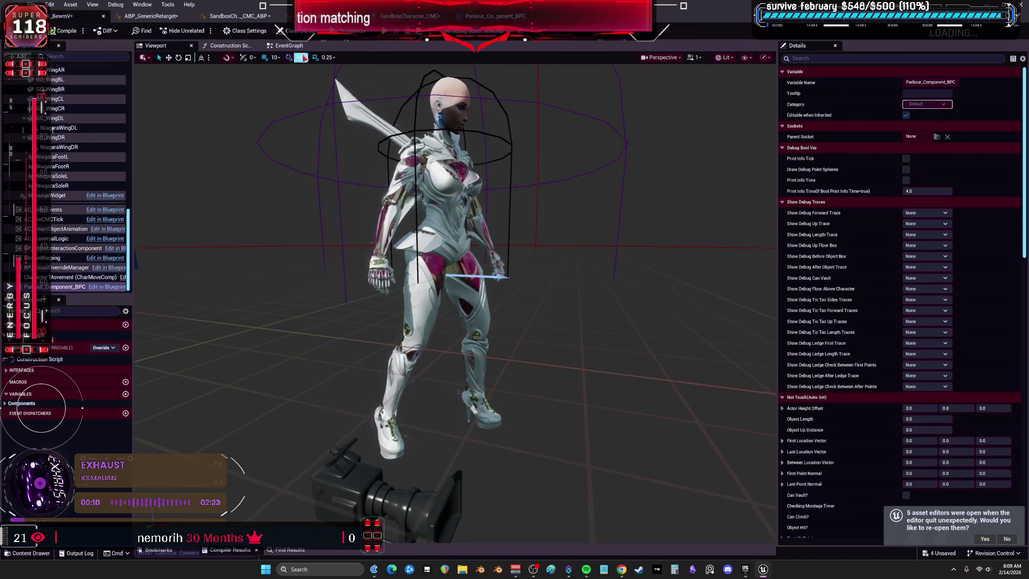
pyautogui.click(289, 46)
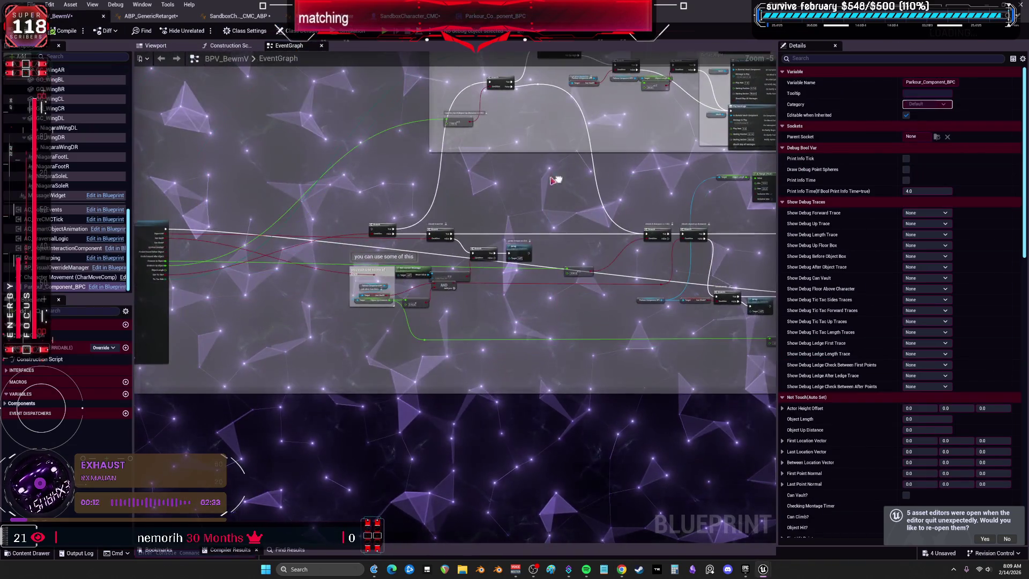
pyautogui.moveTo(554, 180); pyautogui.dragTo(776, 168)
pyautogui.scroll(10, 78, 118)
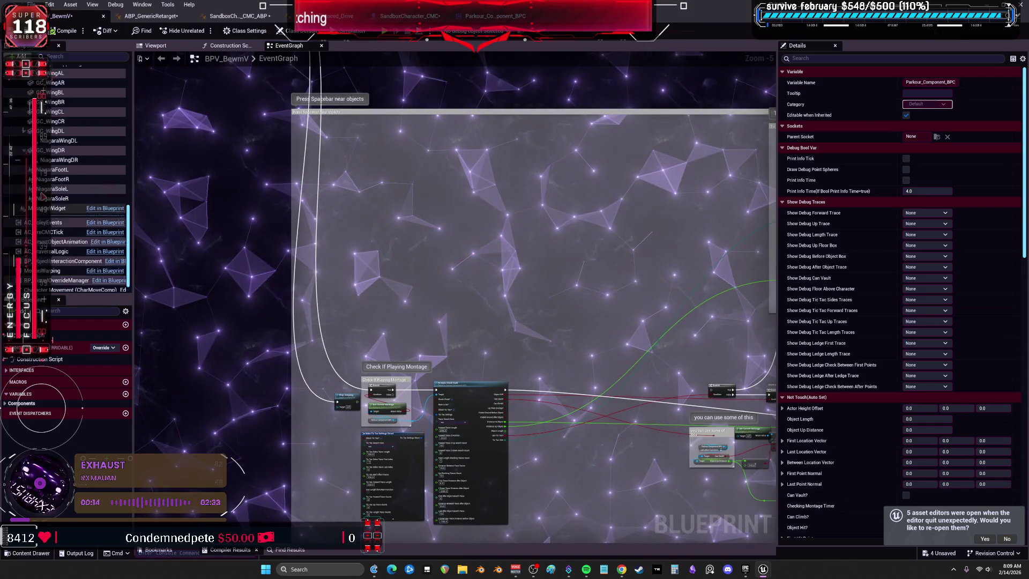
pyautogui.scroll(2, 79, 118)
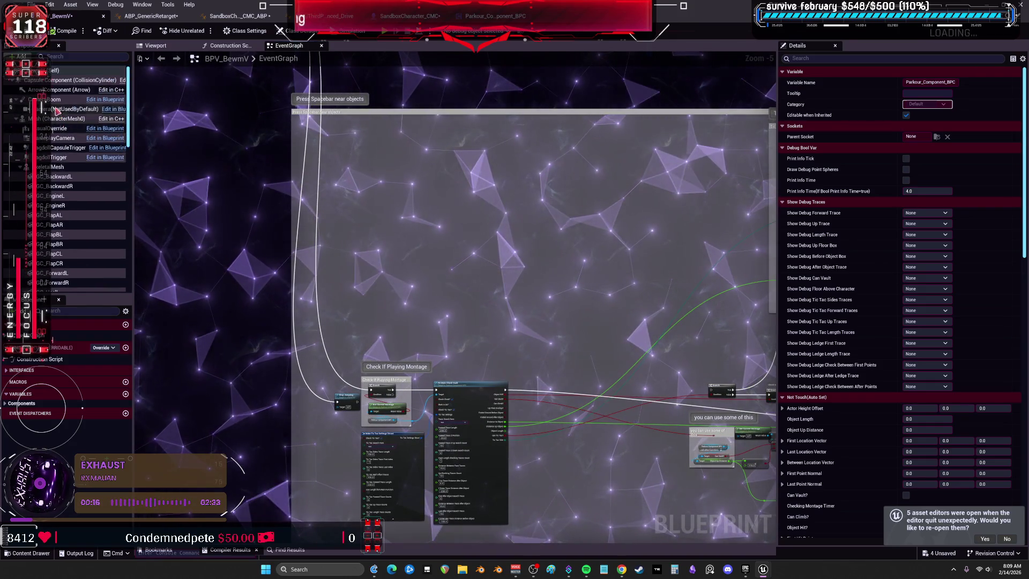
# Inspect the Mesh (CharacterMesh0) and GameplayCamera component settings in a temporarily widened Details panel
pyautogui.click(59, 167)
pyautogui.click(54, 119)
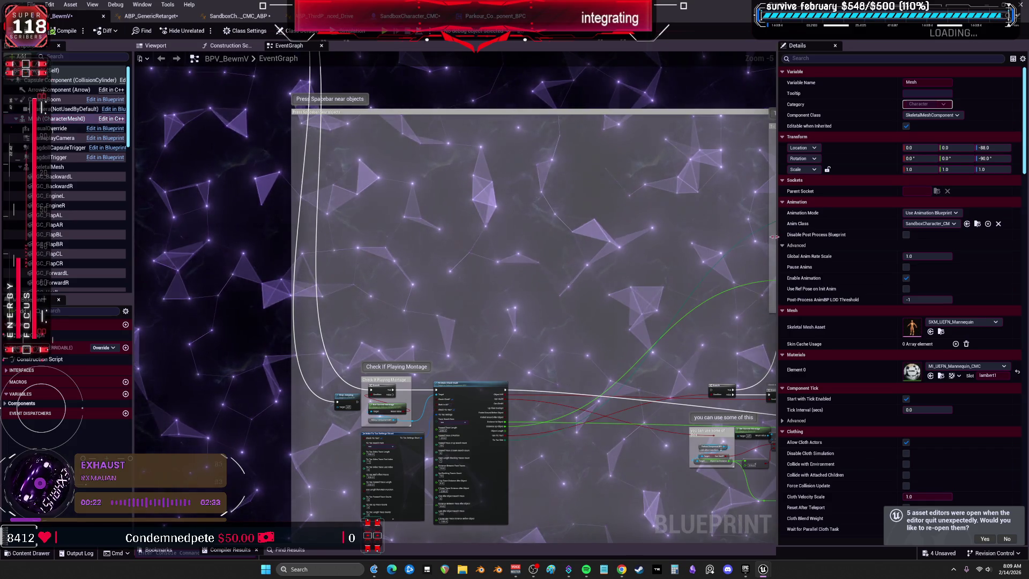
pyautogui.moveTo(777, 234); pyautogui.dragTo(565, 240)
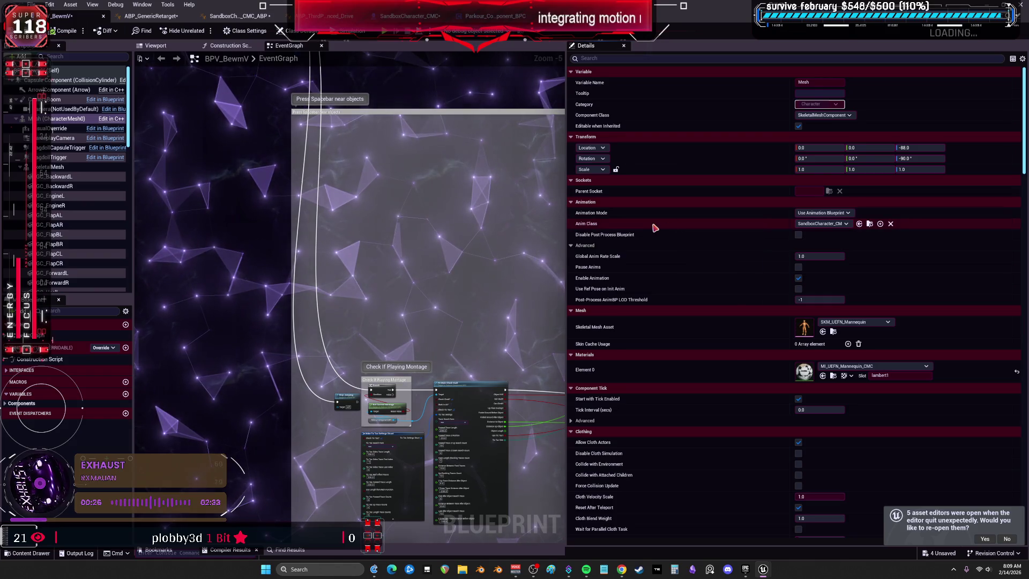
pyautogui.rightClick(55, 141)
pyautogui.click(55, 141)
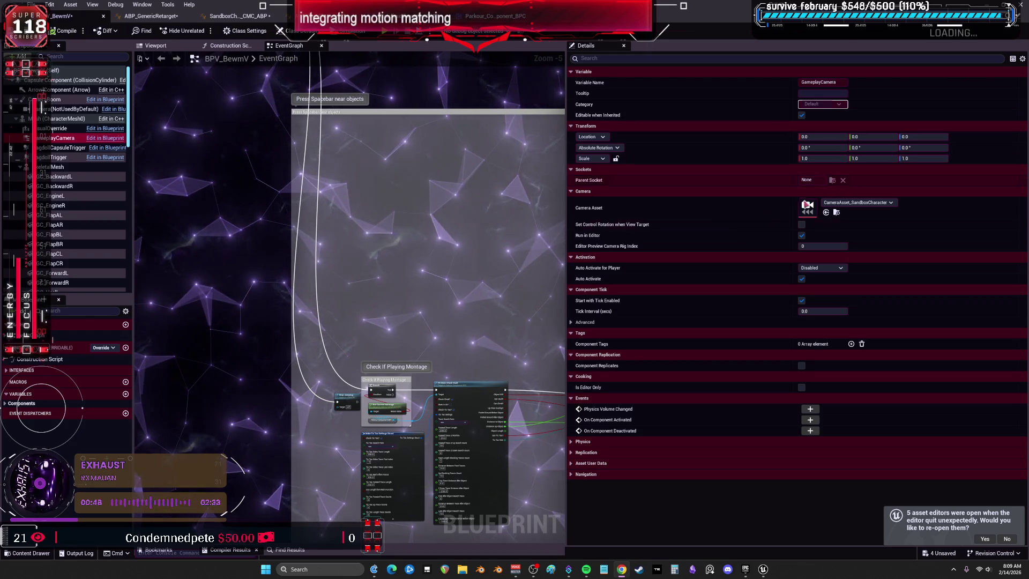
pyautogui.moveTo(567, 226); pyautogui.dragTo(844, 230)
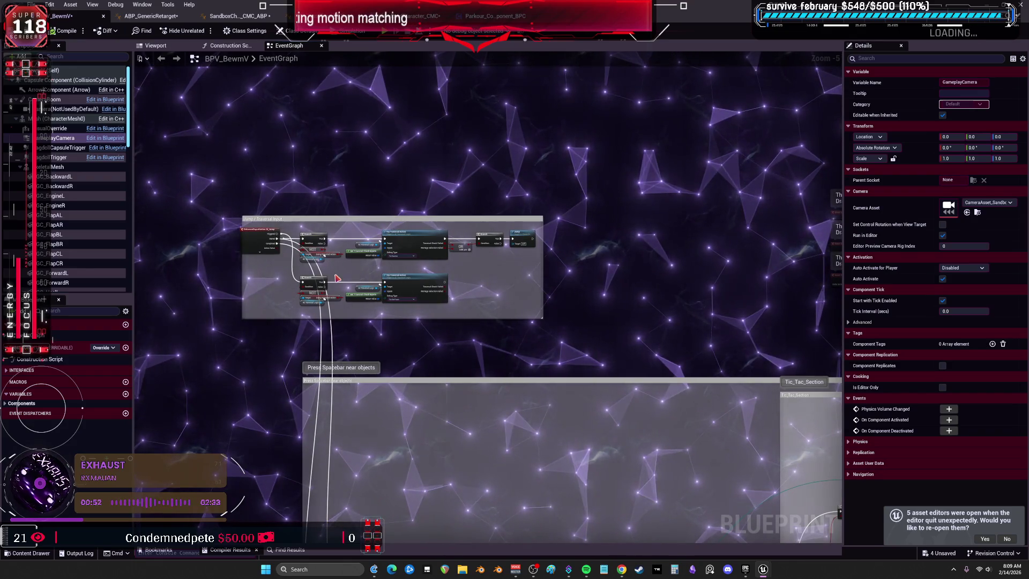
pyautogui.scroll(4, 338, 278)
# Pan across the PK Main Check Vault and TicTac_Left/Right logic, then restore down the Blueprint window
pyautogui.rightClick(338, 278)
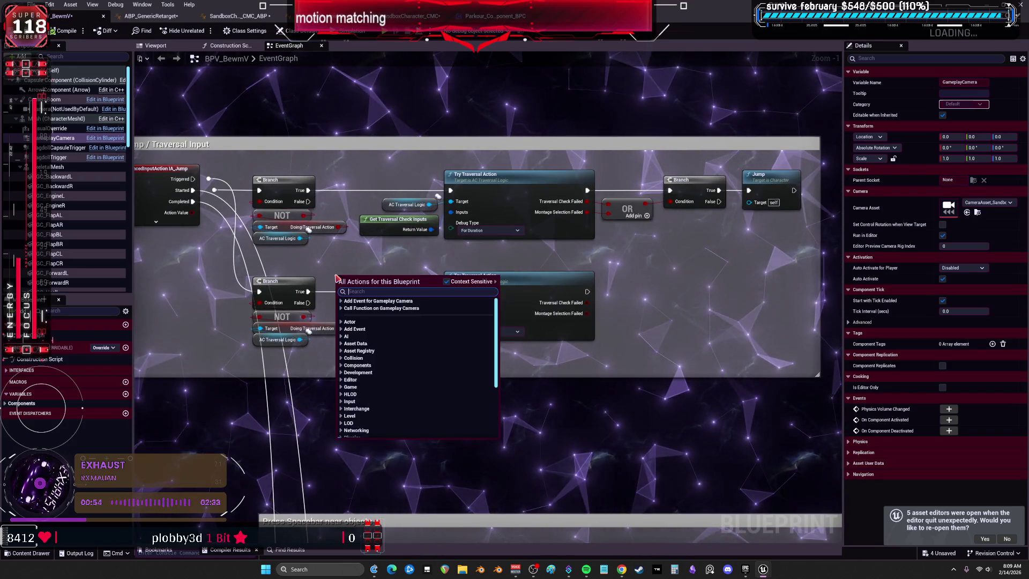
pyautogui.click(674, 260)
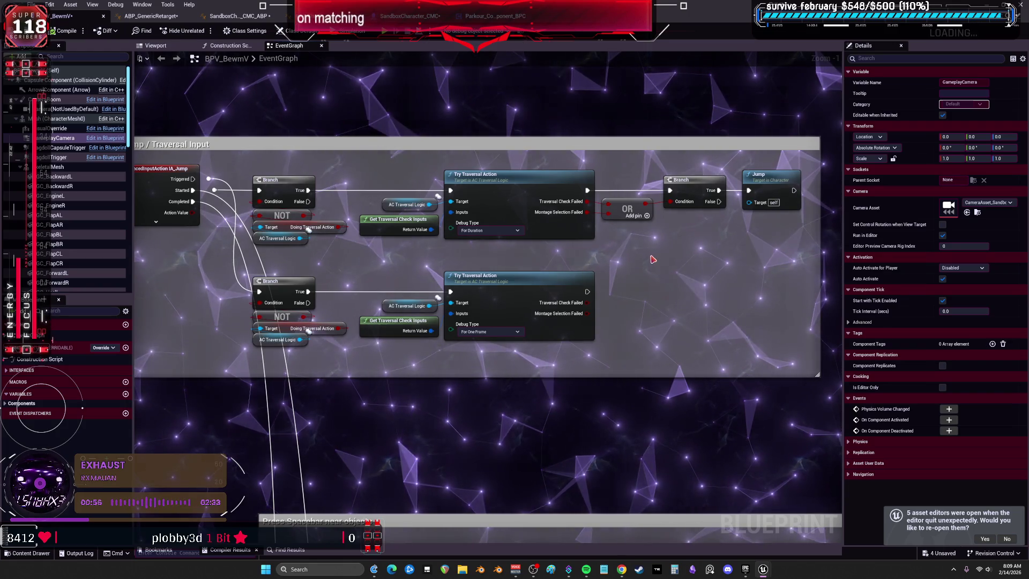
pyautogui.scroll(-1, 536, 430)
pyautogui.moveTo(537, 430)
pyautogui.mouseDown()
pyautogui.moveTo(487, 280)
pyautogui.moveTo(588, 280)
pyautogui.mouseUp()
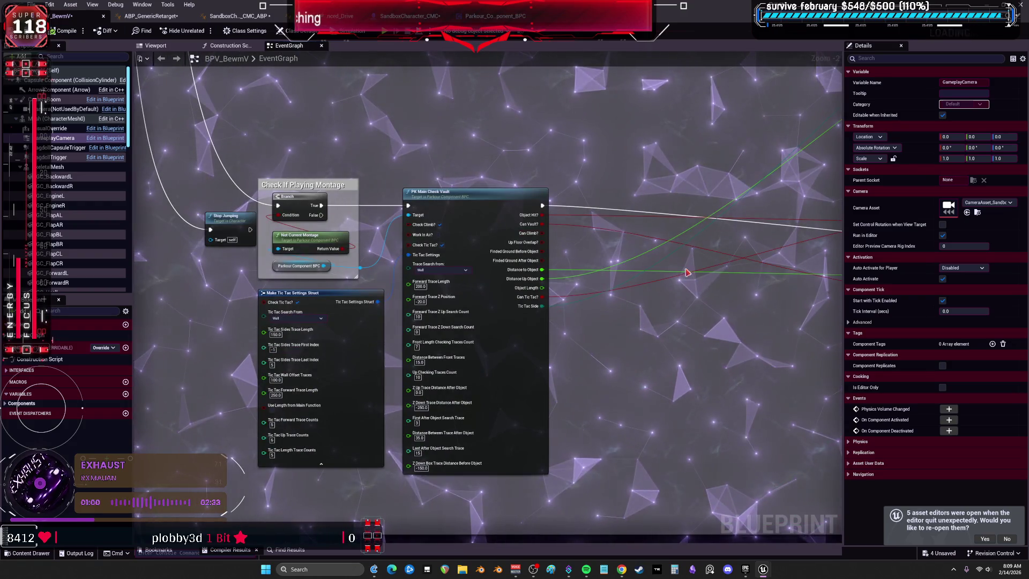
pyautogui.moveTo(690, 260)
pyautogui.mouseDown()
pyautogui.moveTo(418, 257)
pyautogui.moveTo(201, 150)
pyautogui.mouseUp()
pyautogui.moveTo(652, 200)
pyautogui.mouseDown()
pyautogui.moveTo(602, 184)
pyautogui.moveTo(535, 221)
pyautogui.moveTo(435, 183)
pyautogui.mouseUp()
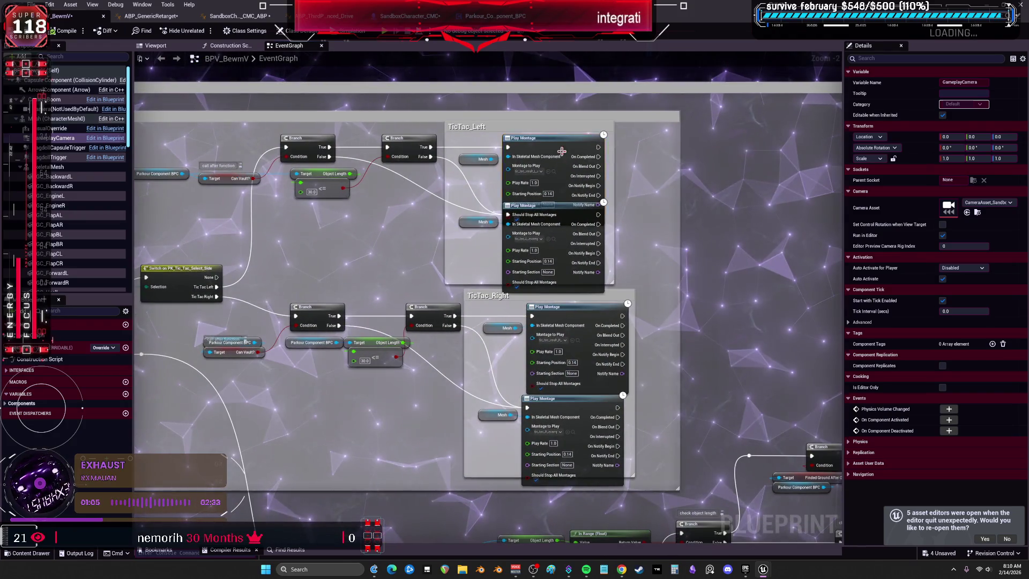
pyautogui.press('super+Down')
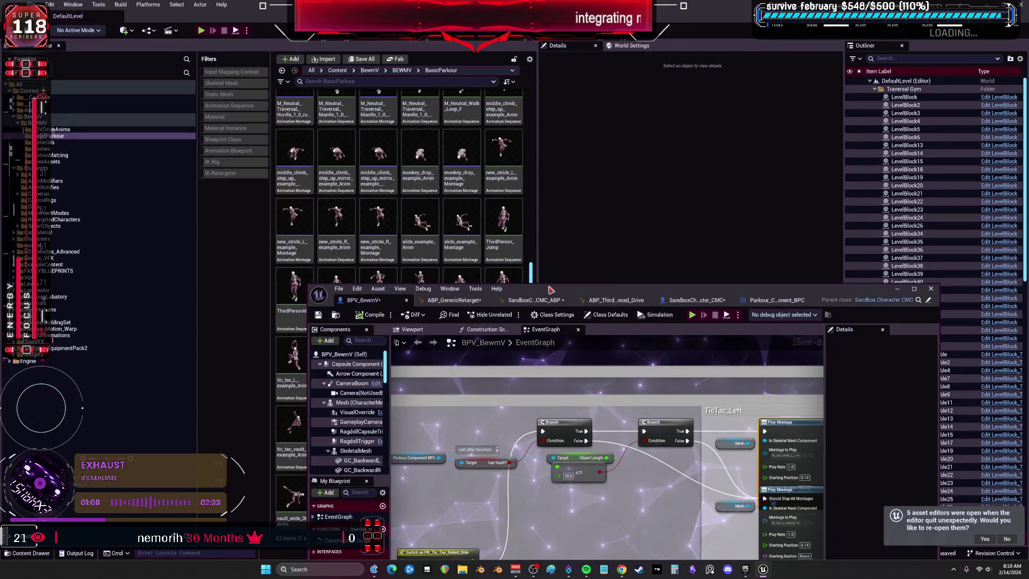
# Open tic_tac_vault_L_example_Montage from the Content Browser and maximize its montage editor
pyautogui.moveTo(551, 288)
pyautogui.mouseDown()
pyautogui.moveTo(607, 379)
pyautogui.moveTo(607, 451)
pyautogui.mouseUp()
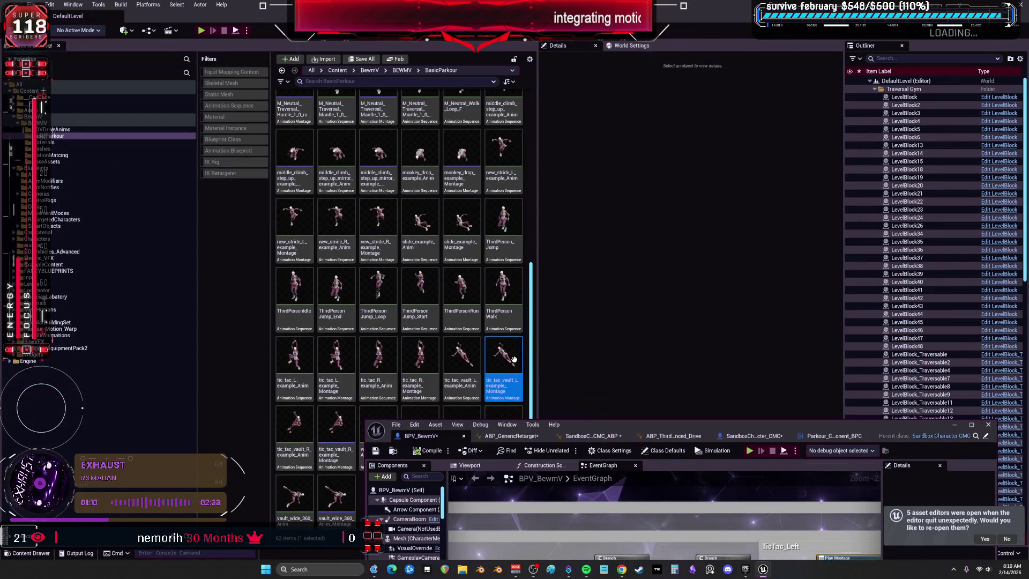
pyautogui.doubleClick(504, 357)
pyautogui.press('super+Up')
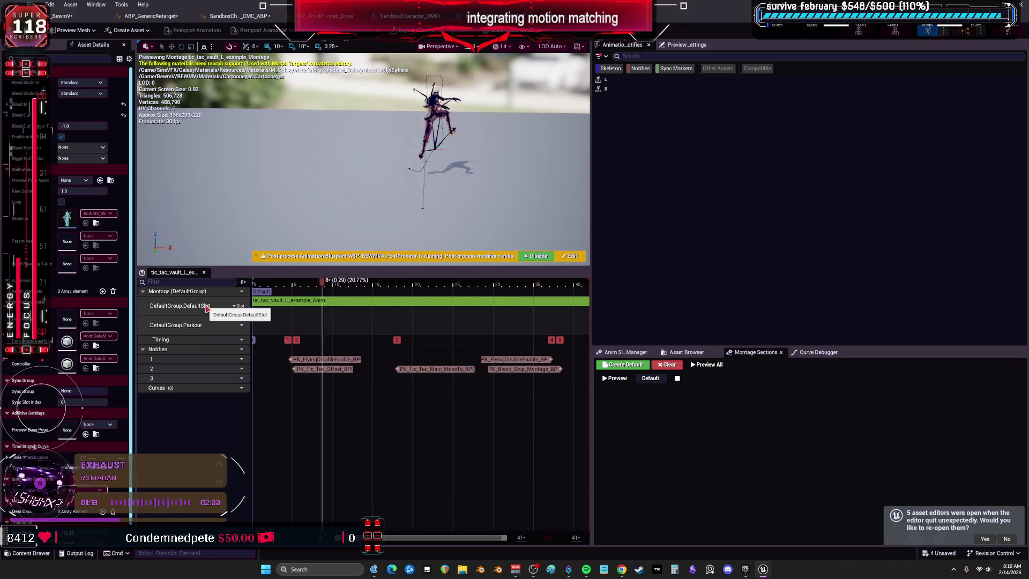
# Delete the DefaultSlot track from tic_tac_vault_L, undo to restore its notifies, then switch to the Epic Games Launcher
pyautogui.click(234, 306)
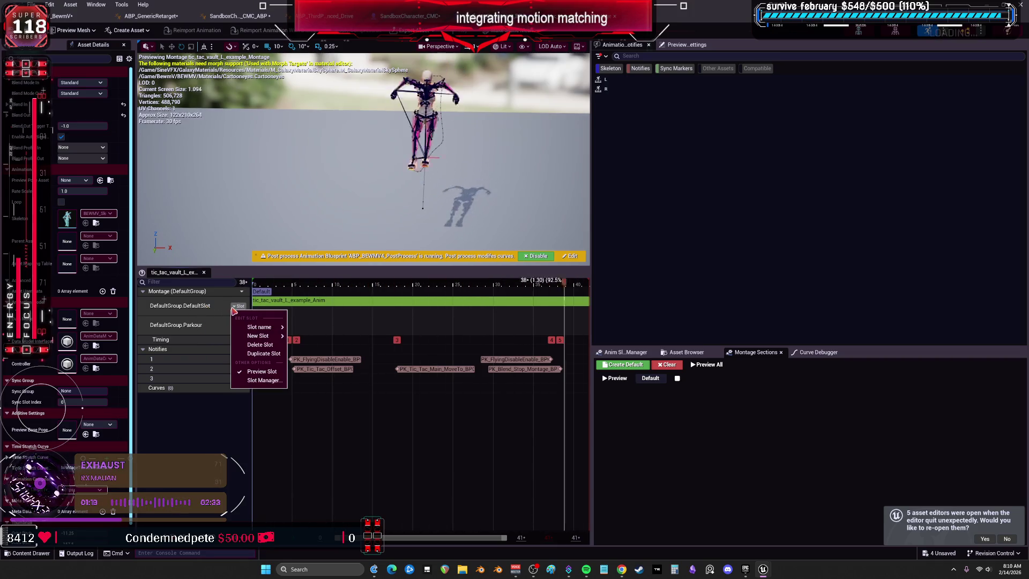
pyautogui.click(260, 345)
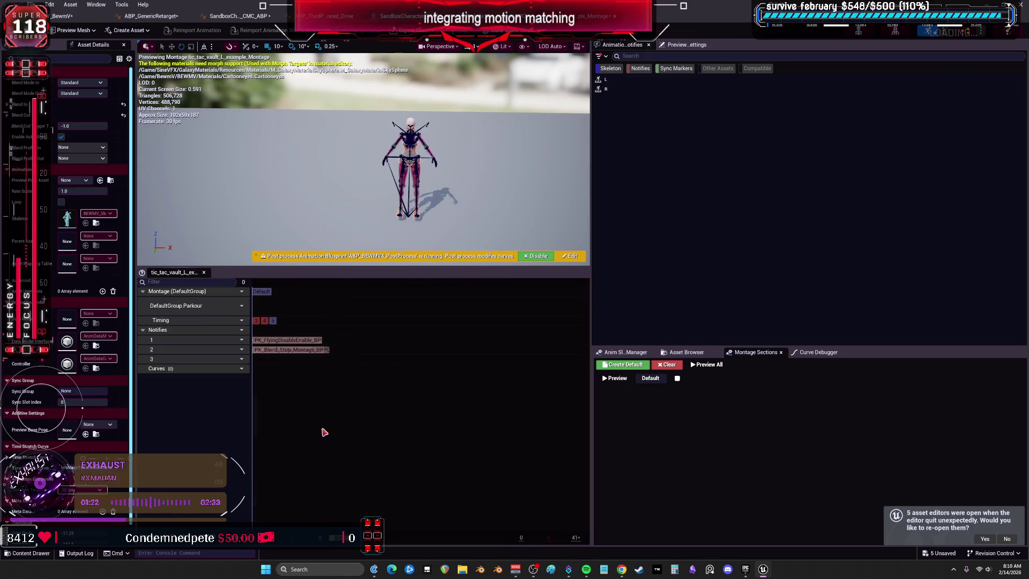
pyautogui.hotkey('ctrl', 'z')
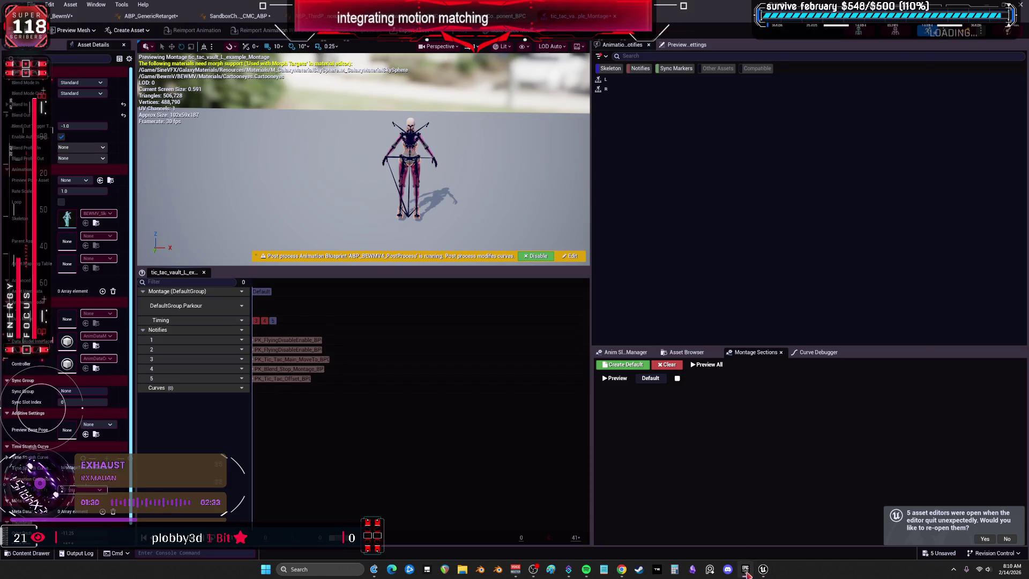
pyautogui.click(746, 570)
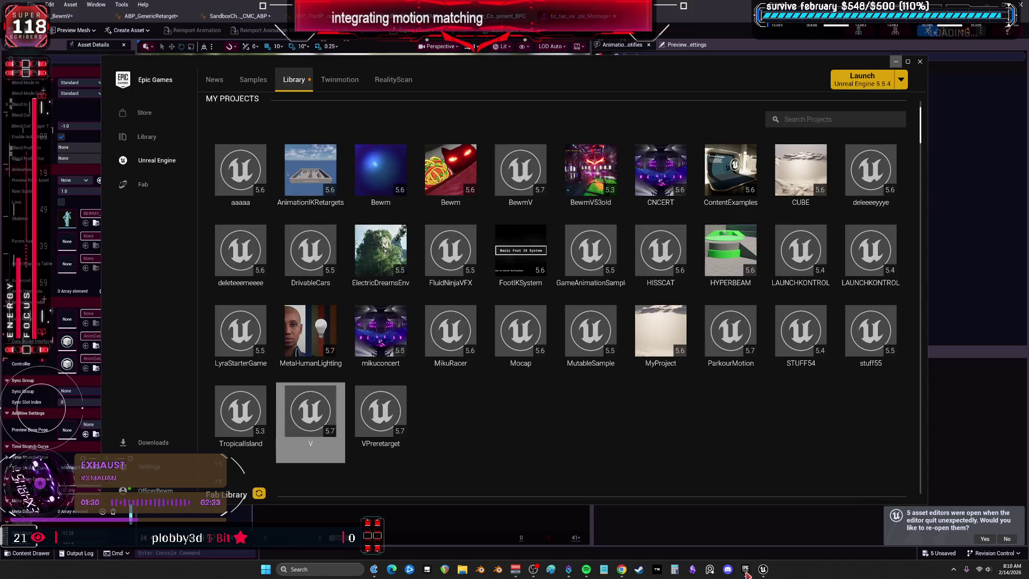
# Maximize the Launcher, close the tic_tac_vault montage editor without saving, and relaunch the V project
pyautogui.click(907, 62)
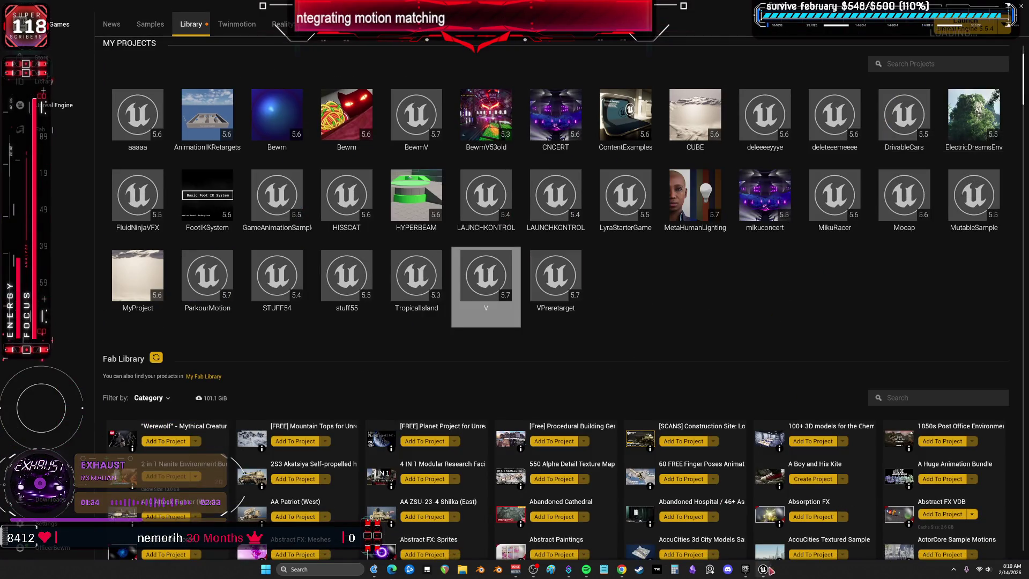
pyautogui.moveTo(769, 569)
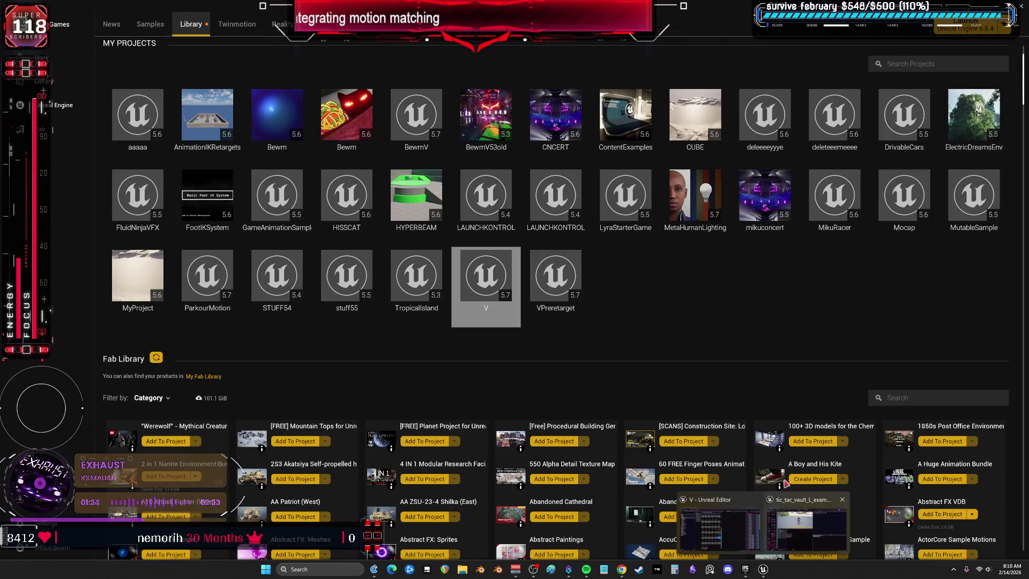
pyautogui.click(842, 500)
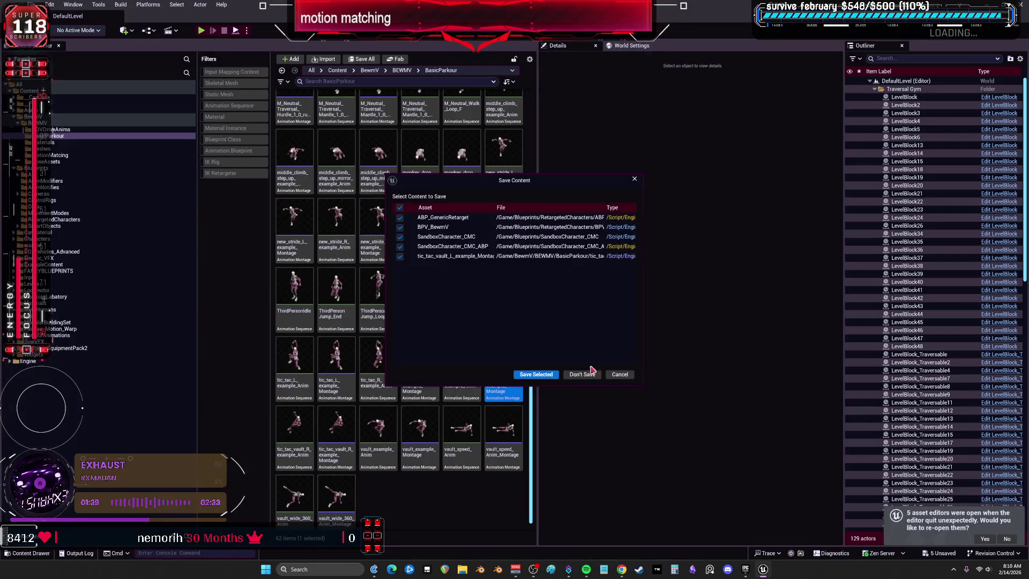
pyautogui.click(583, 373)
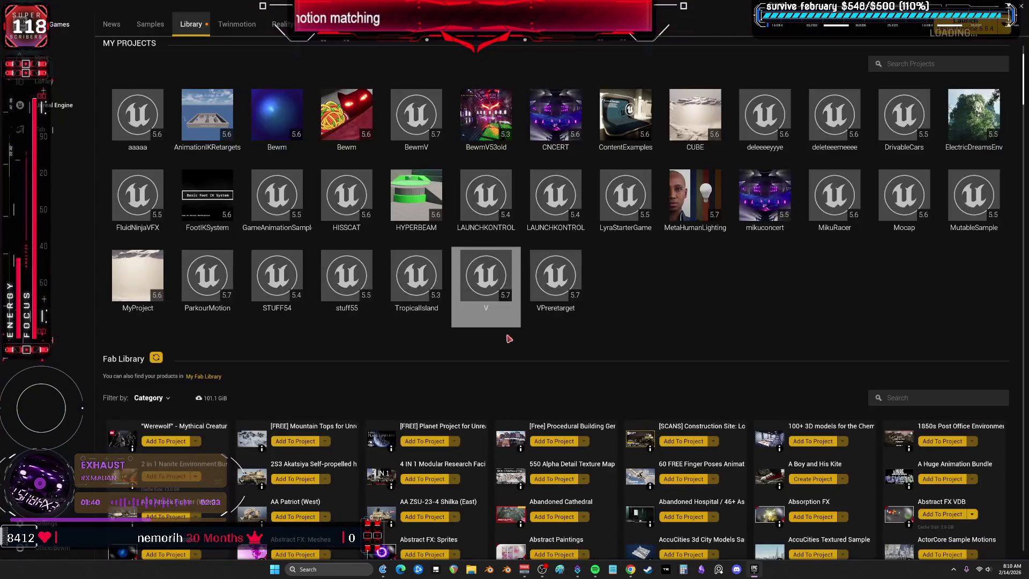
pyautogui.doubleClick(485, 284)
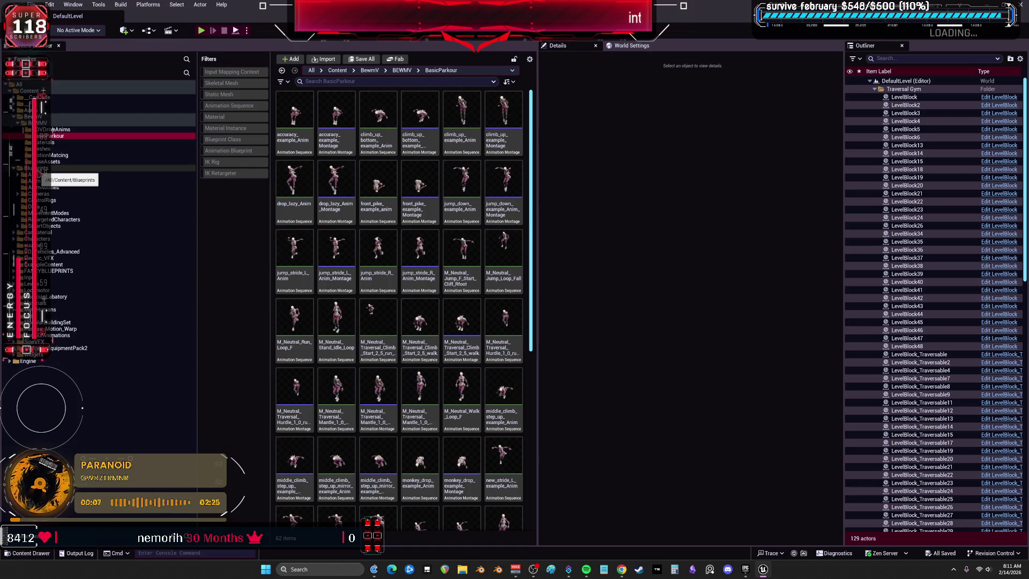
# Browse the RetargetedCharacters and MotionMatching folders, return to BasicParkour, and select accuracy_example_Montage
pyautogui.click(46, 220)
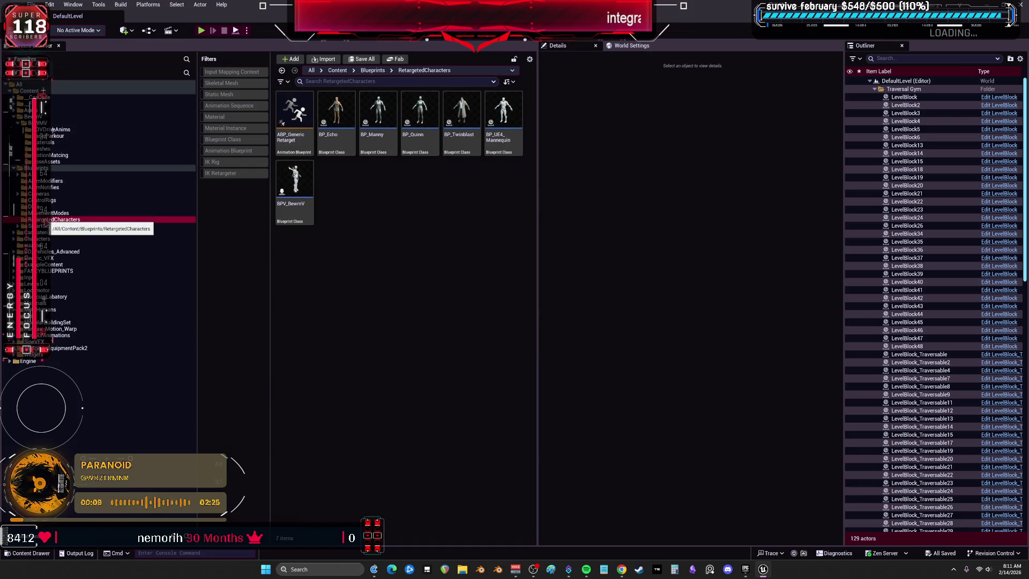
pyautogui.click(50, 155)
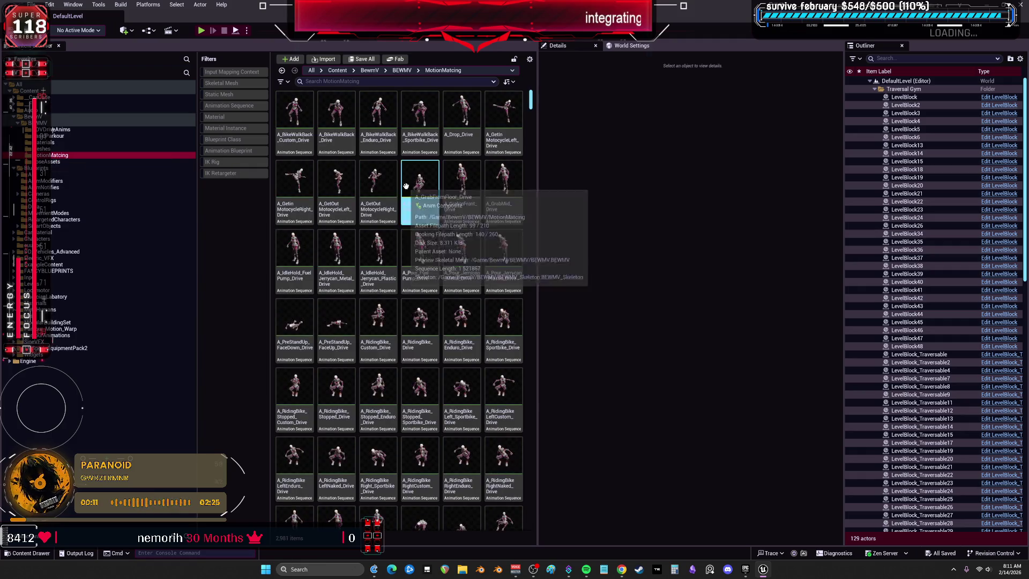
pyautogui.click(54, 136)
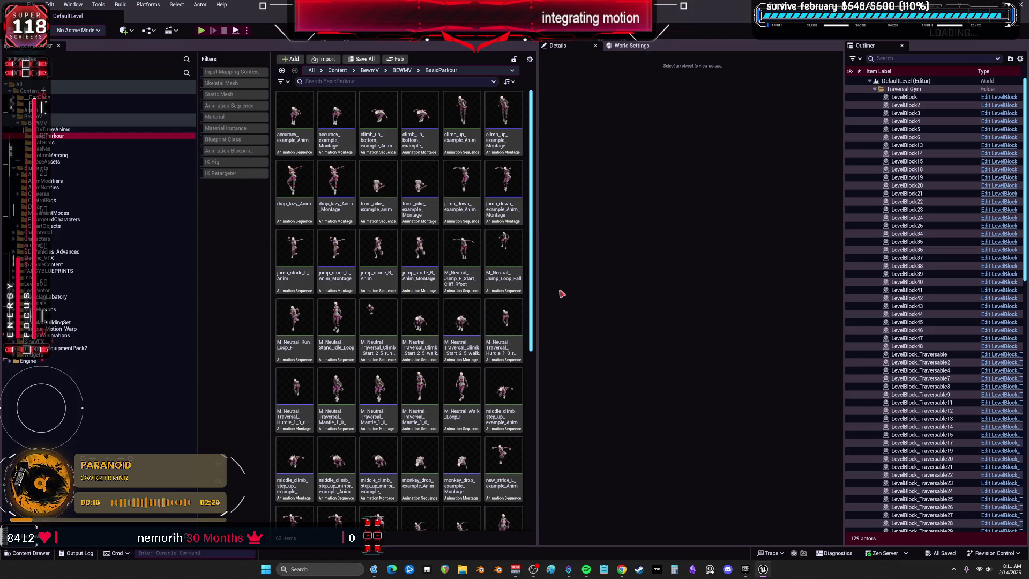
pyautogui.click(441, 327)
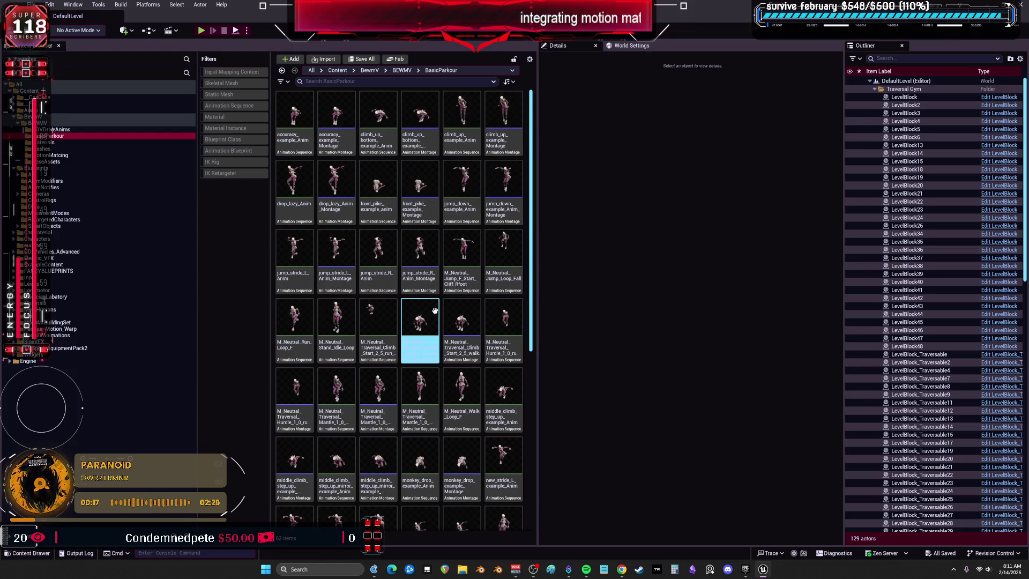
pyautogui.scroll(-3, 439, 303)
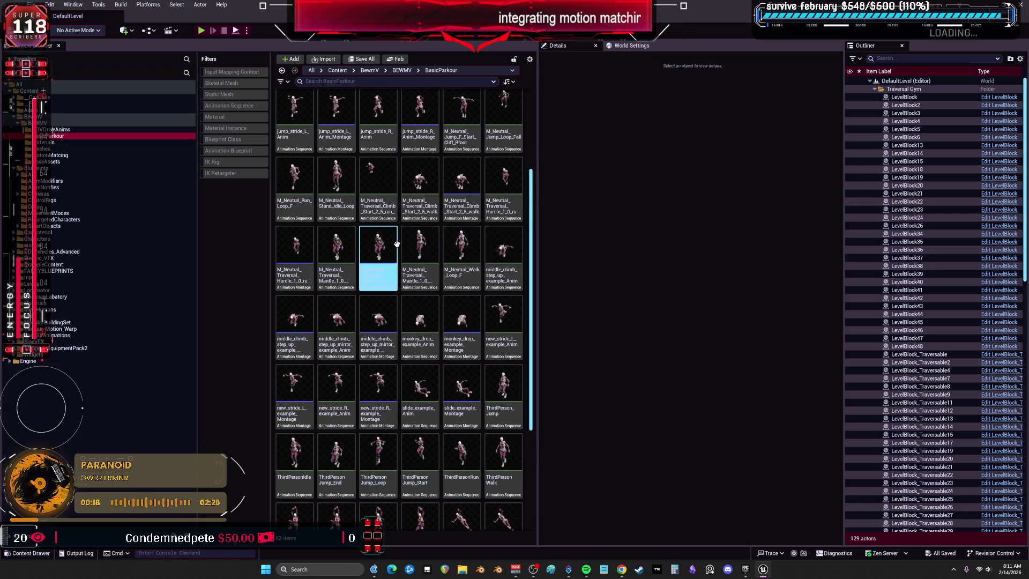
pyautogui.scroll(3, 439, 187)
pyautogui.click(336, 132)
# Open accuracy_example_Montage, add a DefaultSlot track, then undo it so only Parkour remains
pyautogui.doubleClick(336, 132)
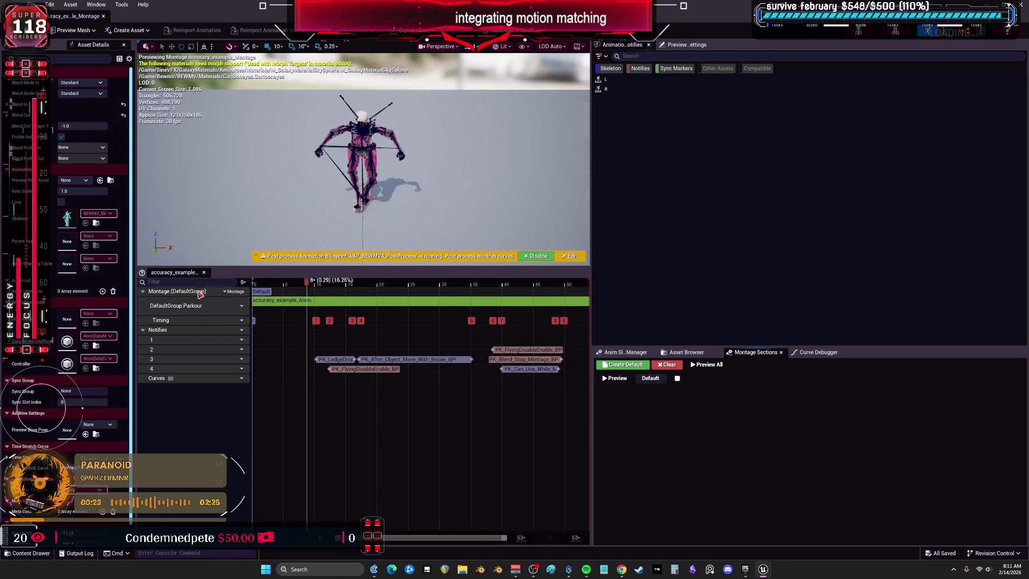
pyautogui.click(235, 291)
pyautogui.moveTo(274, 317)
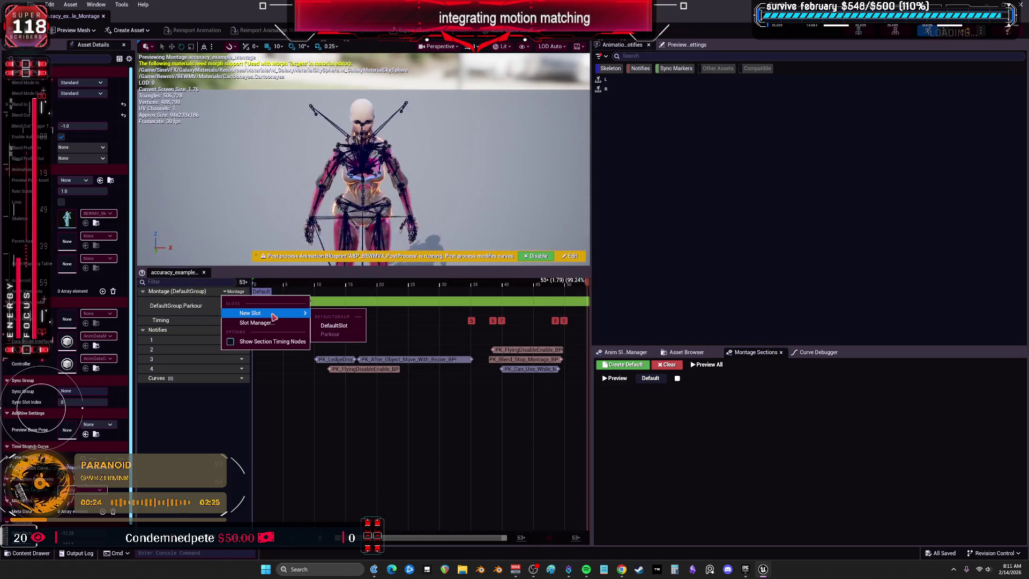
pyautogui.click(334, 325)
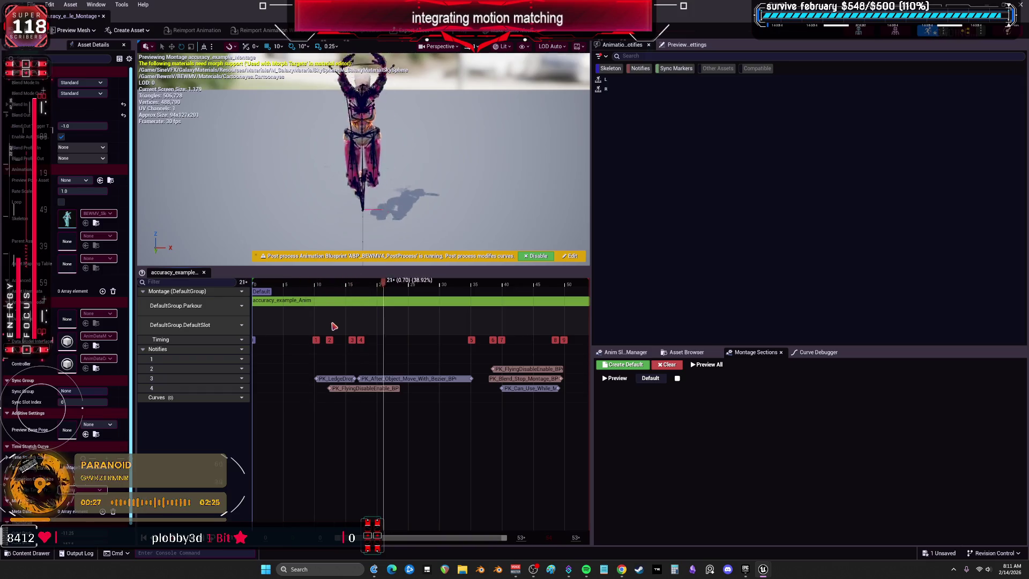
pyautogui.hotkey('ctrl', 'z')
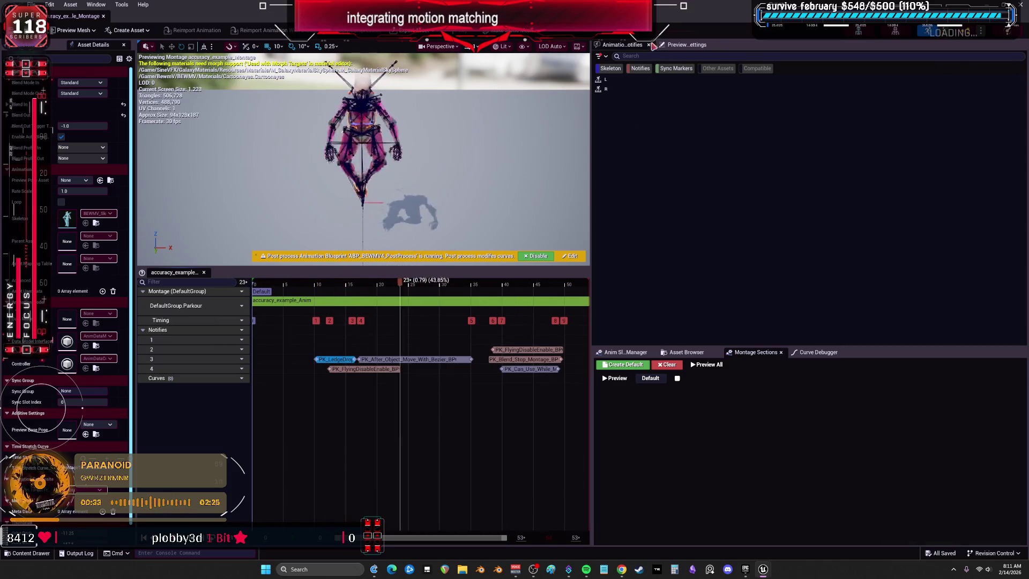
# Show the Preview Scene Settings with BEWMV as preview mesh, then bring up the Window menu
pyautogui.click(686, 44)
pyautogui.rightClick(678, 47)
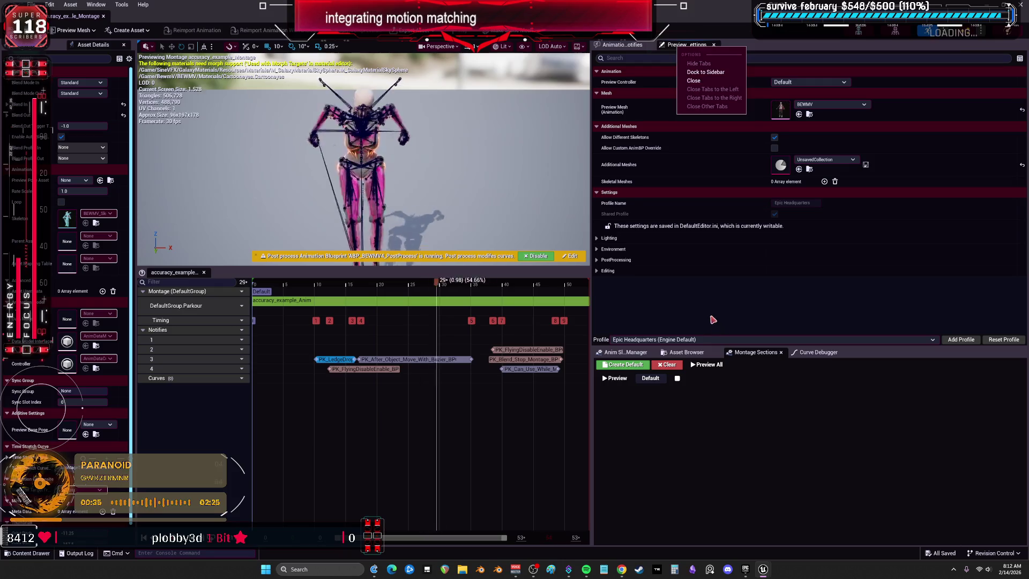
pyautogui.click(713, 320)
pyautogui.click(97, 4)
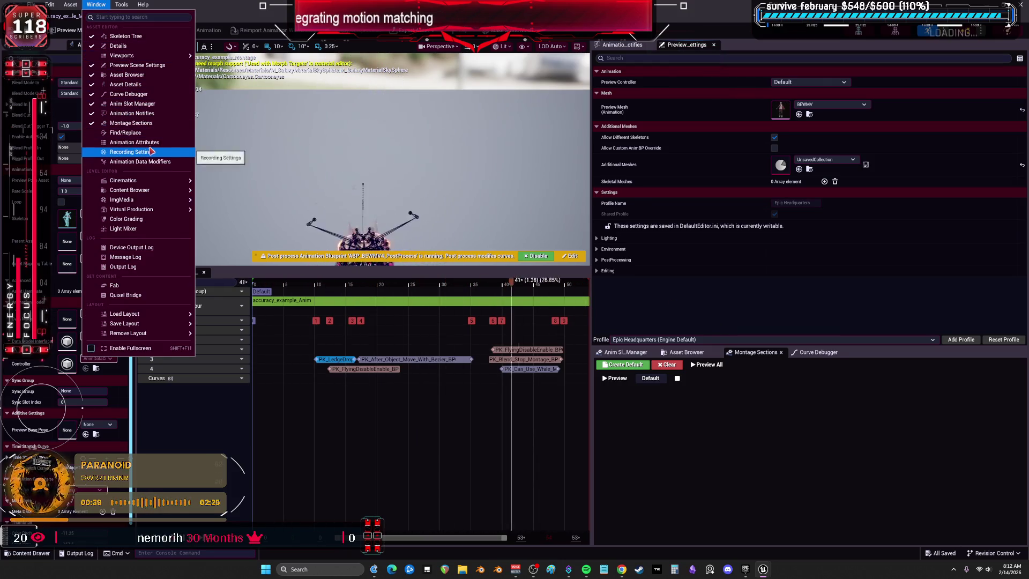
# Check Animation Attributes and Animation Data Modifiers, then show the Anim Slot Manager's DefaultSlot and Parkour slots
pyautogui.click(150, 143)
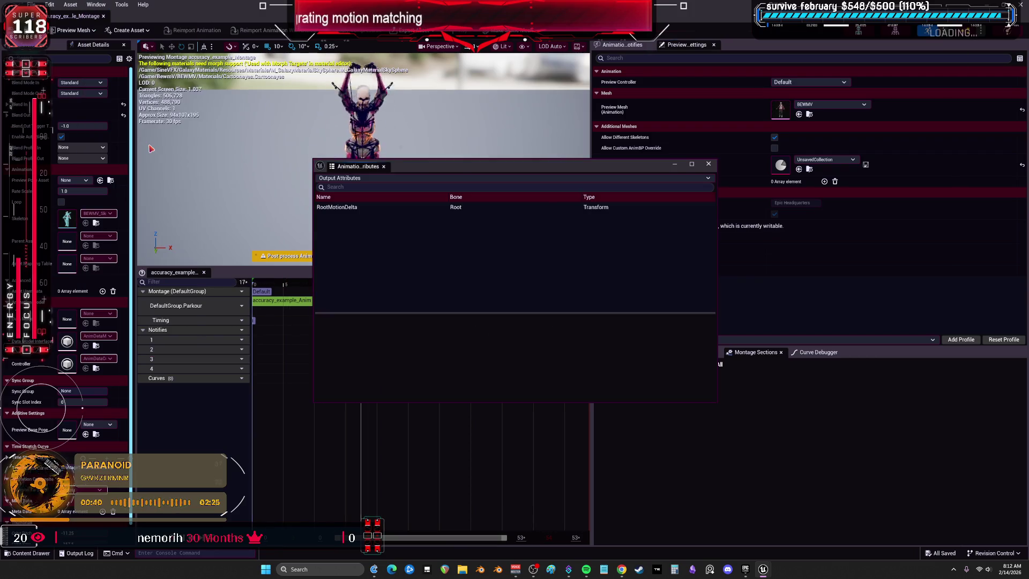
pyautogui.click(383, 166)
pyautogui.click(96, 4)
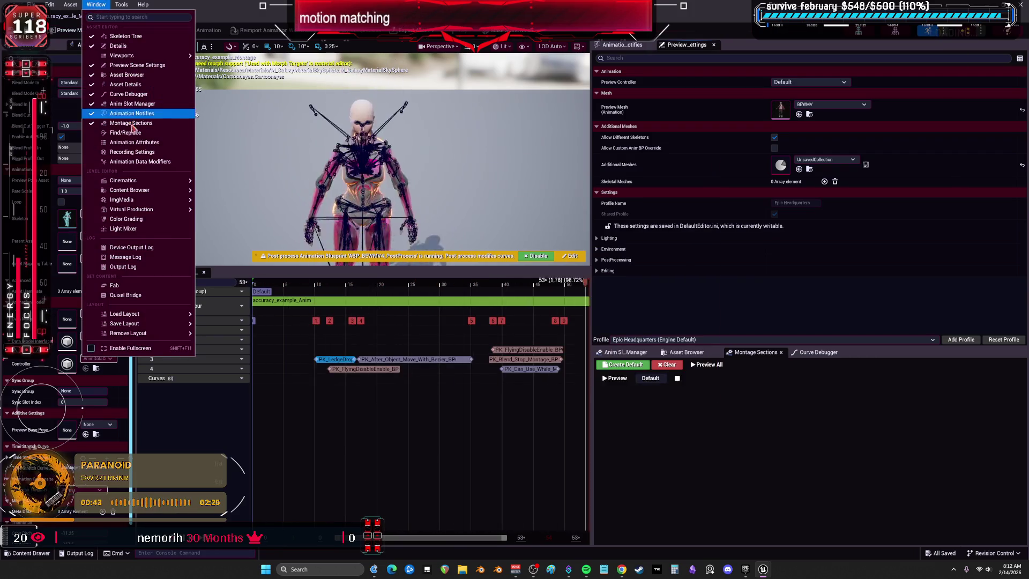
pyautogui.click(144, 162)
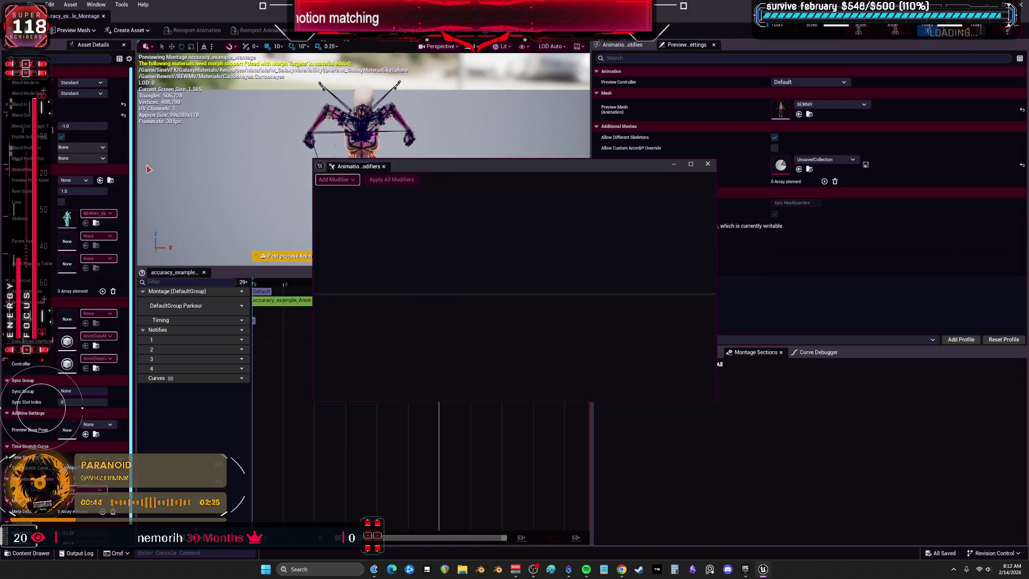
pyautogui.click(384, 166)
pyautogui.click(625, 353)
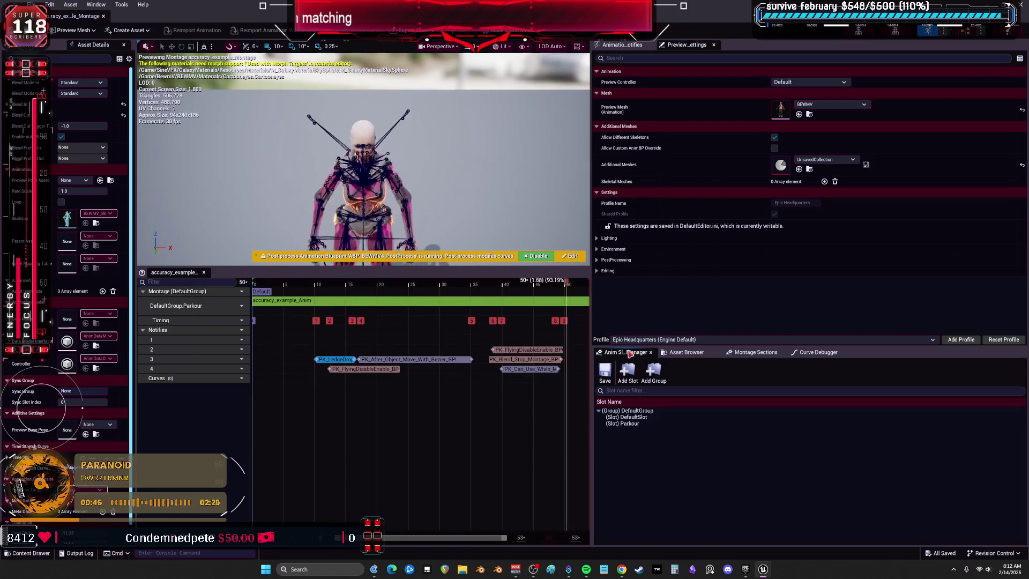
pyautogui.click(636, 425)
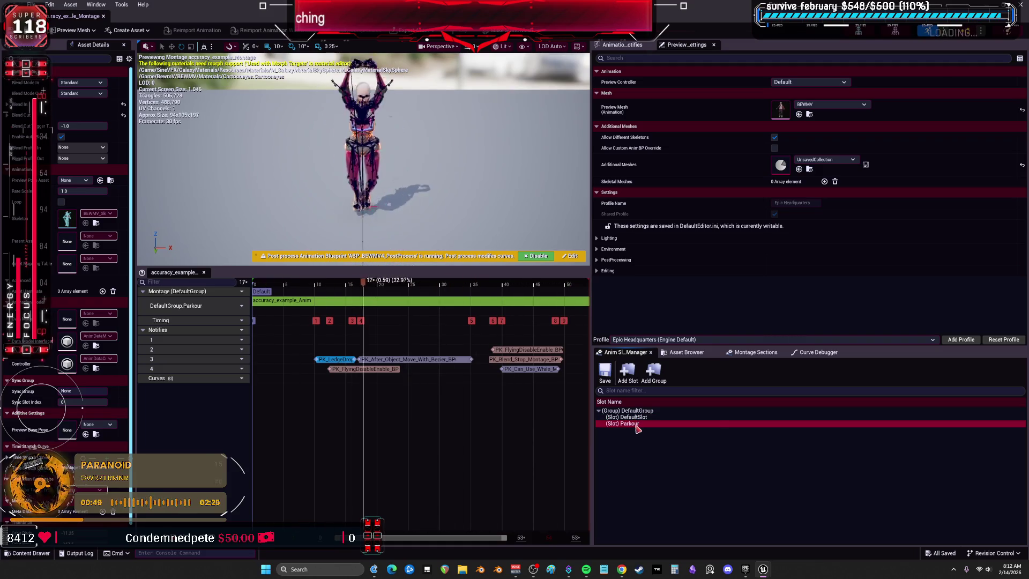
pyautogui.rightClick(637, 429)
pyautogui.click(588, 452)
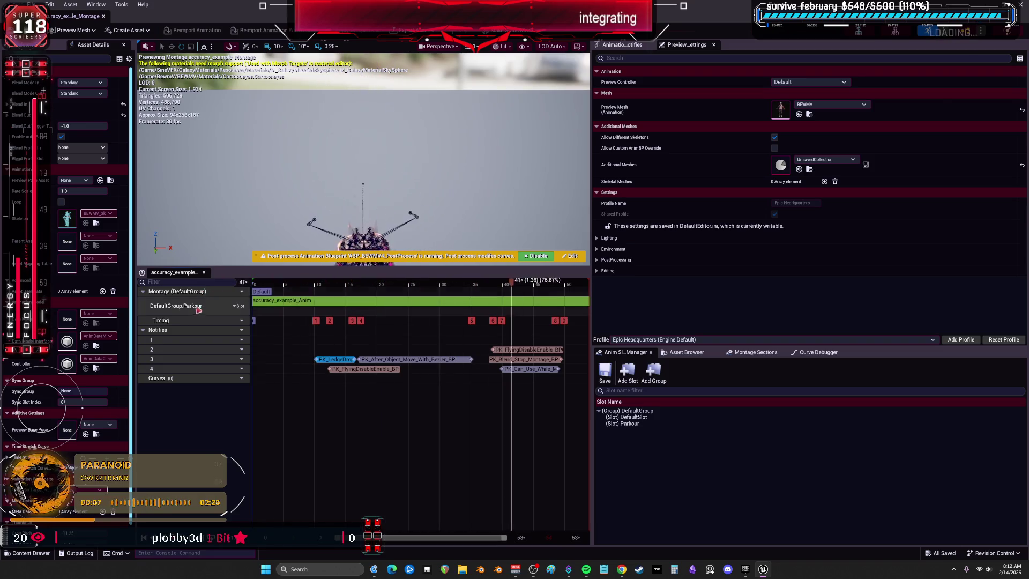
pyautogui.click(239, 306)
pyautogui.moveTo(257, 326)
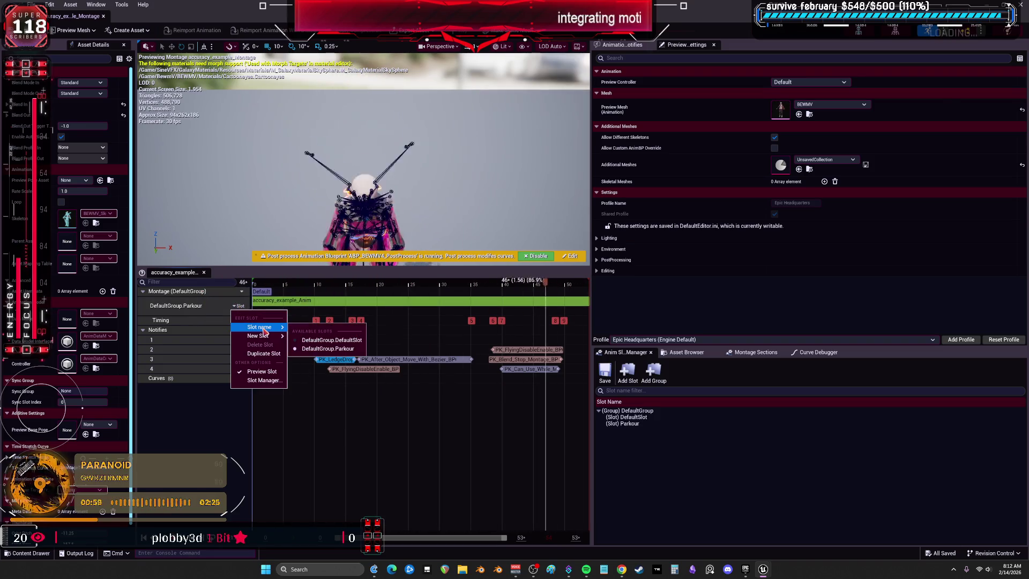
pyautogui.click(235, 291)
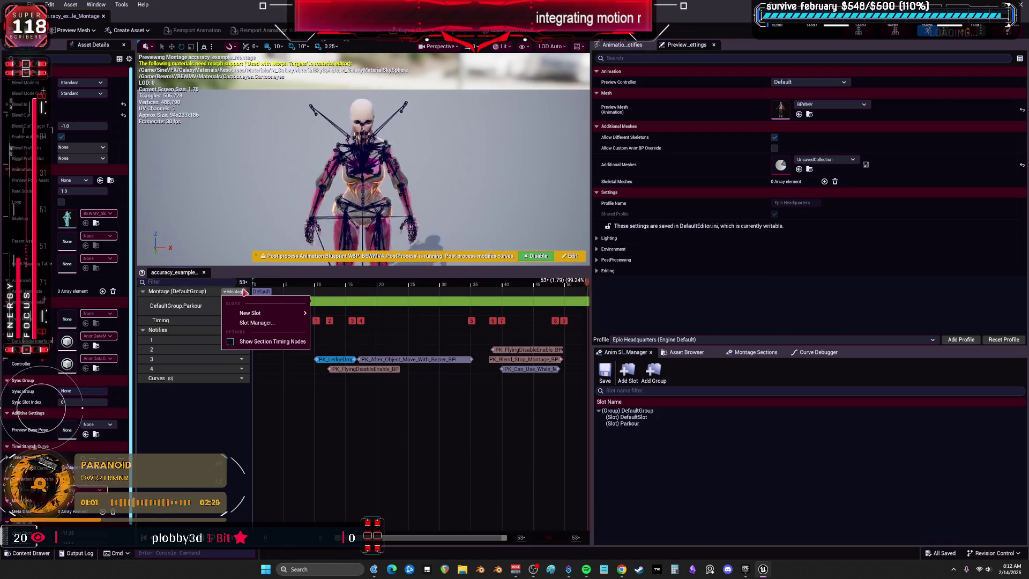
pyautogui.moveTo(279, 313)
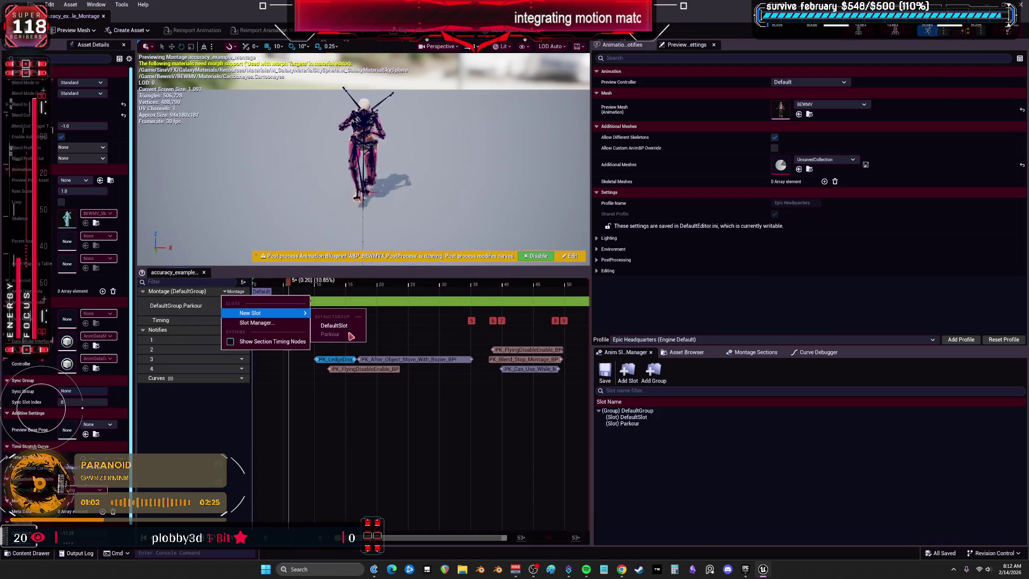
pyautogui.click(288, 324)
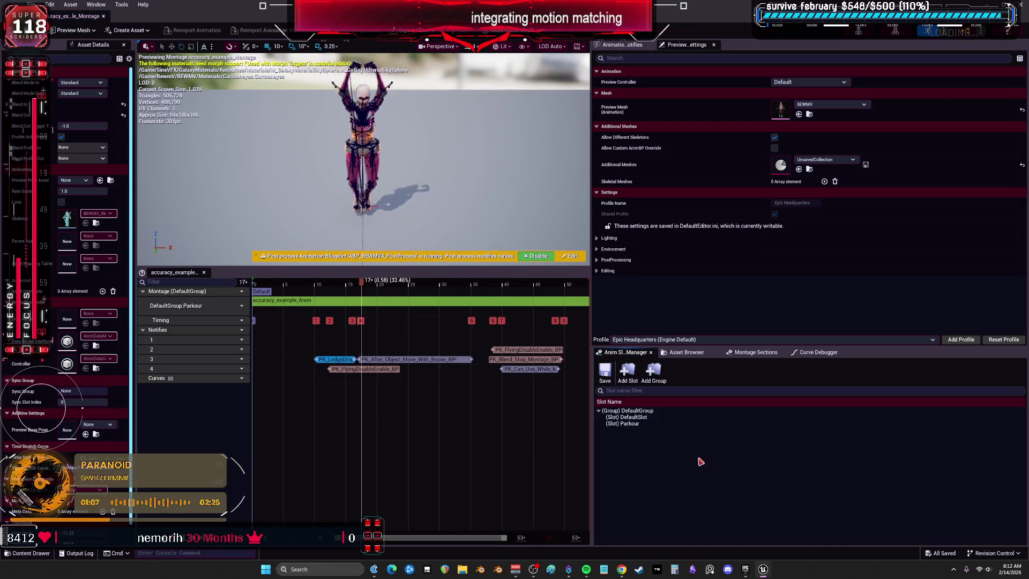
pyautogui.scroll(-1, 67, 241)
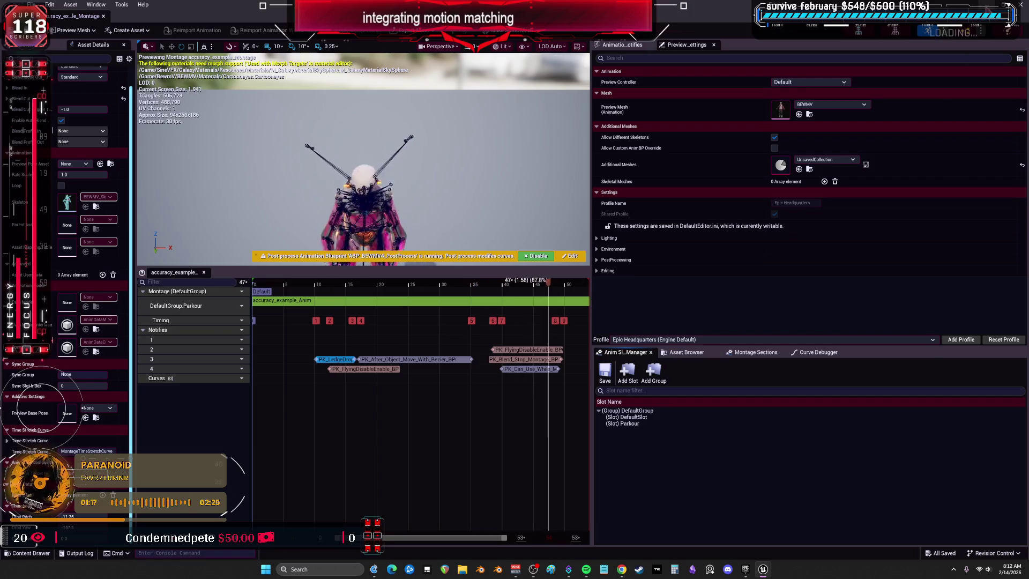
# Reopen accuracy_example_Montage, return to the level editor, and select ABP_GenericRetarget in RetargetedCharacters
pyautogui.hotkey('alt', 'Tab')
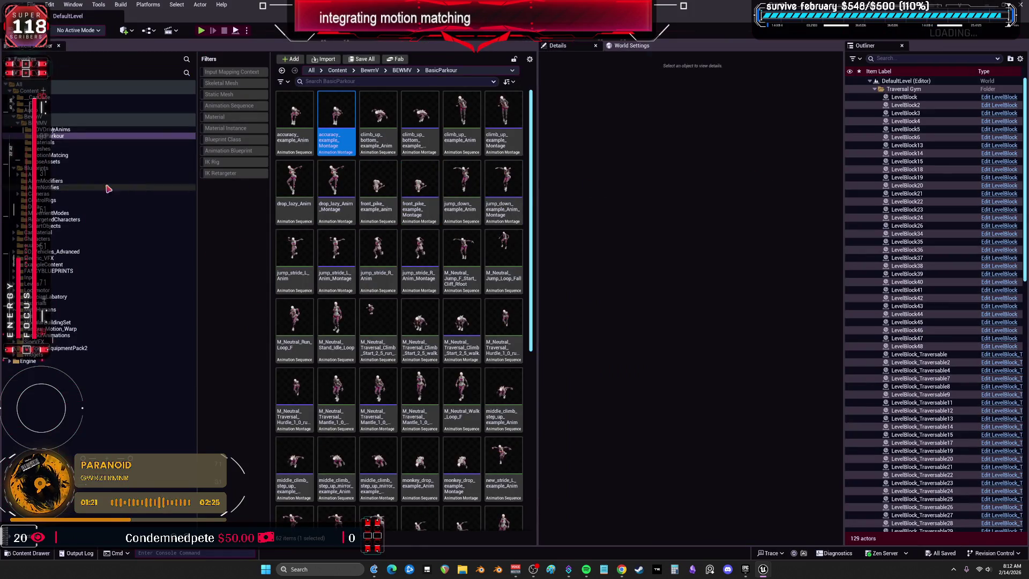
pyautogui.doubleClick(346, 102)
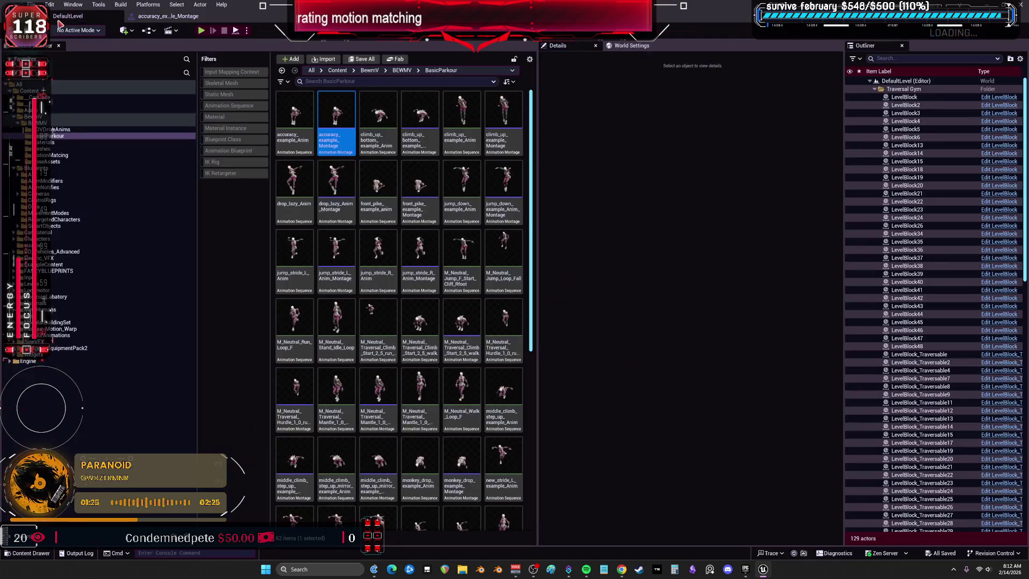
pyautogui.click(68, 16)
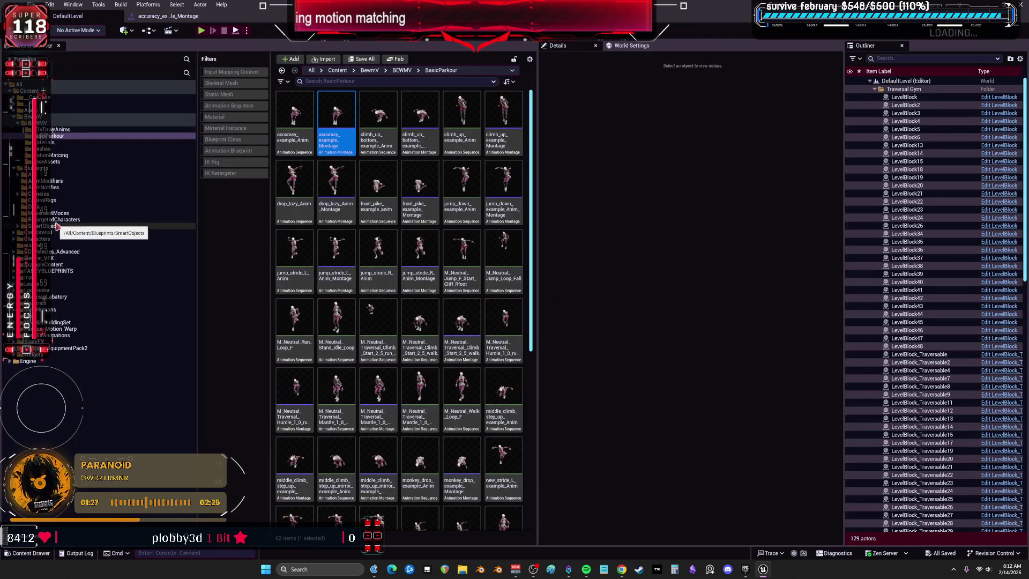
pyautogui.click(53, 220)
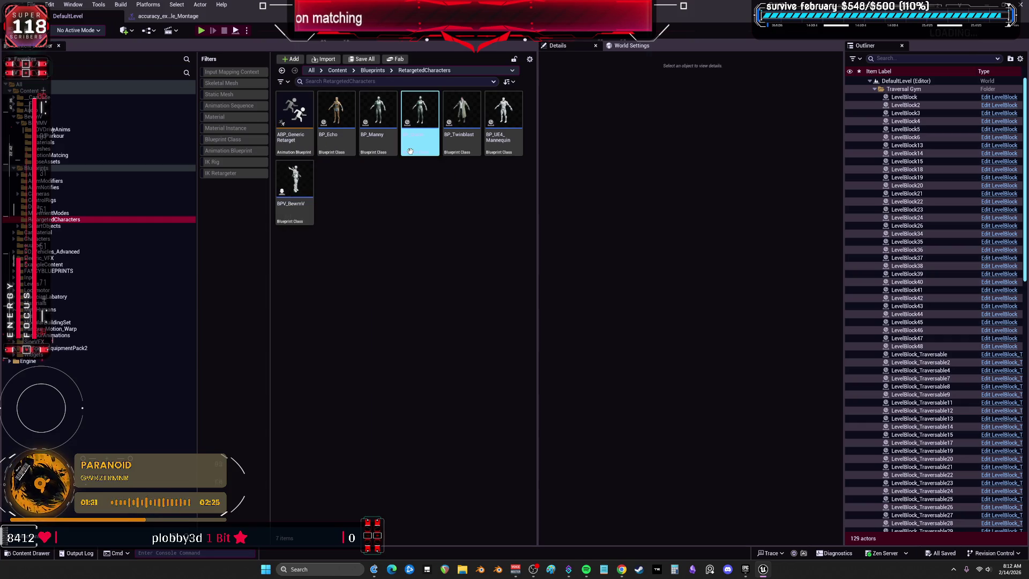
pyautogui.click(291, 141)
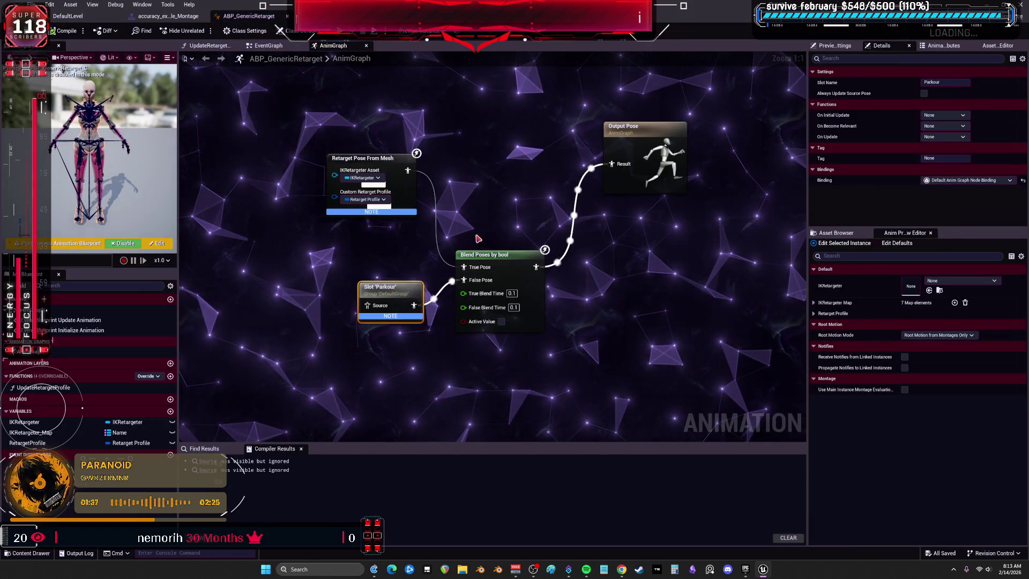
# Inspect the ABP_GenericRetarget AnimGraph's Parkour slot, then go via the montage tab back to the level editor
pyautogui.rightClick(455, 236)
pyautogui.press('Escape')
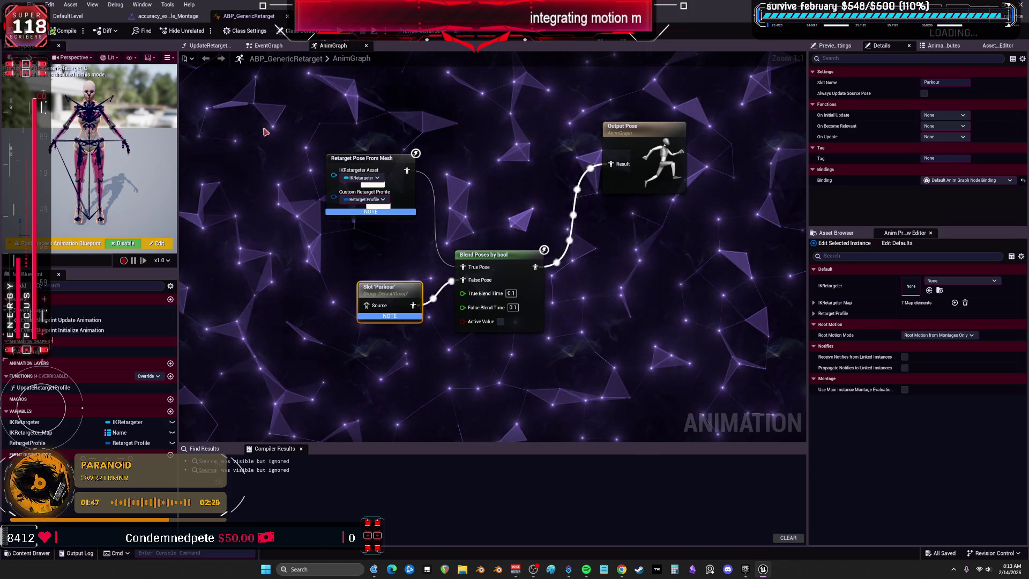
pyautogui.click(161, 16)
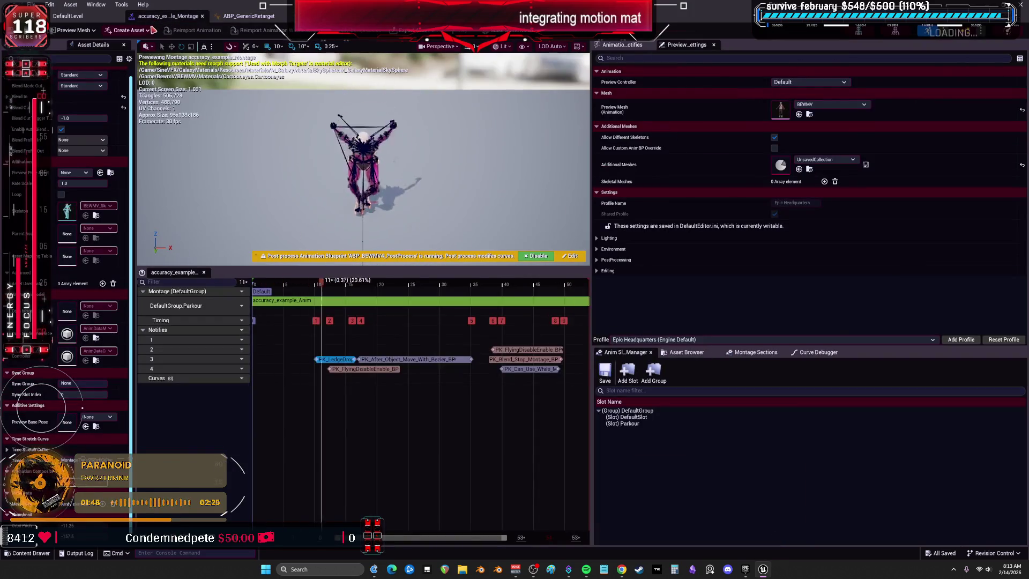
pyautogui.click(68, 18)
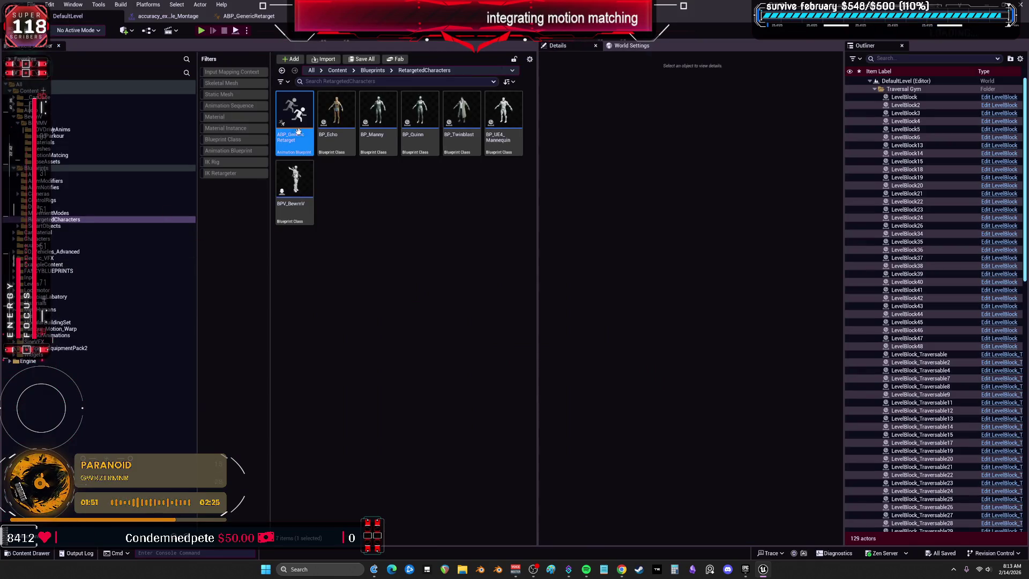
# Open BPV_BewmV, scroll through its Components panel, then switch to the SandboxCharacter_CMC event graph
pyautogui.doubleClick(284, 169)
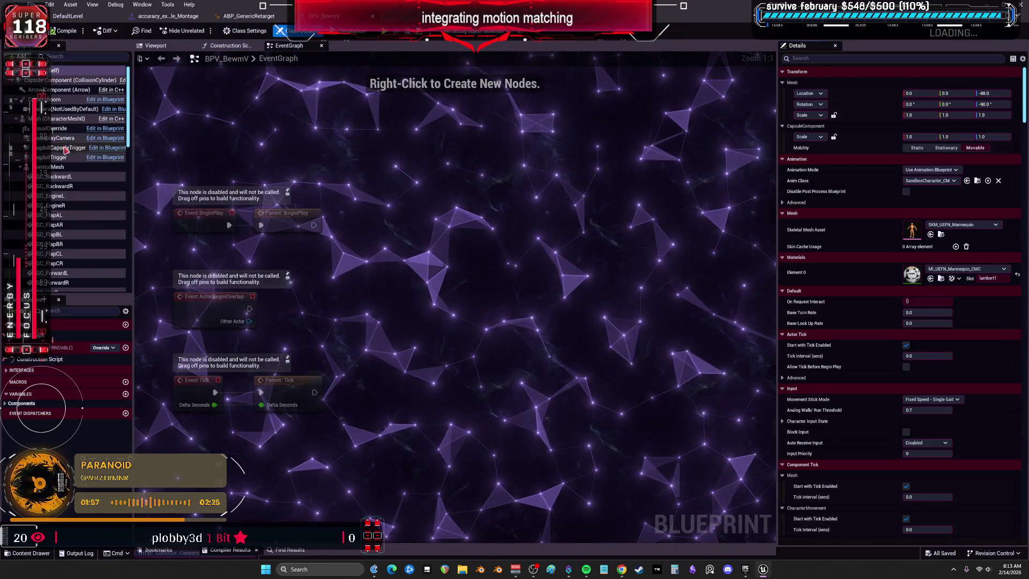
pyautogui.scroll(-10, 79, 205)
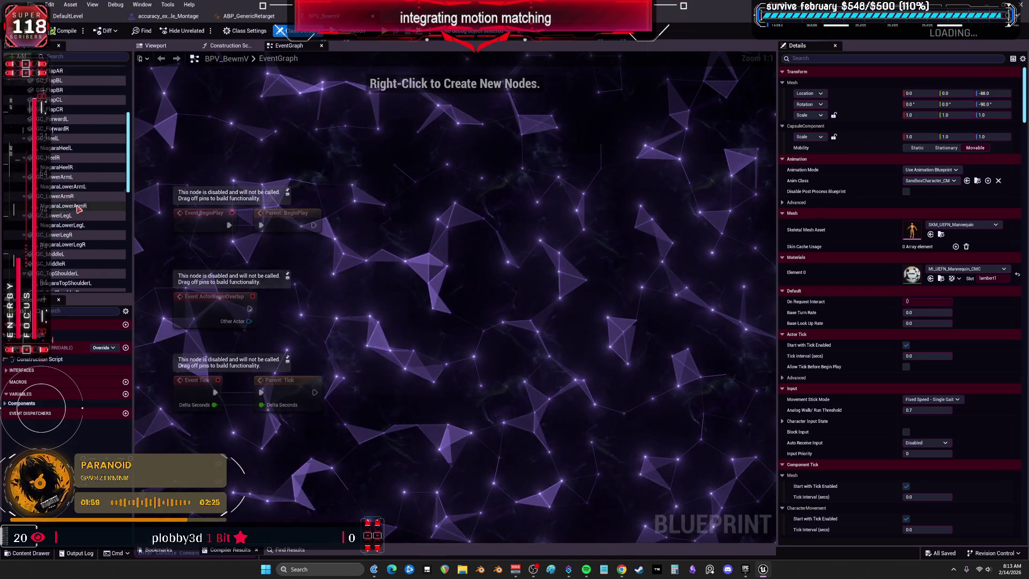
pyautogui.scroll(-5, 79, 204)
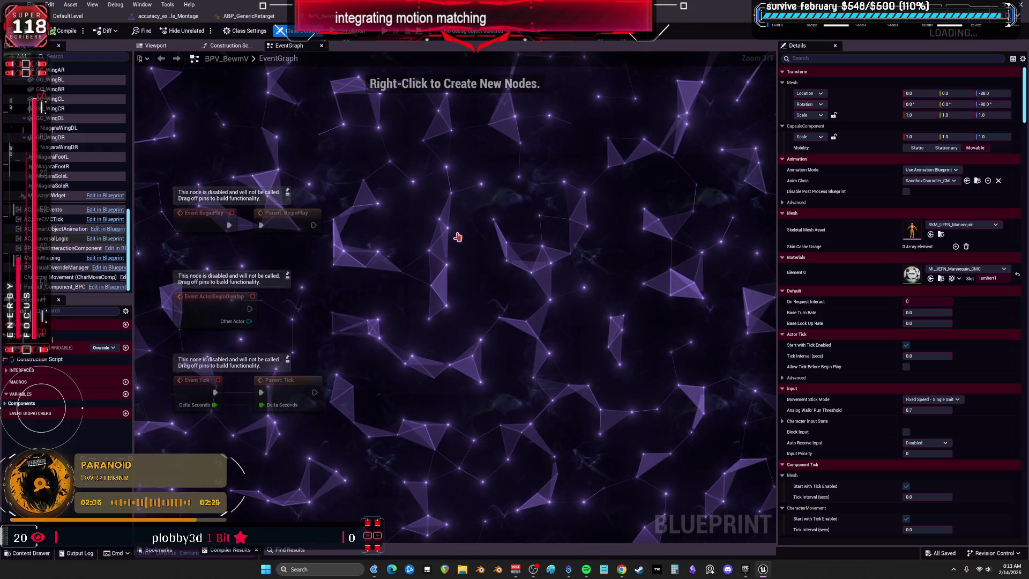
pyautogui.hotkey('ctrl', 'Tab')
# Pan and zoom the SandboxCharacter_CMC EventGraph to the two Try Traversal Action nodes feeding the Jump branch
pyautogui.scroll(-3, 271, 234)
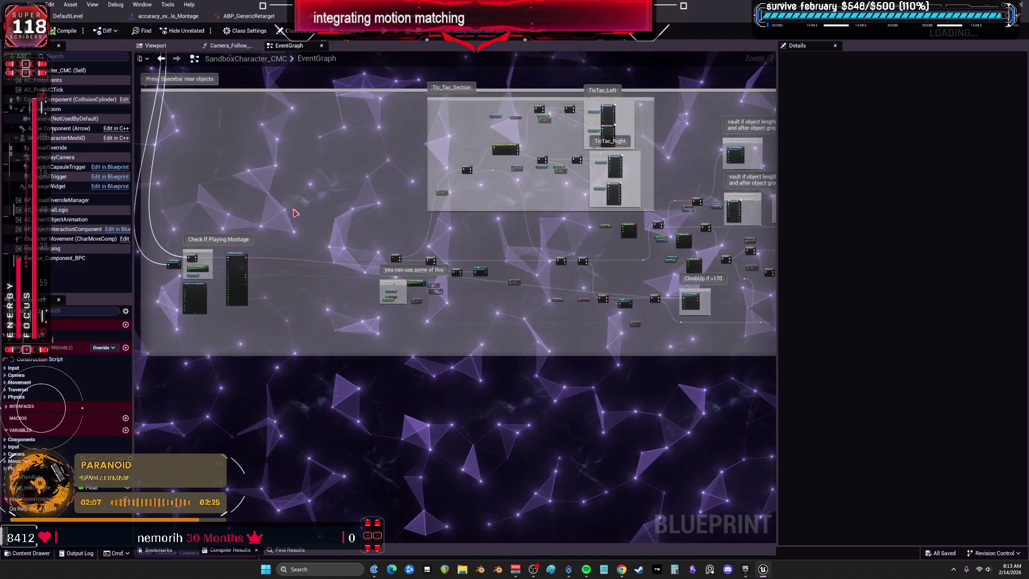
pyautogui.scroll(1, 379, 220)
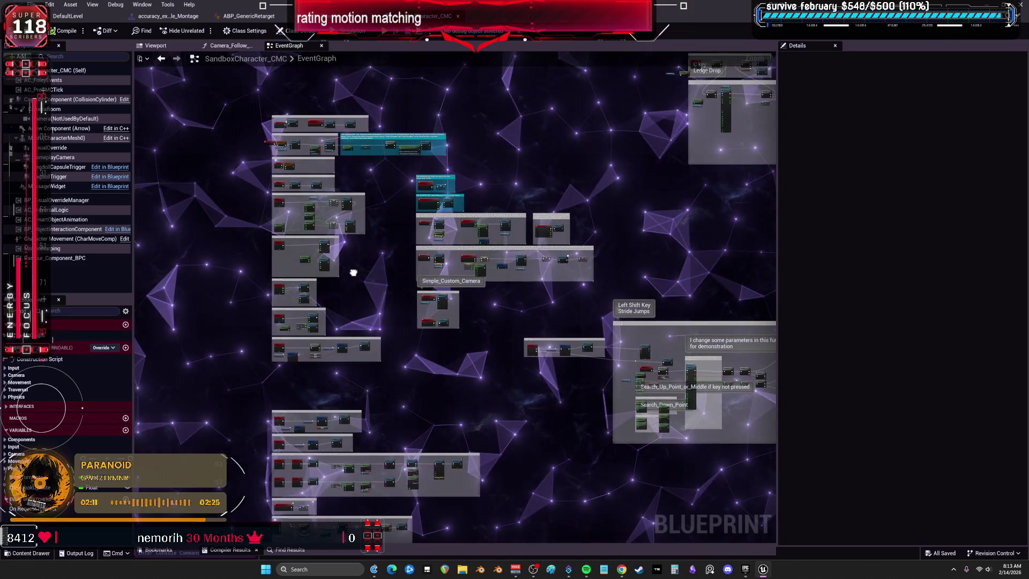
pyautogui.scroll(6, 337, 339)
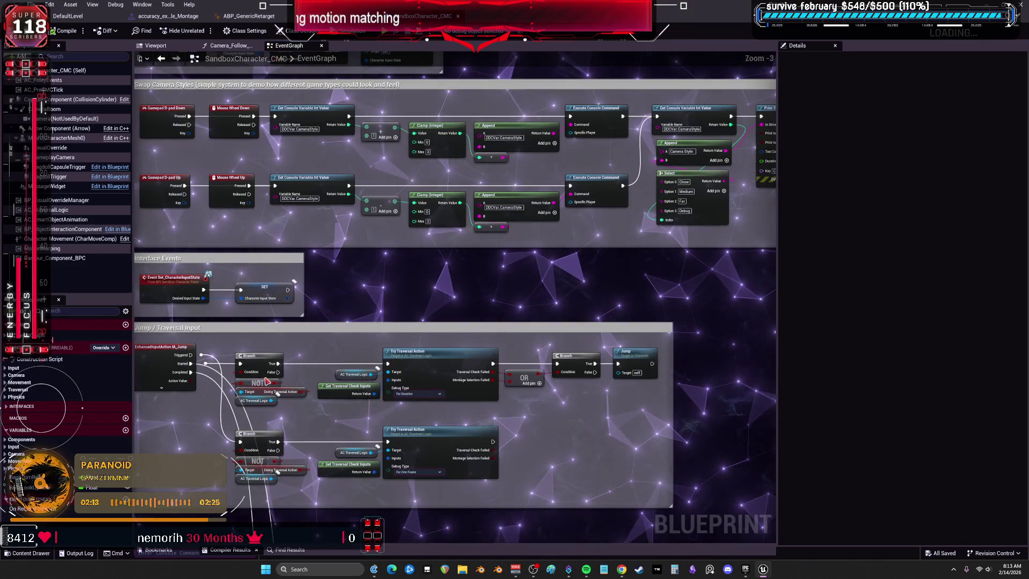
pyautogui.scroll(-2, 342, 191)
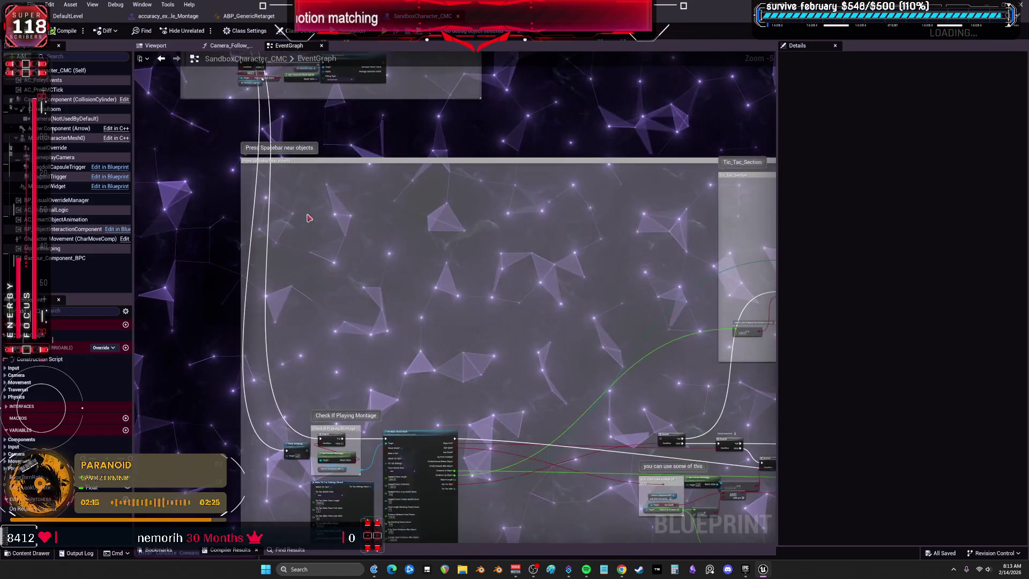
pyautogui.moveTo(366, 356); pyautogui.dragTo(383, 416)
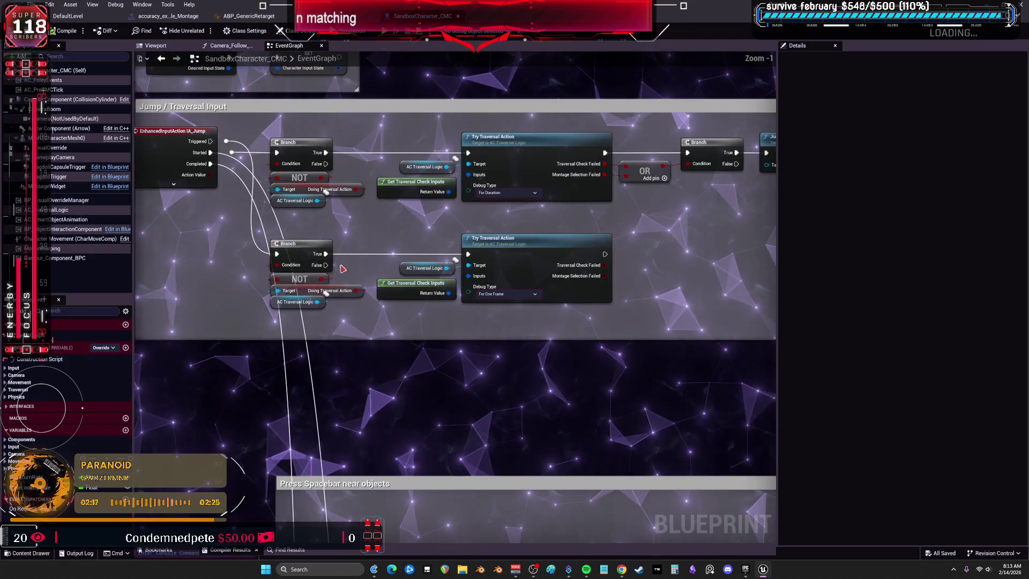
pyautogui.scroll(-2, 388, 149)
pyautogui.scroll(2, 418, 218)
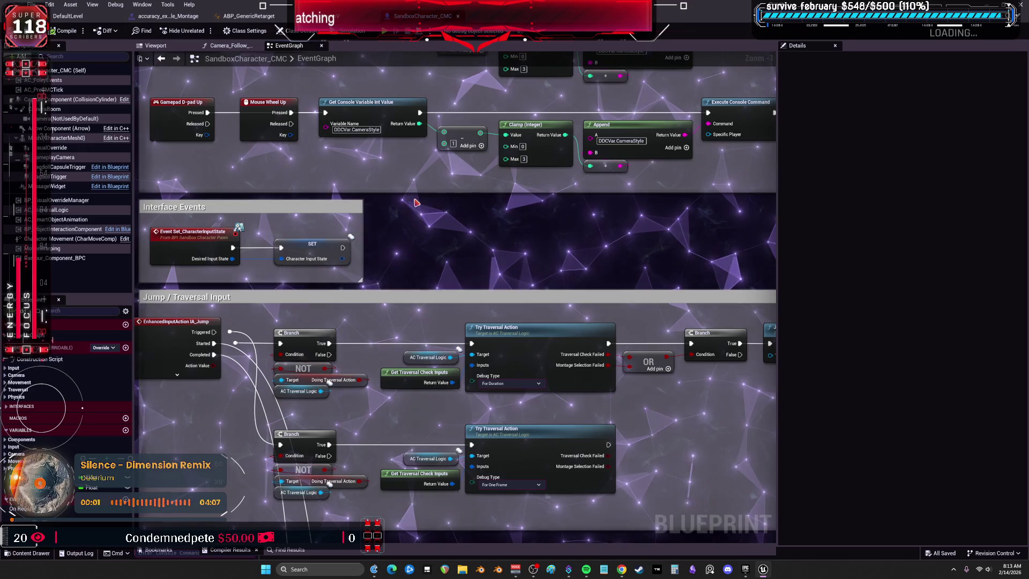
pyautogui.scroll(-1, 416, 203)
pyautogui.moveTo(416, 203); pyautogui.dragTo(437, 383)
pyautogui.moveTo(386, 464); pyautogui.dragTo(292, 143)
pyautogui.scroll(2, 392, 172)
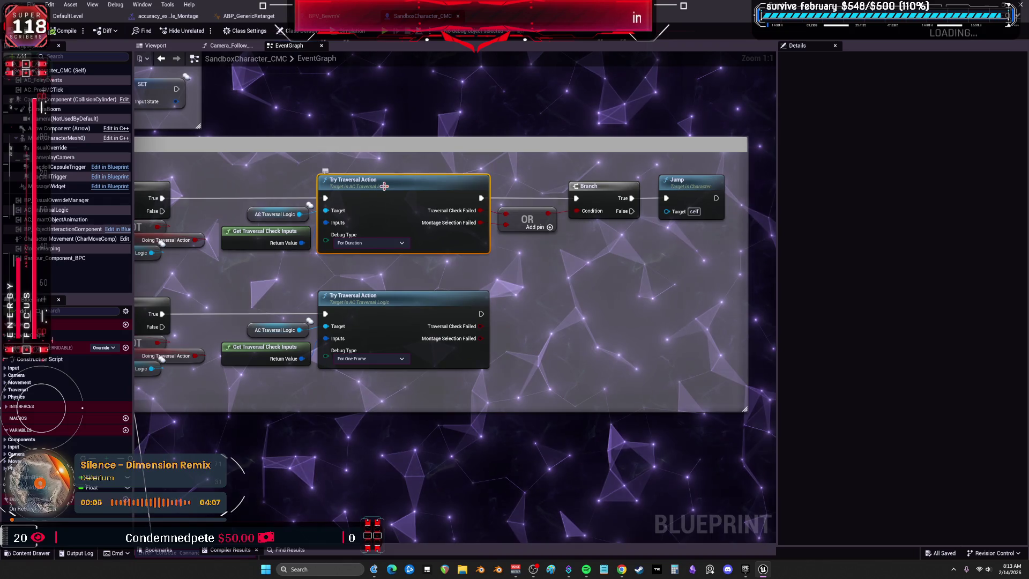
# Open the TryTraversalAction function, review Steps 4.1–5.2, then jump to the PerformTraversalAction event
pyautogui.doubleClick(384, 185)
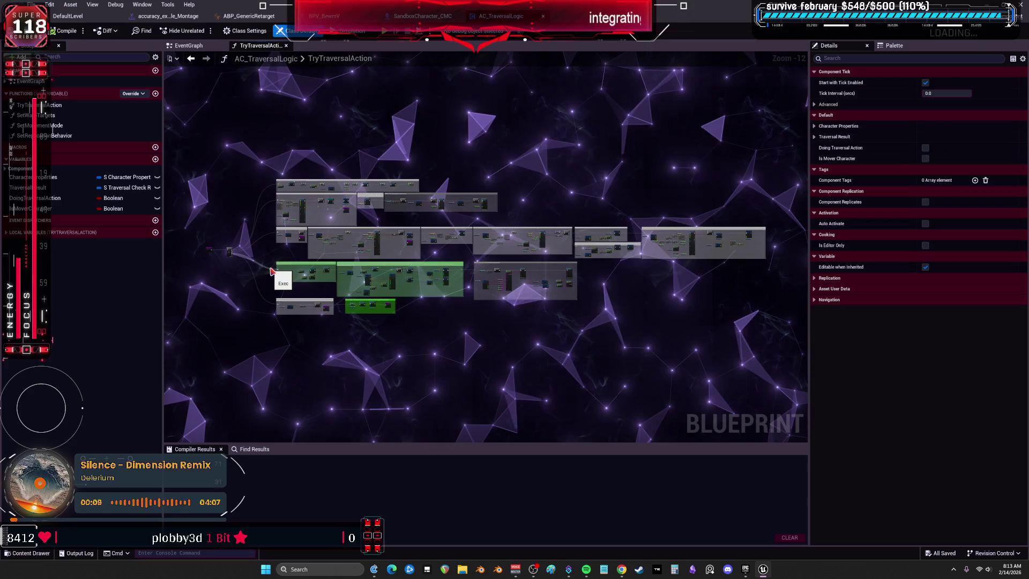
pyautogui.scroll(5, 272, 270)
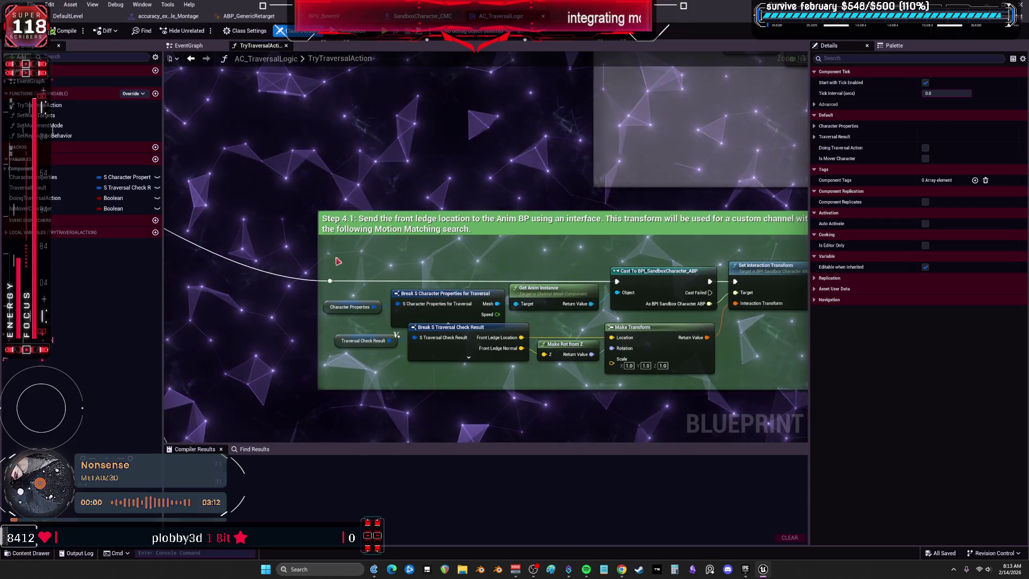
pyautogui.scroll(-3, 453, 148)
pyautogui.scroll(2, 570, 182)
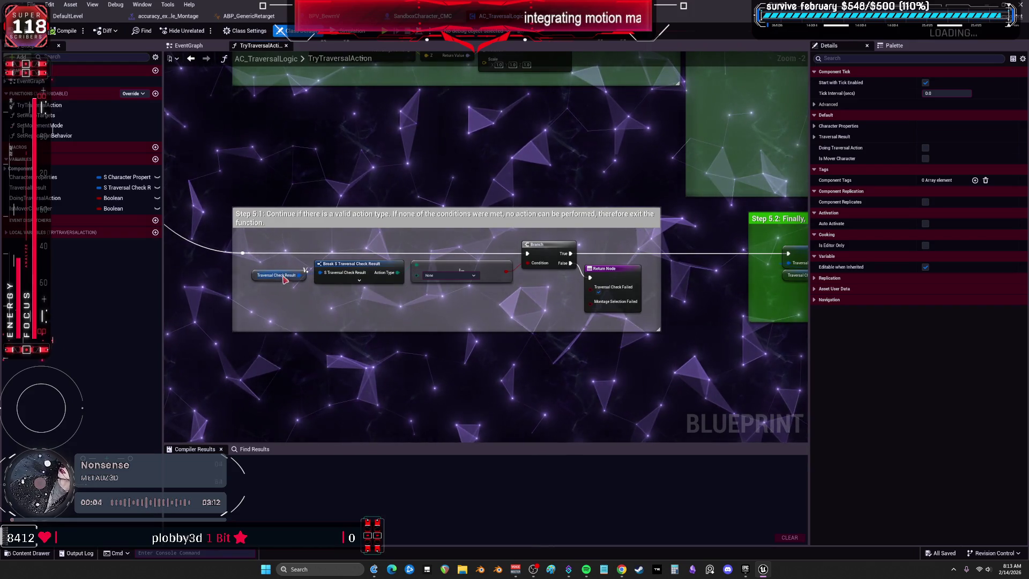
pyautogui.moveTo(584, 229); pyautogui.dragTo(393, 189)
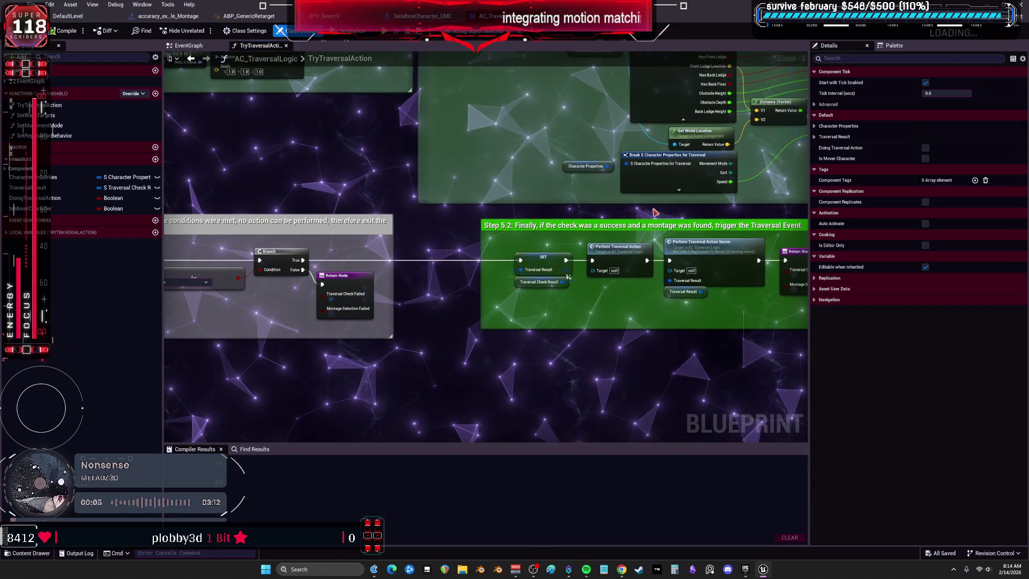
pyautogui.moveTo(655, 213); pyautogui.dragTo(499, 197)
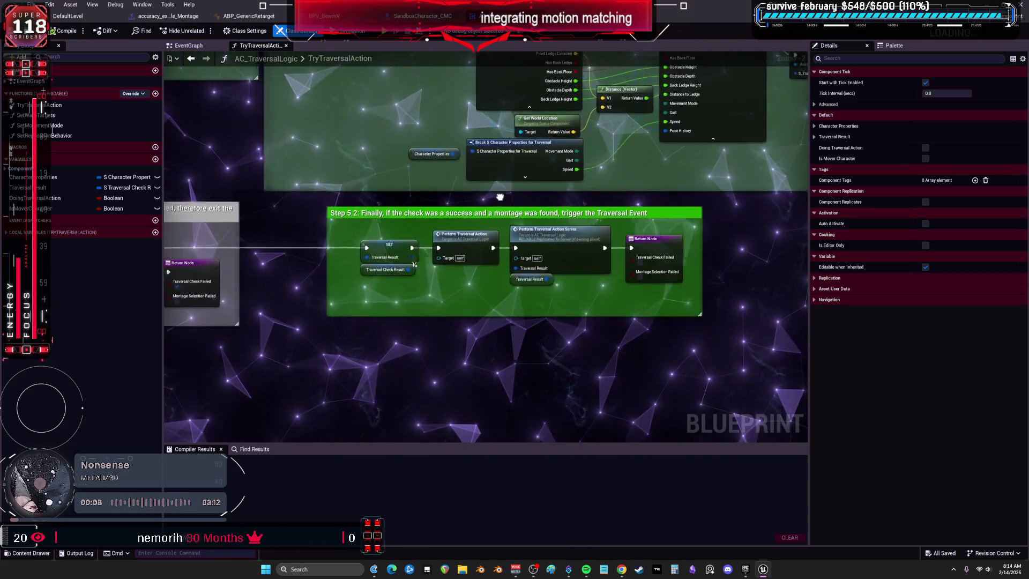
pyautogui.scroll(2, 482, 196)
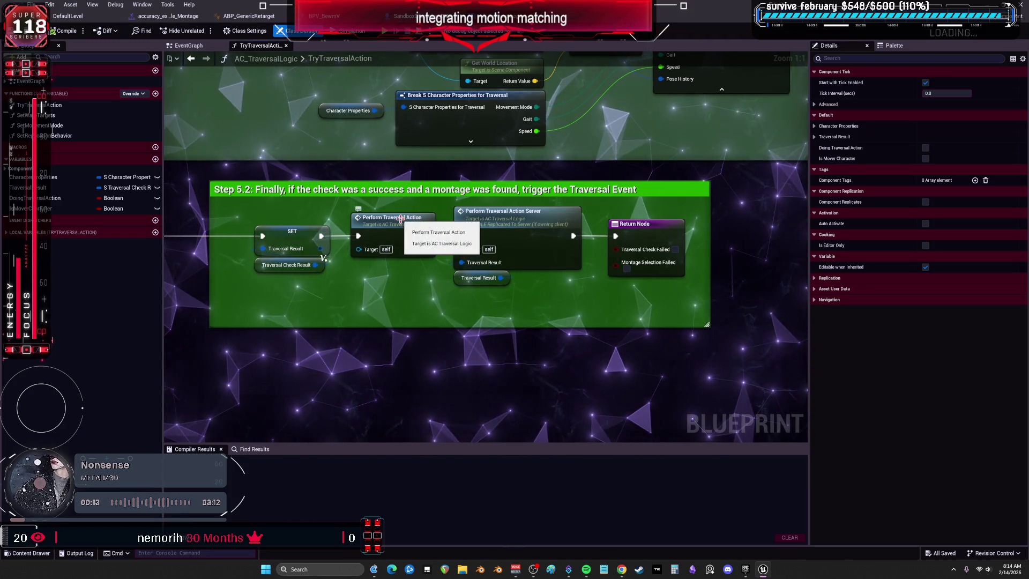
pyautogui.doubleClick(401, 218)
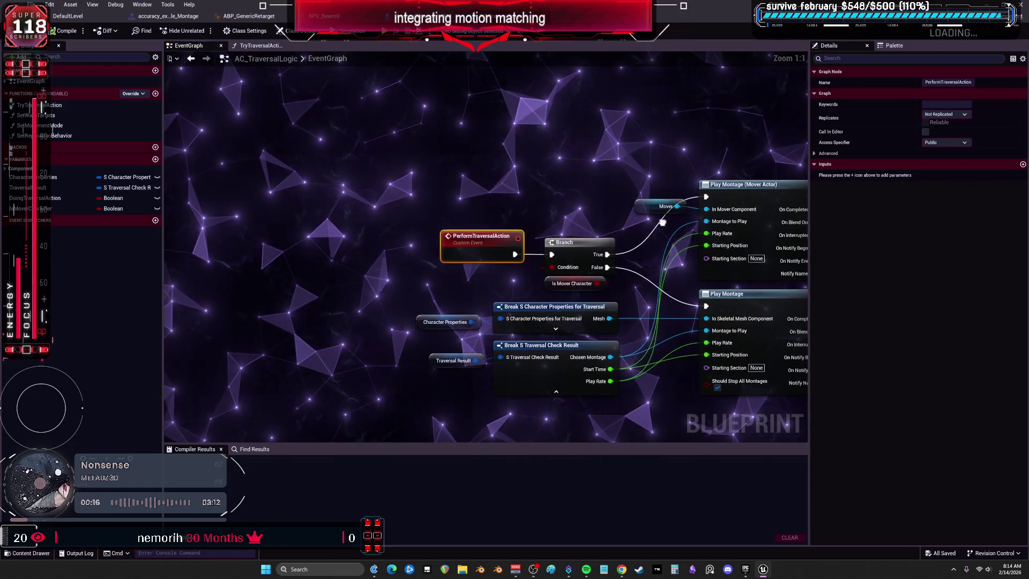
# Pan across PerformTraversalAction's Play Montage calls and its server/client event nodes
pyautogui.moveTo(663, 222); pyautogui.dragTo(367, 180)
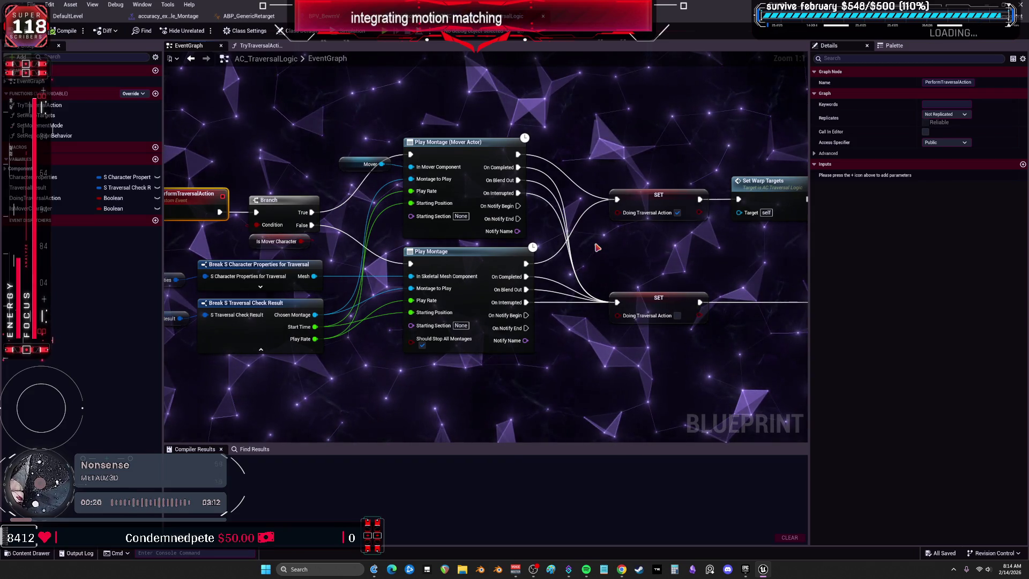
pyautogui.moveTo(662, 246); pyautogui.dragTo(554, 248)
pyautogui.scroll(-2, 368, 239)
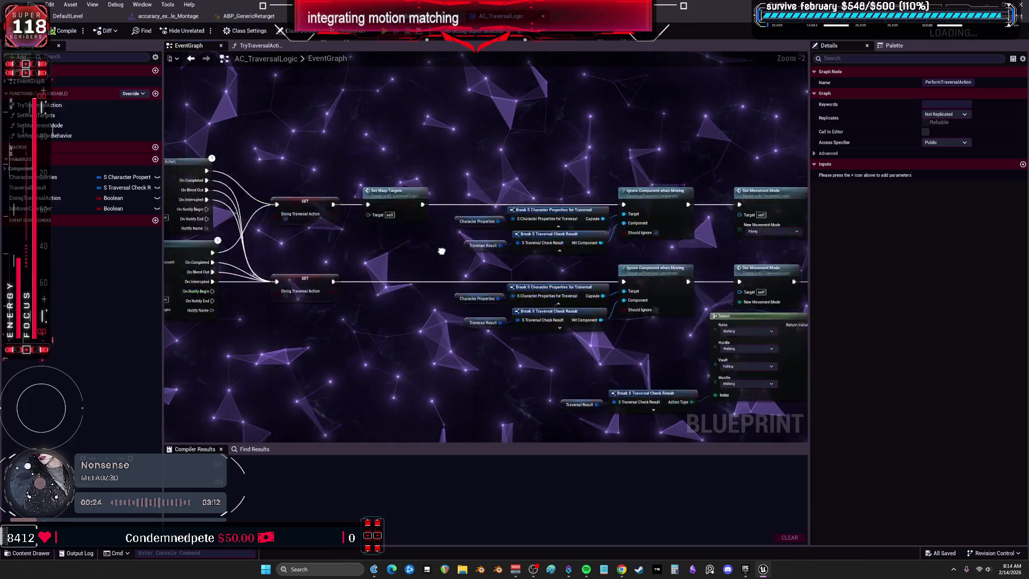
pyautogui.moveTo(445, 252); pyautogui.dragTo(815, 244)
pyautogui.moveTo(883, 231); pyautogui.dragTo(803, 188)
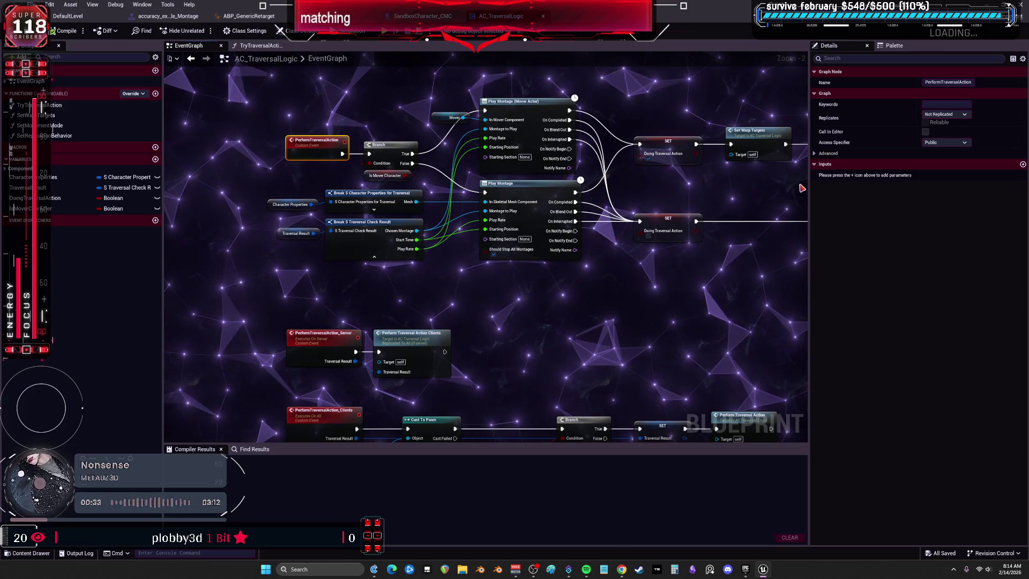
# Review the Set Movement Mode, Select and Set Replication Behavior nodes, then bring up the launcher library
pyautogui.moveTo(799, 129); pyautogui.dragTo(545, 267)
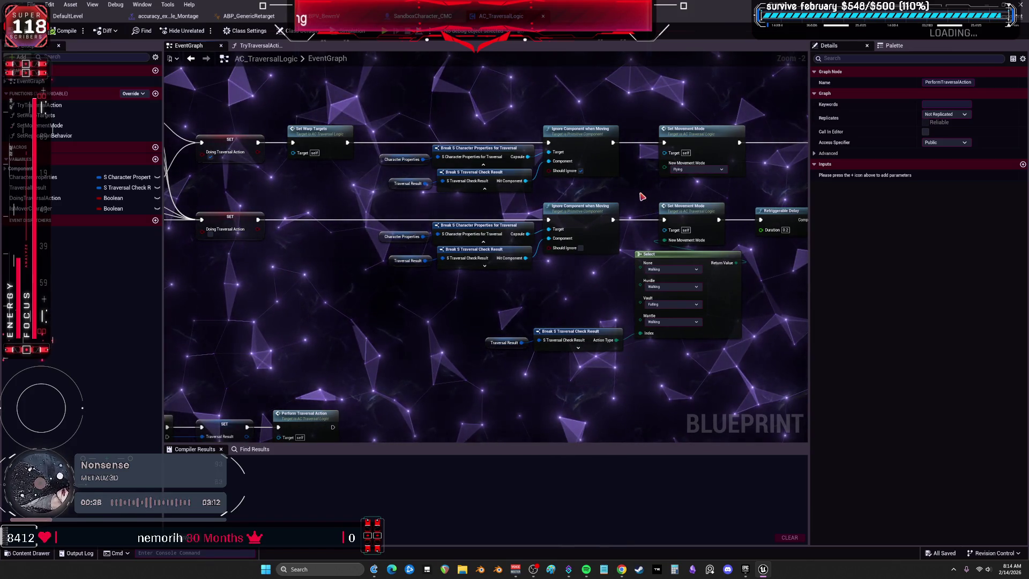
pyautogui.moveTo(643, 197); pyautogui.dragTo(473, 203)
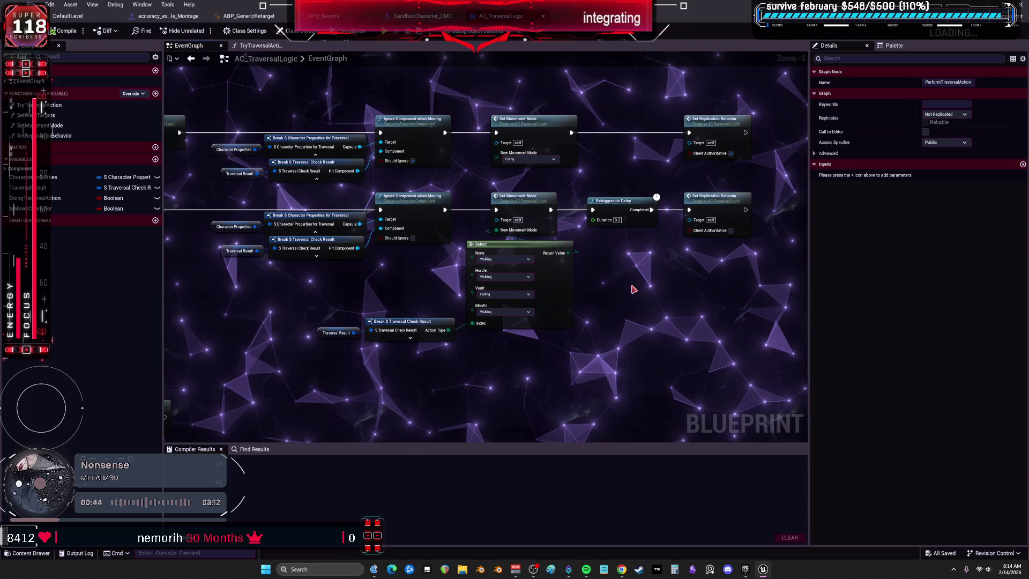
pyautogui.moveTo(650, 278); pyautogui.dragTo(524, 289)
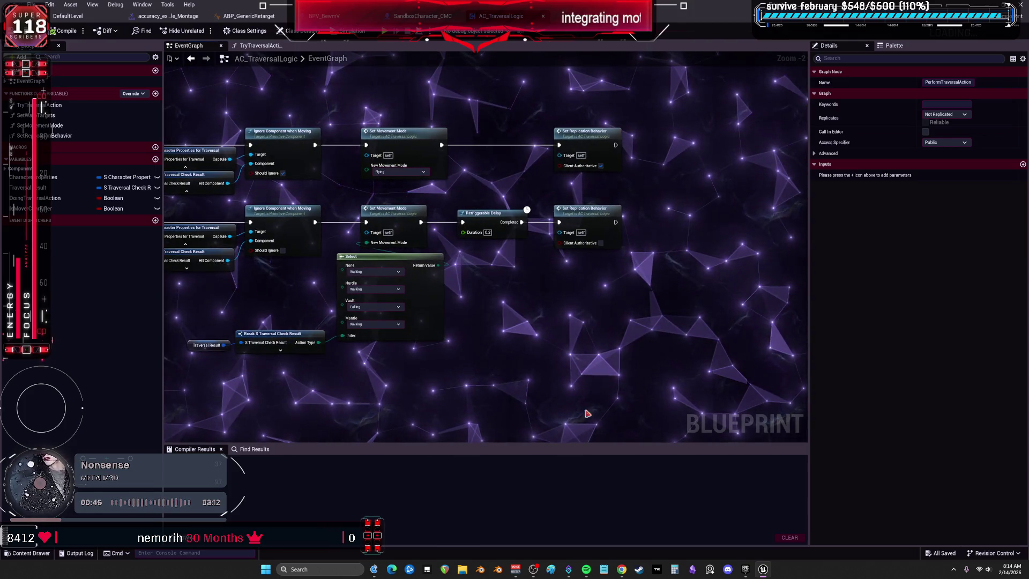
pyautogui.click(745, 569)
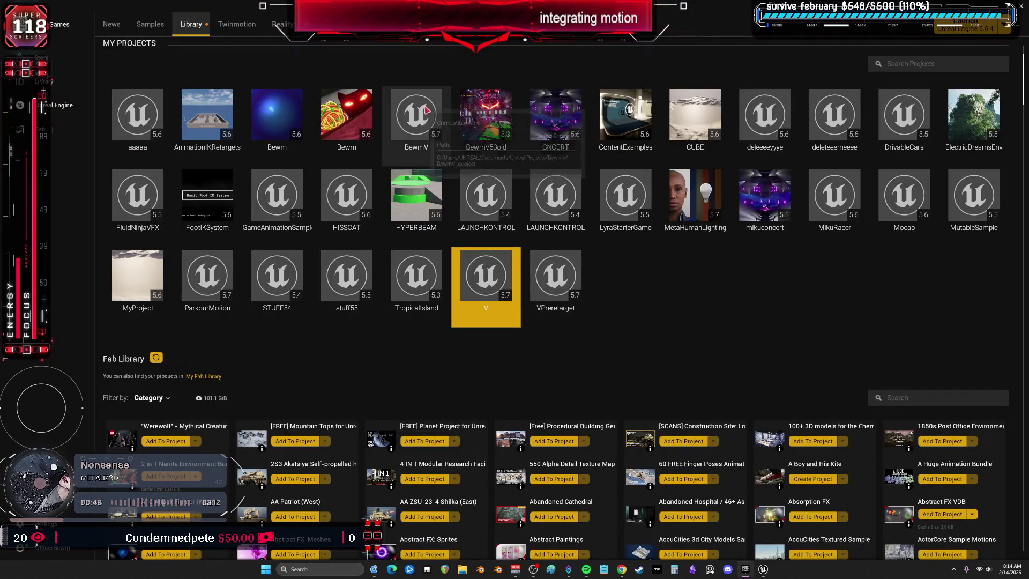
# Launch the BewmV project from My Projects so the editor opens on VOIDworld
pyautogui.doubleClick(346, 116)
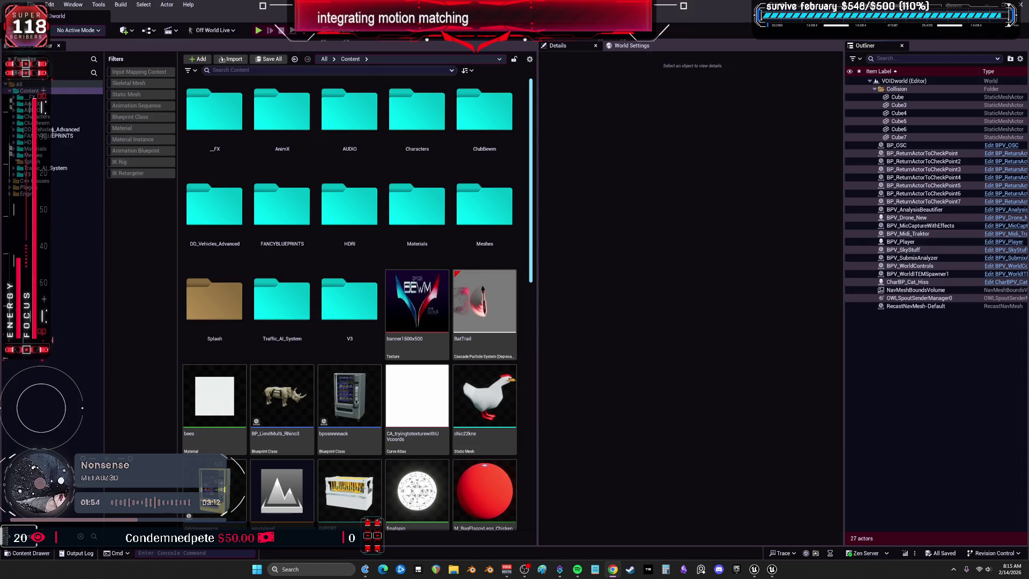
# Select BPV_Player and open its Blueprint's INPUT graph with the SpaceBar Is Slot Active check
pyautogui.click(912, 242)
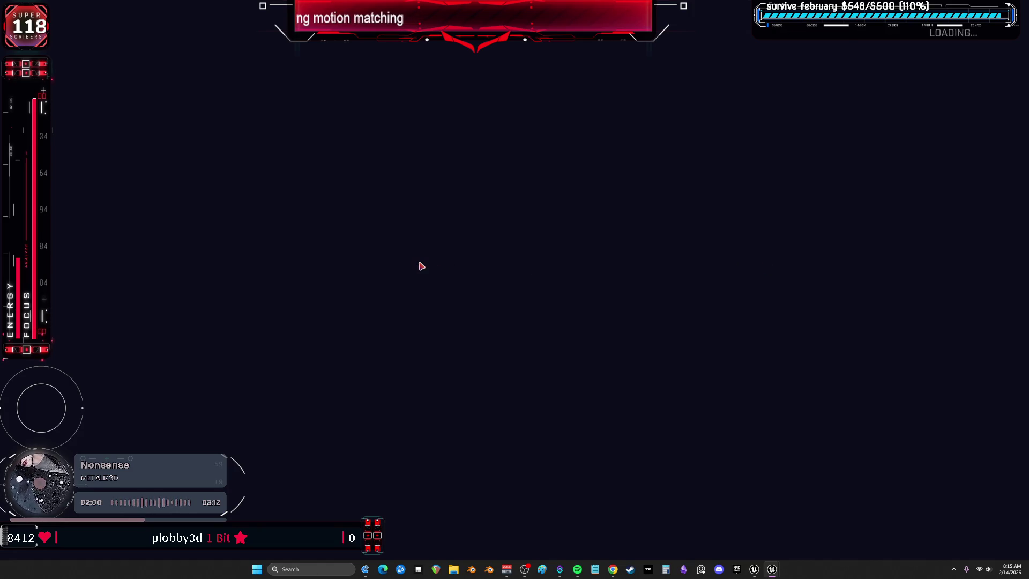
pyautogui.hotkey('alt', 'Tab')
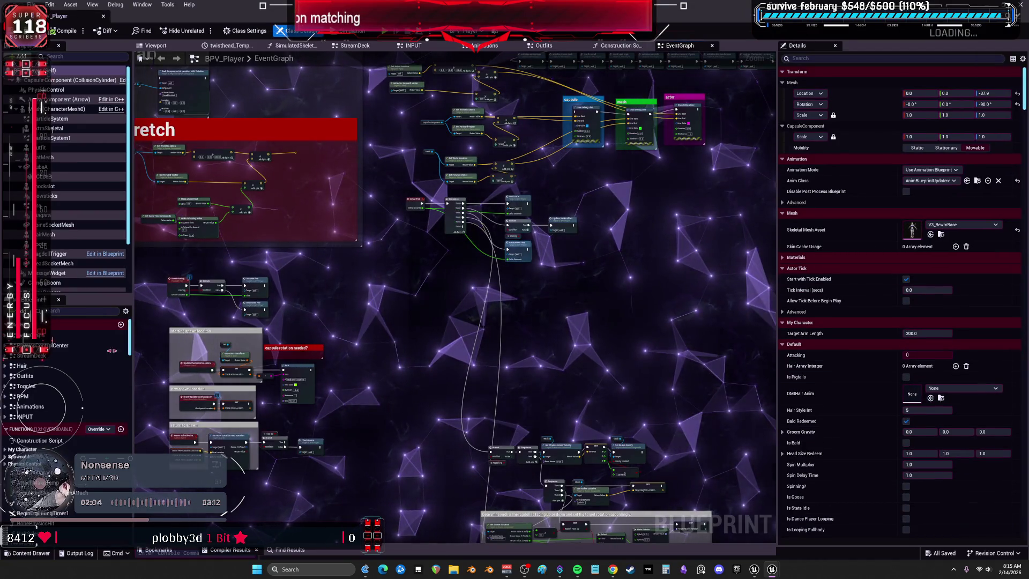
pyautogui.doubleClick(25, 416)
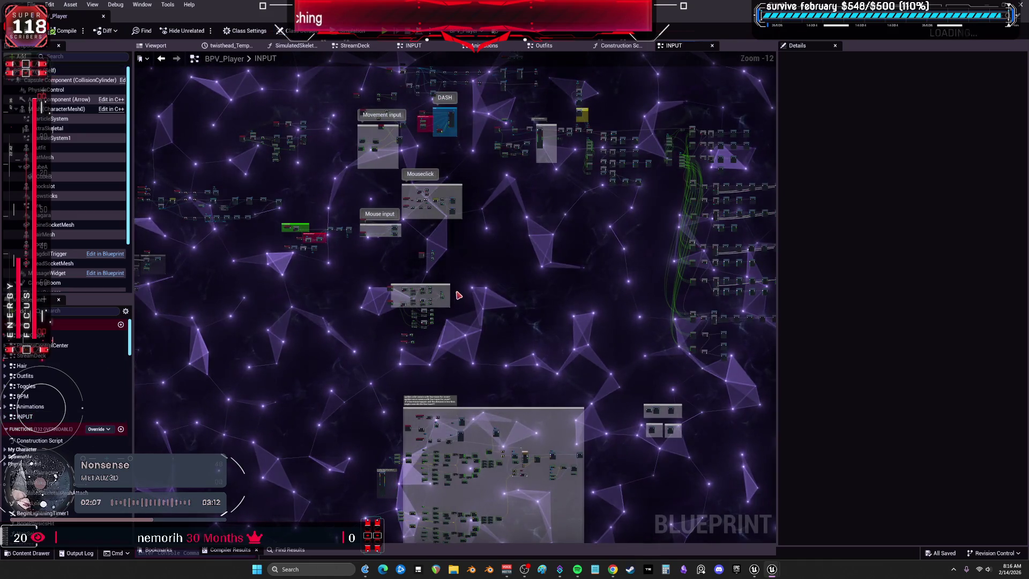
pyautogui.moveTo(459, 295)
pyautogui.mouseDown()
pyautogui.moveTo(406, 212)
pyautogui.moveTo(397, 228)
pyautogui.mouseUp()
pyautogui.scroll(12, 396, 228)
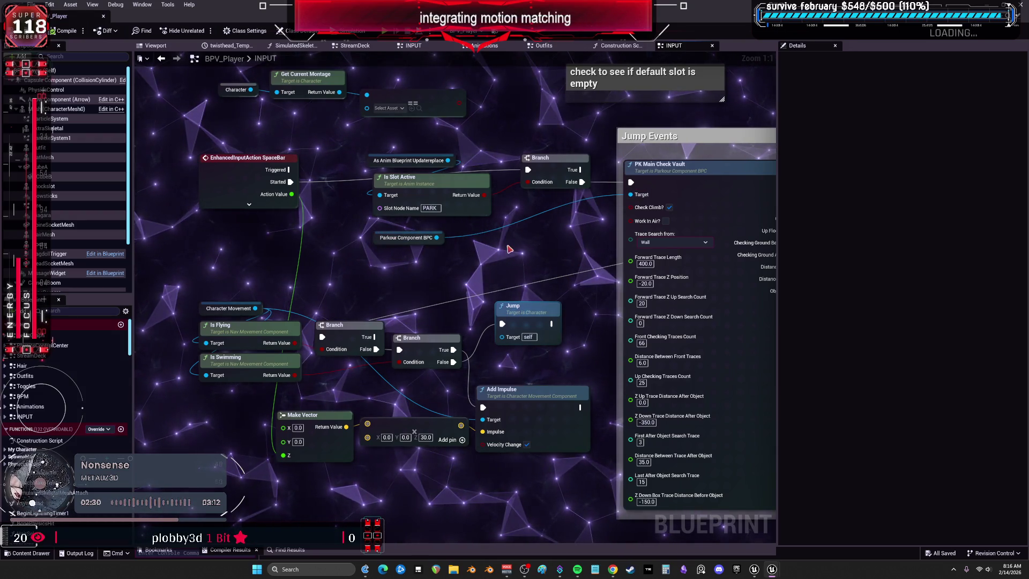
# Survey the Jump Events section and surrounding nodes of the INPUT graph
pyautogui.moveTo(511, 264); pyautogui.dragTo(271, 268)
pyautogui.scroll(-2, 561, 327)
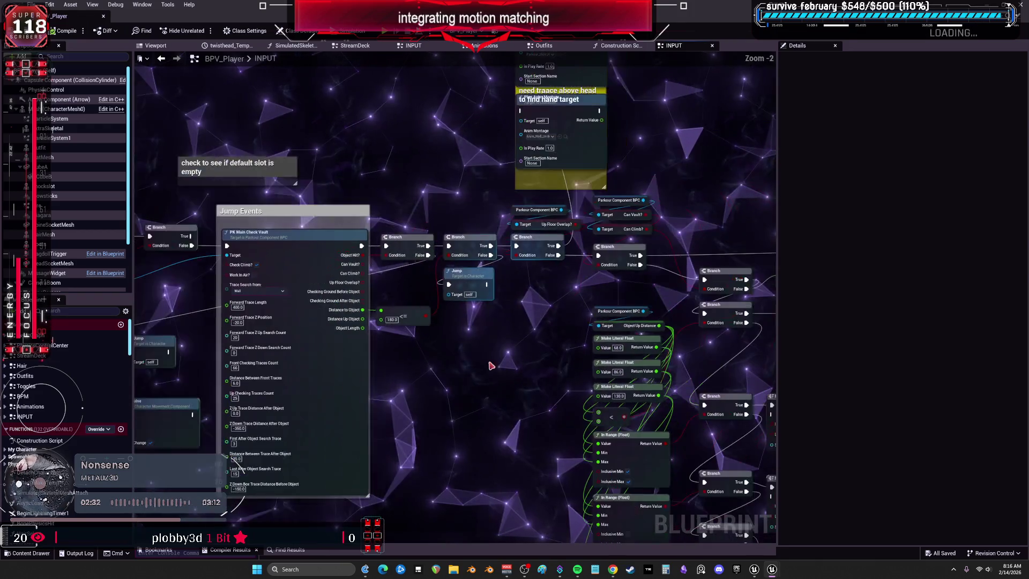
pyautogui.moveTo(561, 327)
pyautogui.mouseDown()
pyautogui.moveTo(593, 401)
pyautogui.moveTo(504, 398)
pyautogui.moveTo(510, 294)
pyautogui.mouseUp()
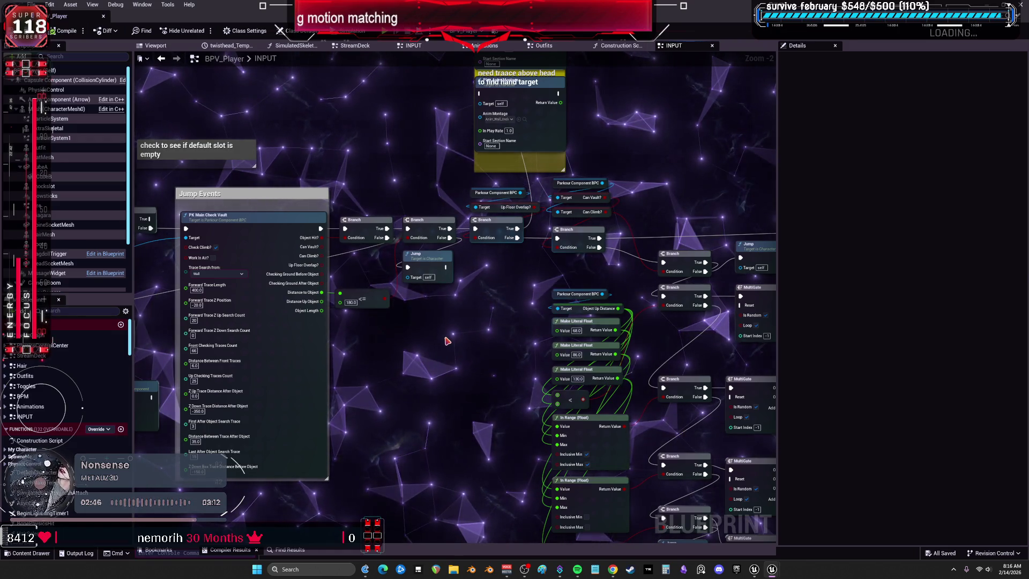
pyautogui.moveTo(446, 341); pyautogui.dragTo(446, 332)
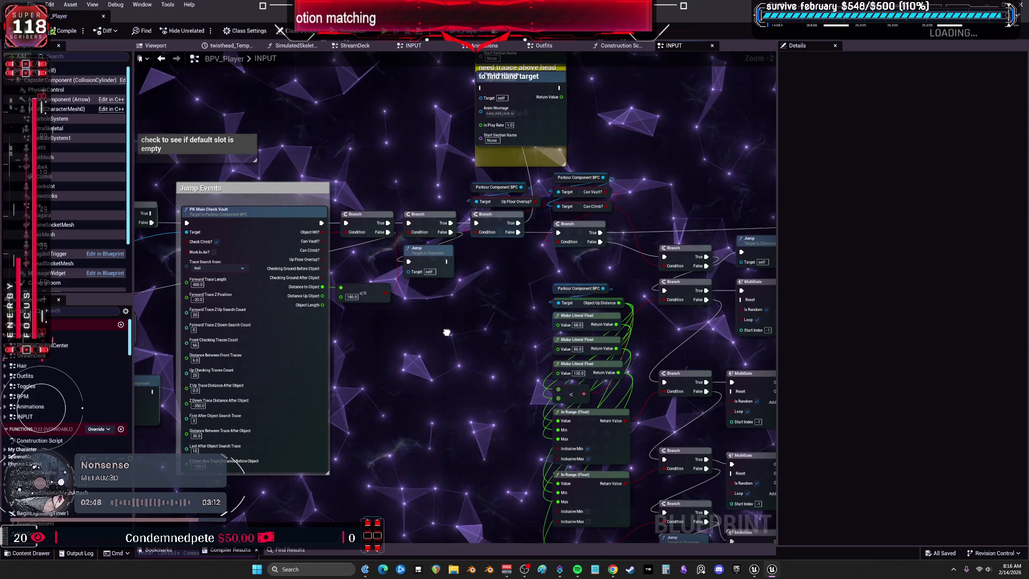
pyautogui.scroll(-4, 448, 333)
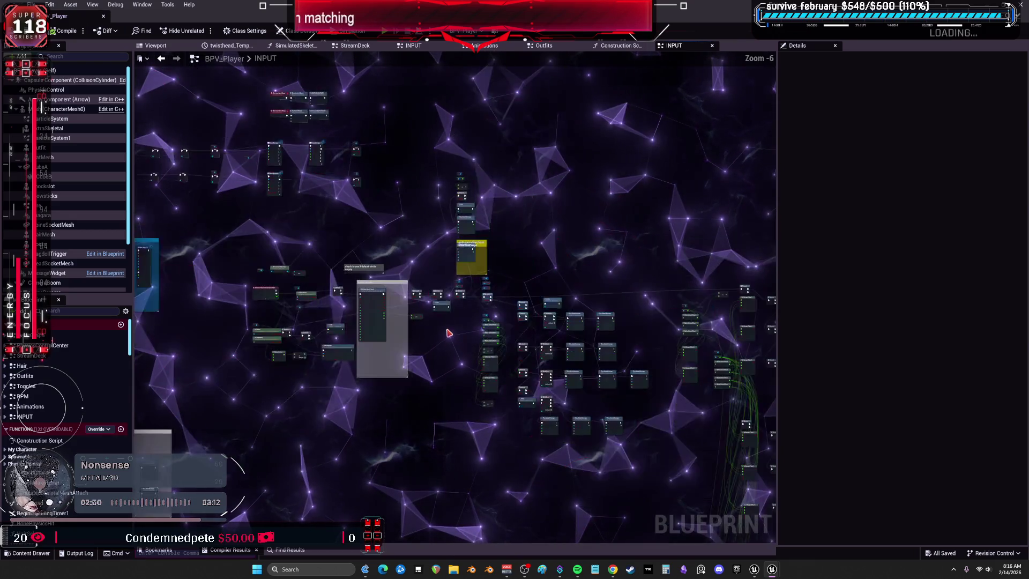
pyautogui.moveTo(436, 333)
pyautogui.mouseDown()
pyautogui.moveTo(234, 282)
pyautogui.moveTo(436, 298)
pyautogui.moveTo(413, 322)
pyautogui.moveTo(246, 214)
pyautogui.moveTo(292, 54)
pyautogui.mouseUp()
pyautogui.scroll(7, 381, 249)
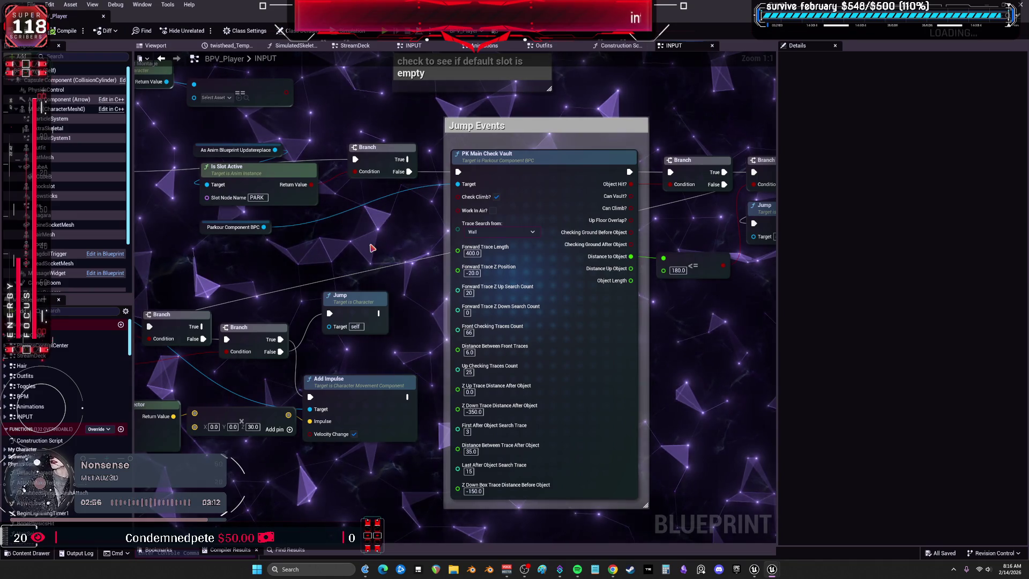
# Select Mesh (CharacterMesh0) to view its Animation Blueprint mode and V3_BewmBase skeletal mesh
pyautogui.rightClick(310, 283)
pyautogui.scroll(-1, 311, 283)
pyautogui.moveTo(266, 255); pyautogui.dragTo(358, 272)
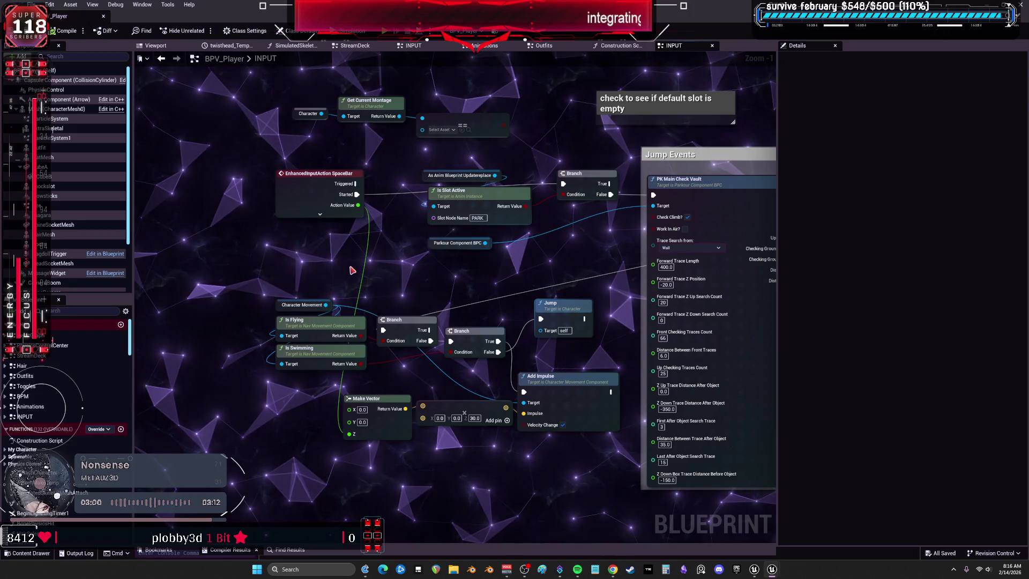
pyautogui.scroll(-2, 401, 258)
pyautogui.scroll(-1, 400, 258)
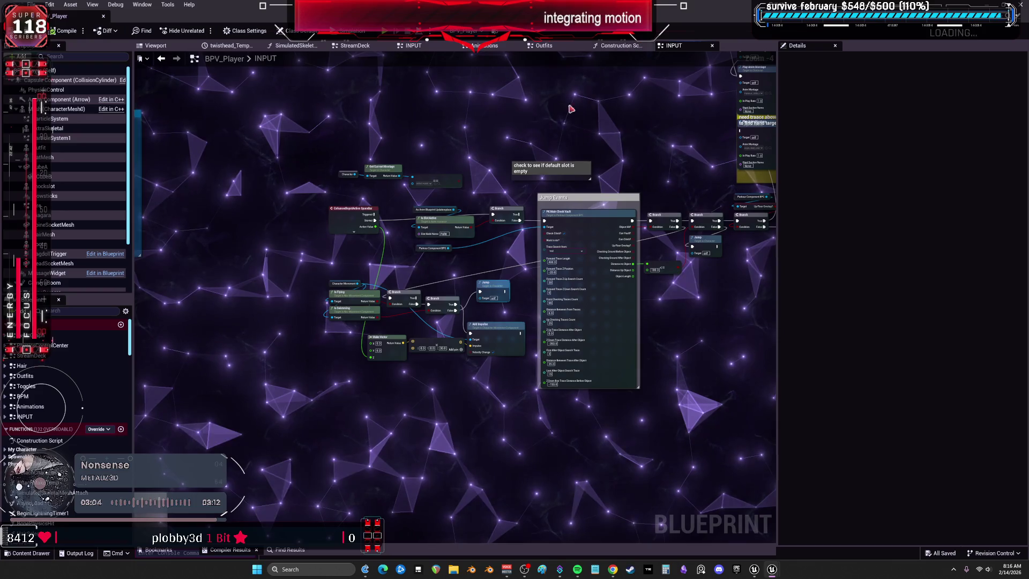
pyautogui.scroll(1, 558, 128)
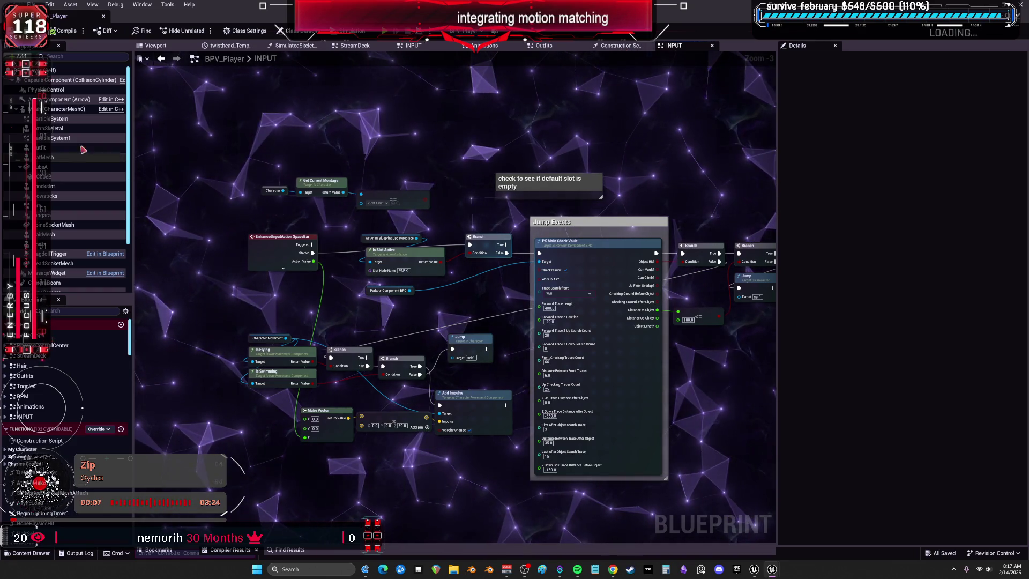
pyautogui.click(64, 109)
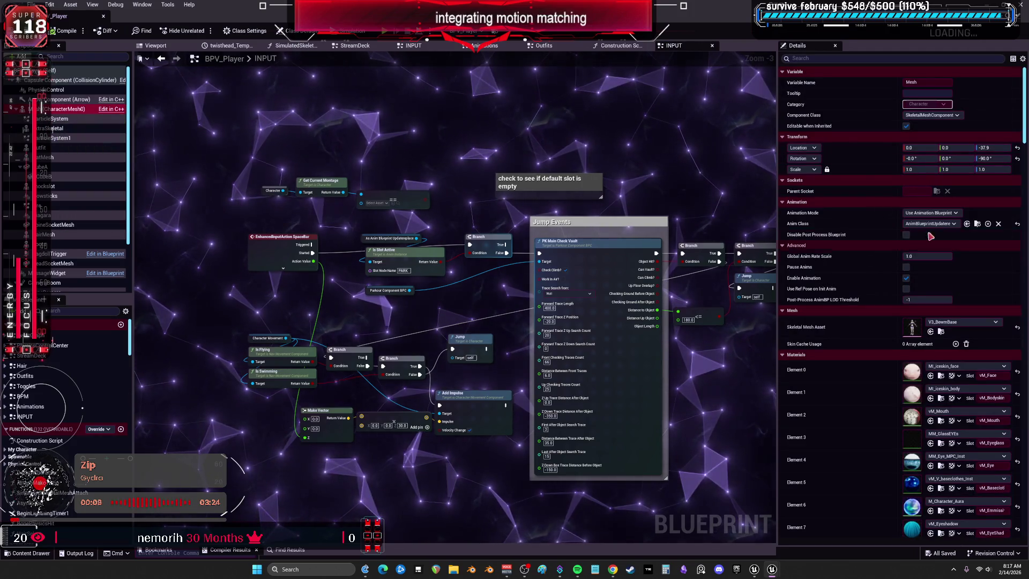
# Undock the player blueprint and dock it beside the anim blueprint
pyautogui.moveTo(414, 46); pyautogui.dragTo(554, 258)
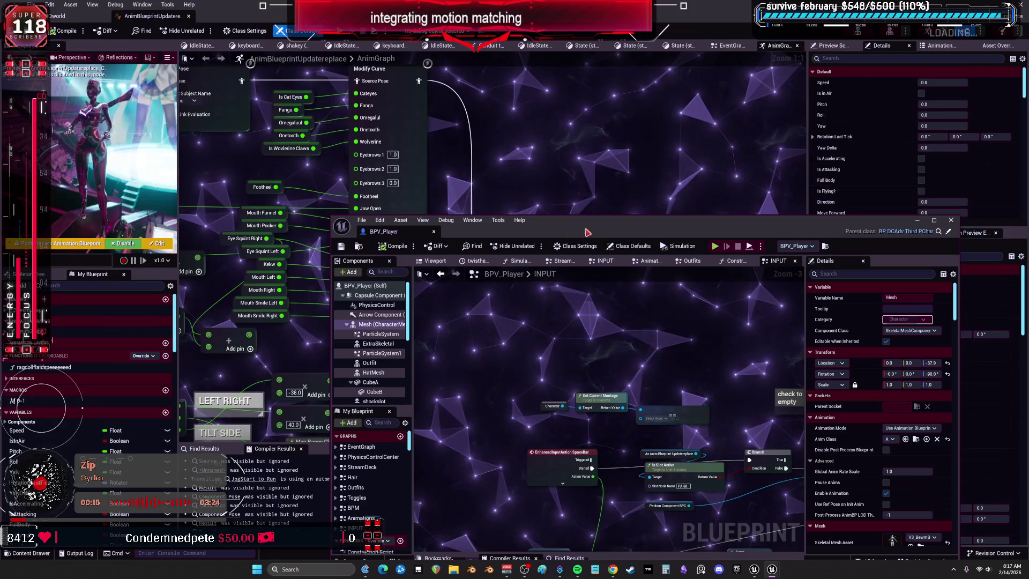
pyautogui.moveTo(332, 217)
pyautogui.mouseDown()
pyautogui.moveTo(263, 111)
pyautogui.moveTo(161, 22)
pyautogui.moveTo(139, 16)
pyautogui.mouseUp()
pyautogui.click(221, 17)
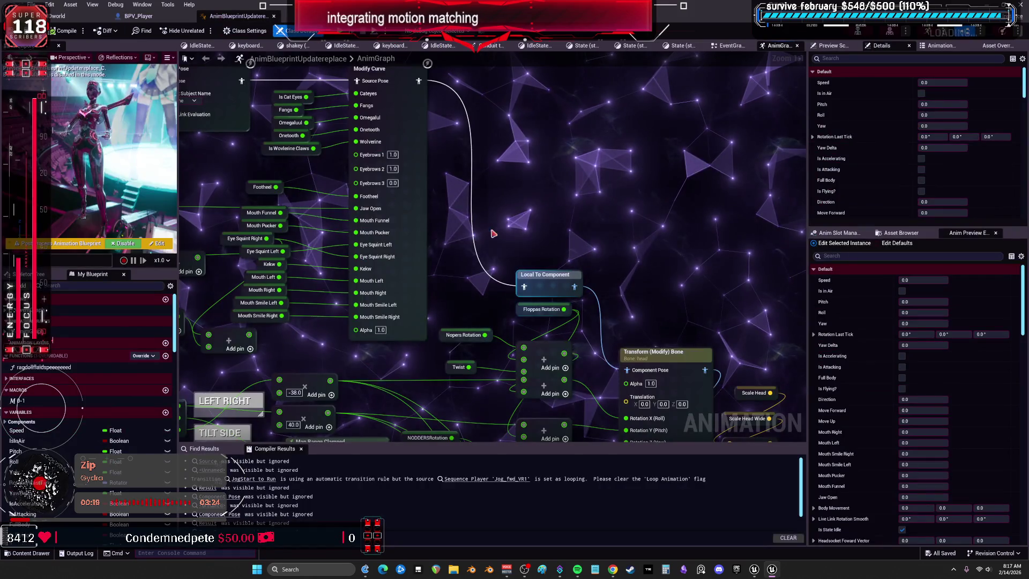
# Check the Slot 'PARK' node's Slot Name list, then switch to the V project's editor
pyautogui.scroll(-2, 623, 175)
pyautogui.scroll(-3, 623, 175)
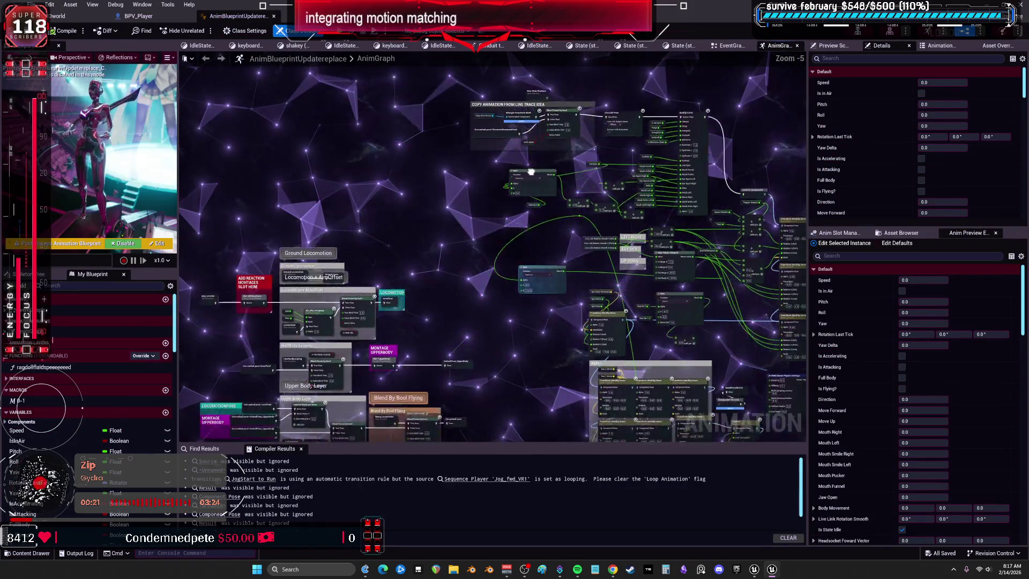
pyautogui.scroll(3, 394, 262)
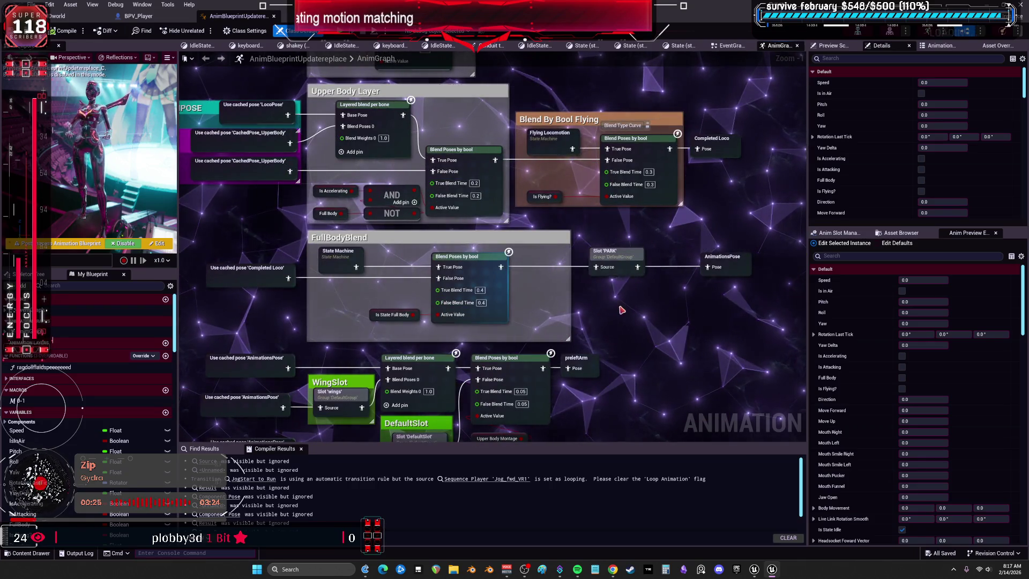
pyautogui.moveTo(641, 334); pyautogui.dragTo(641, 325)
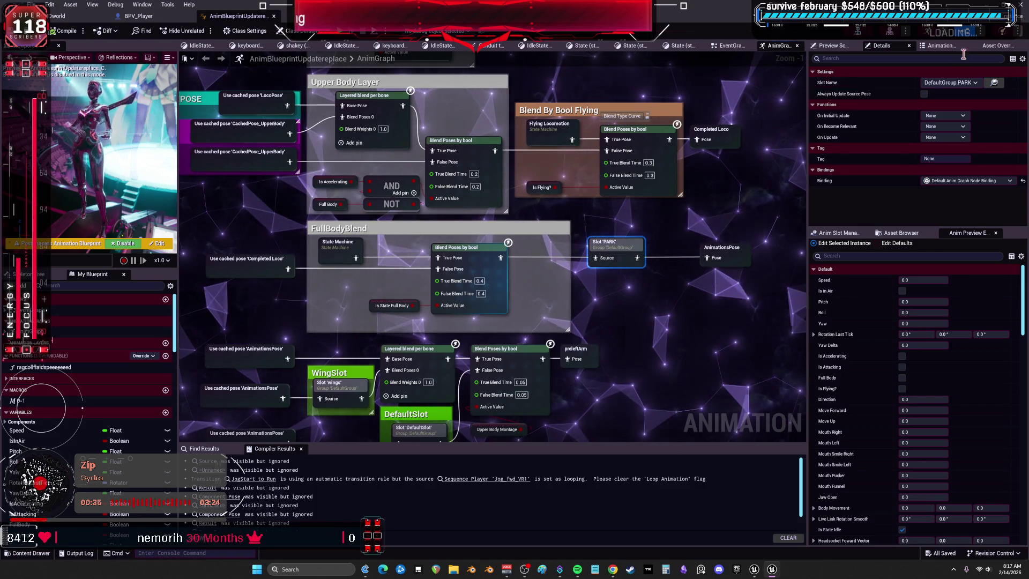
pyautogui.click(975, 83)
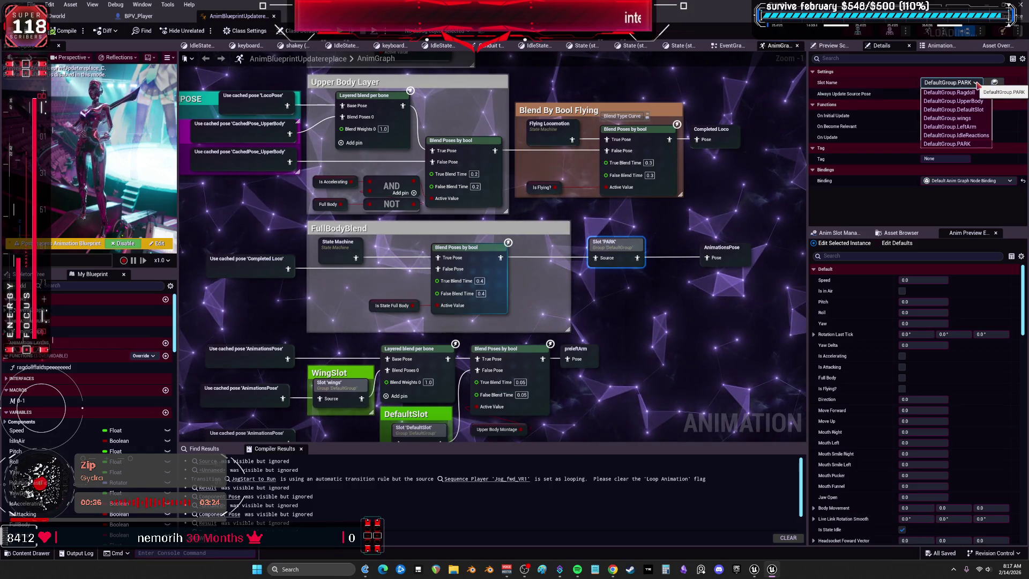
pyautogui.click(686, 100)
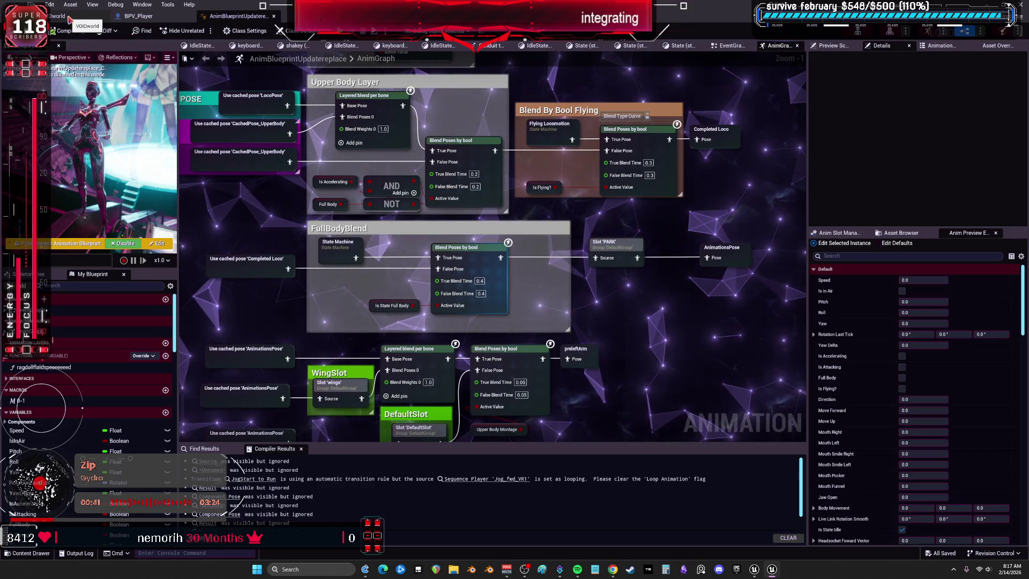
pyautogui.click(755, 572)
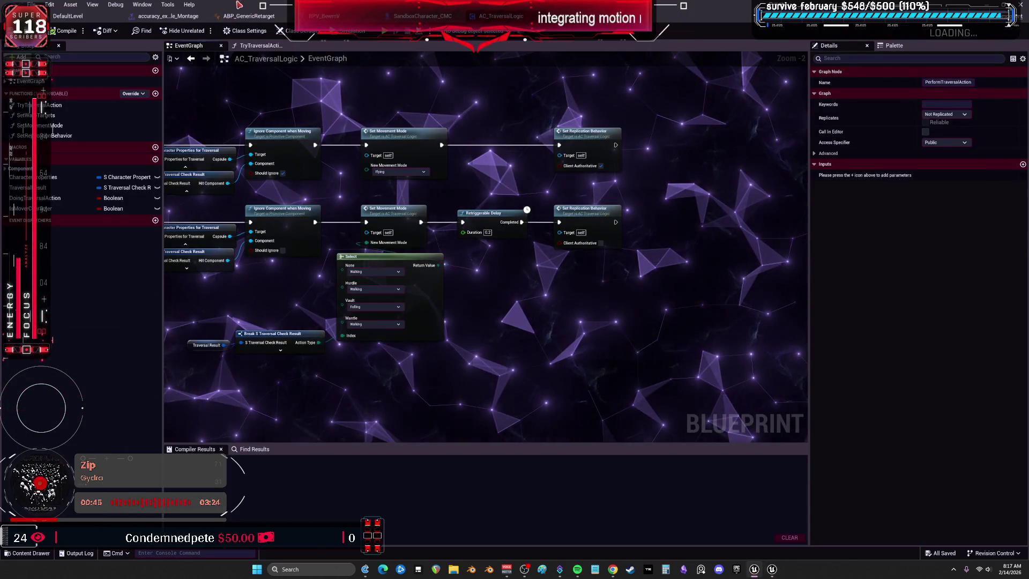
# Inspect the Slot 'Parkour' node's slot name in ABP_GenericRetarget
pyautogui.click(945, 82)
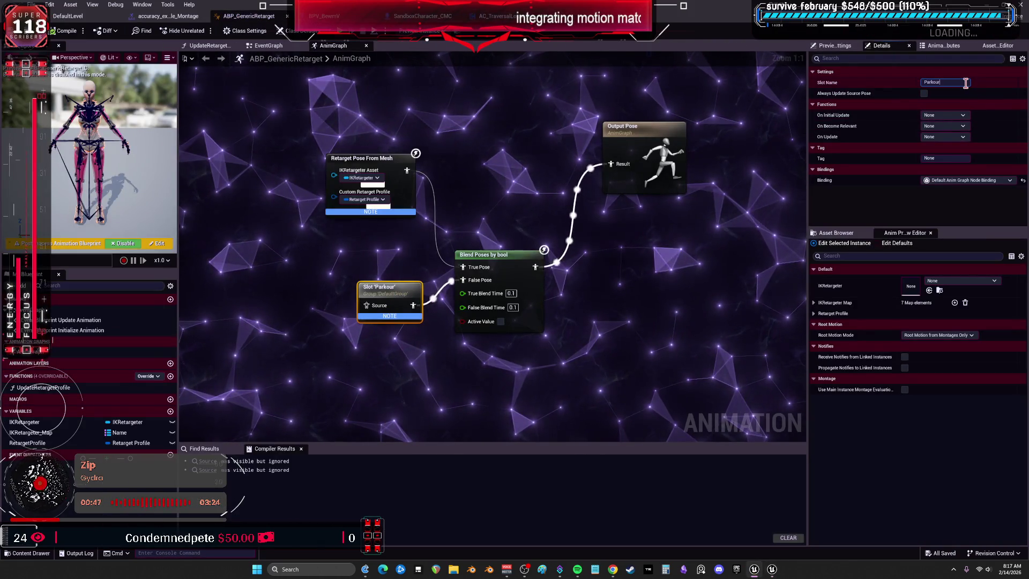
pyautogui.click(426, 278)
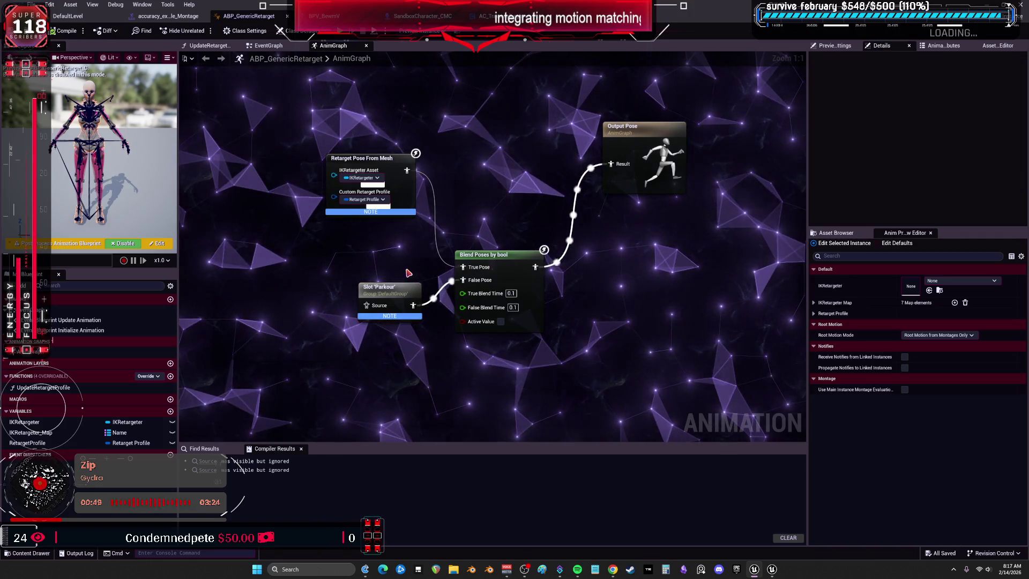
pyautogui.click(390, 288)
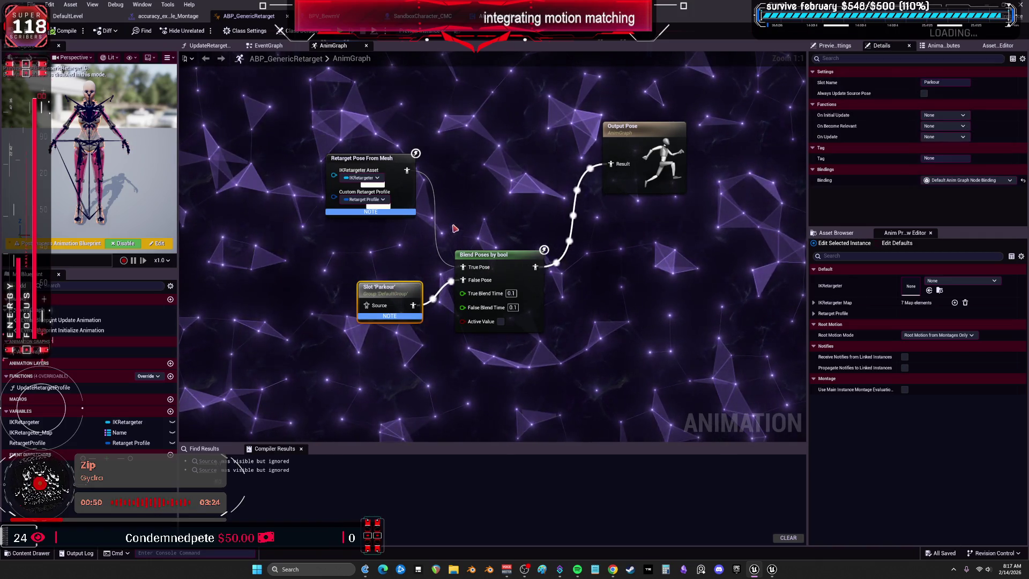
pyautogui.click(489, 190)
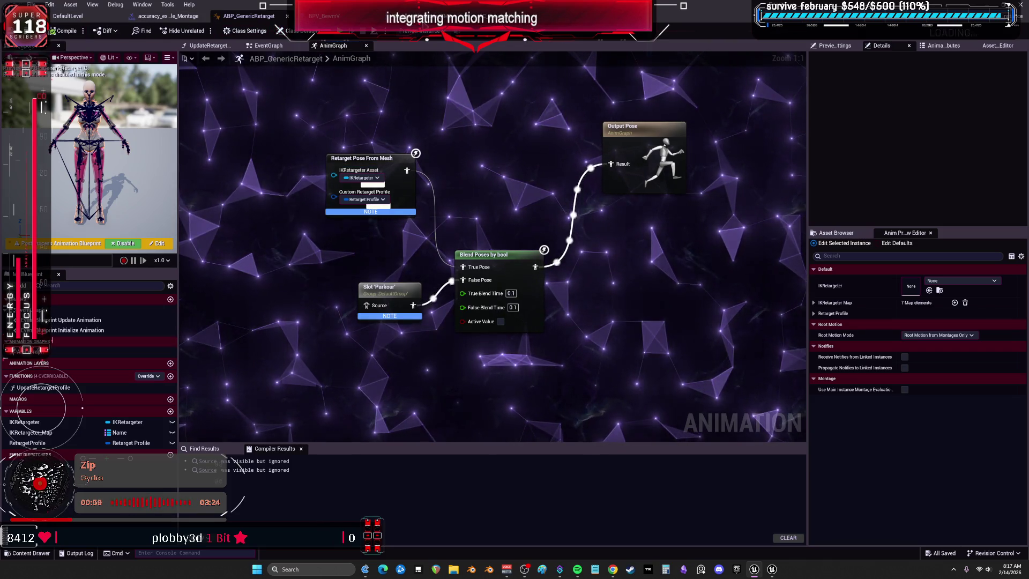
# Open SandboxCharacter_CMC_ABP and check its DefaultSlot node's slot name list
pyautogui.hotkey('alt', 'Tab')
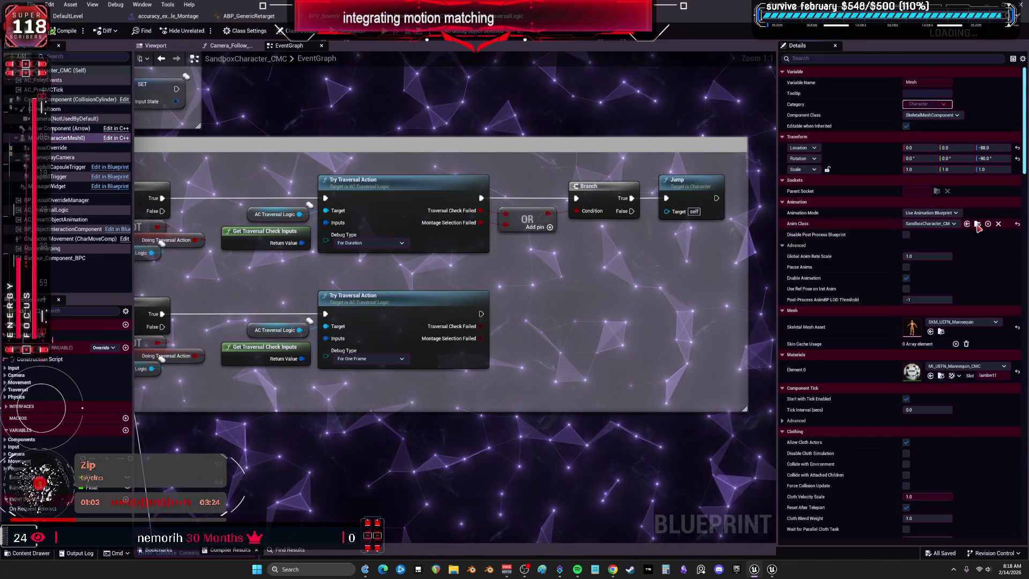
pyautogui.hotkey('alt', 'Tab')
pyautogui.doubleClick(510, 254)
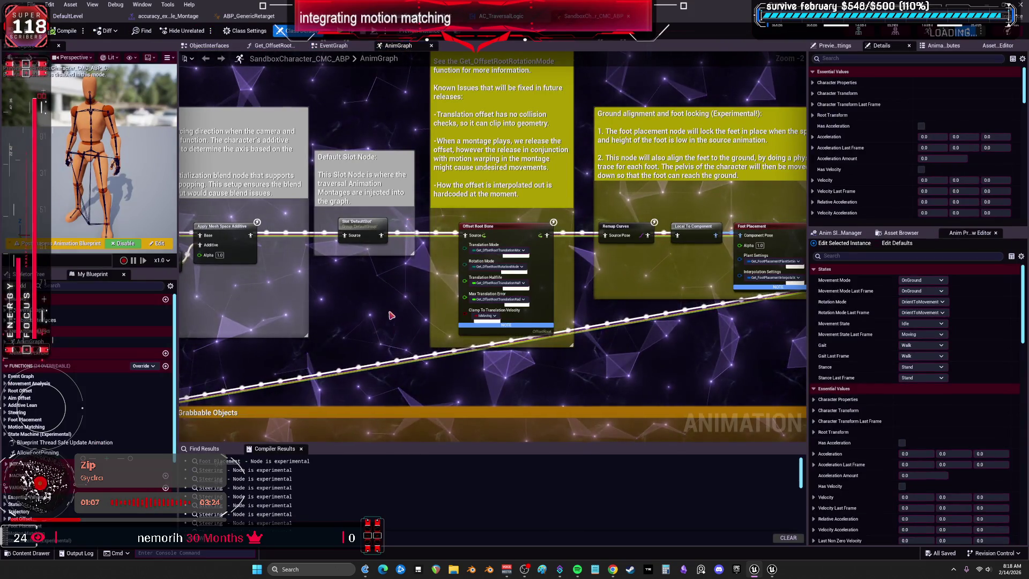
pyautogui.click(358, 222)
pyautogui.click(987, 84)
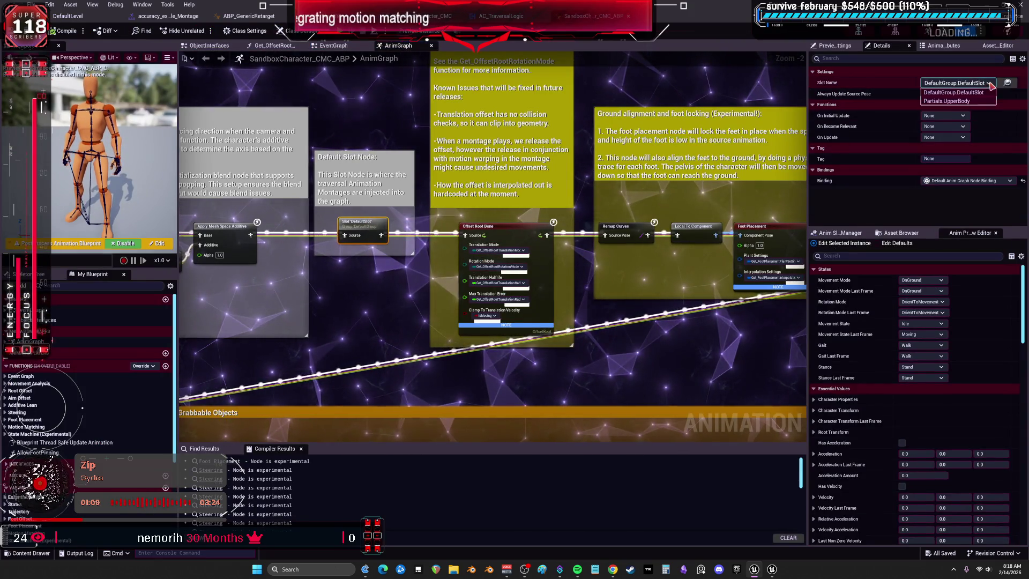
pyautogui.press('Escape')
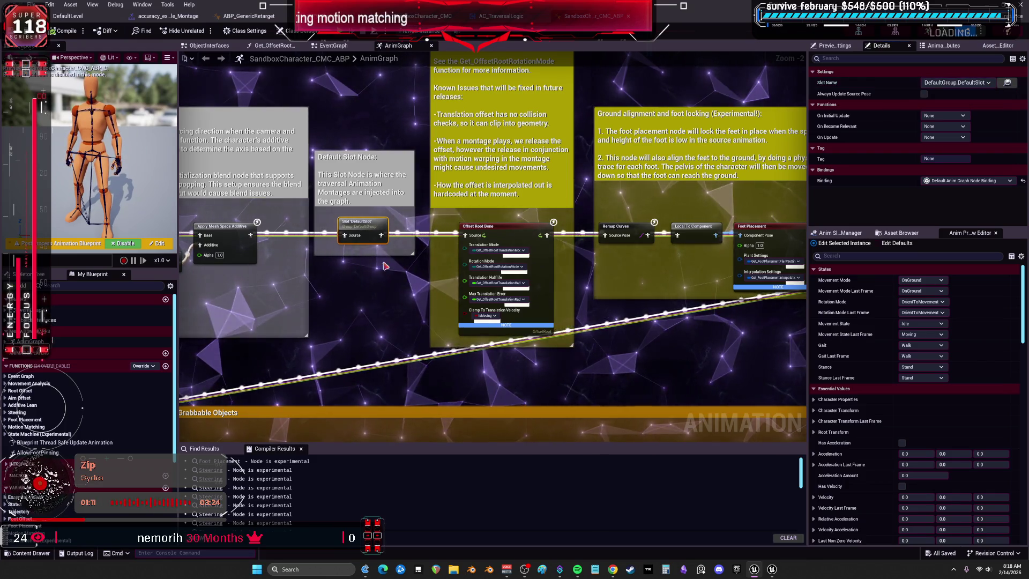
# Copy the DefaultSlot node and return to ABP_GenericRetarget
pyautogui.click(394, 299)
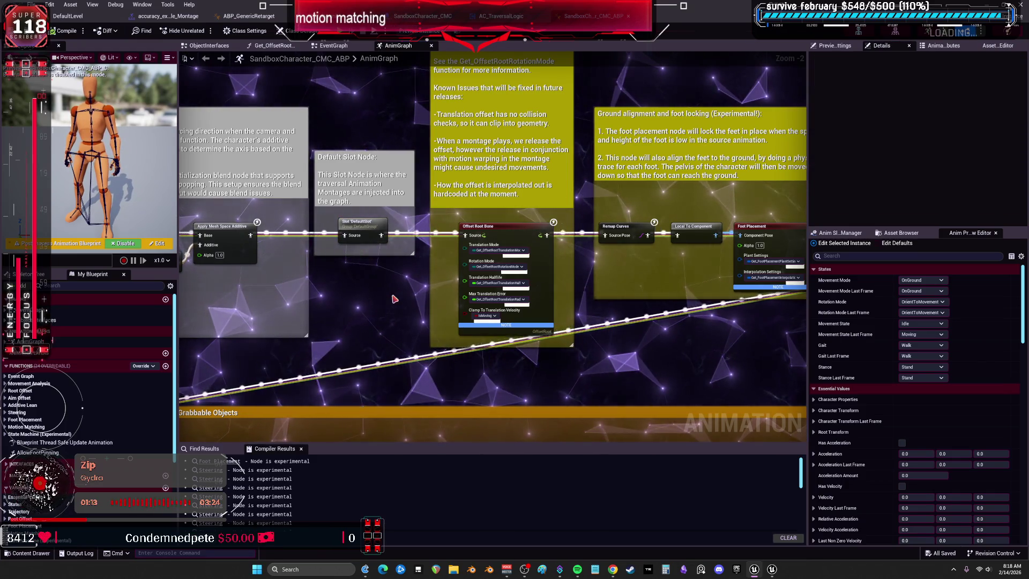
pyautogui.click(366, 228)
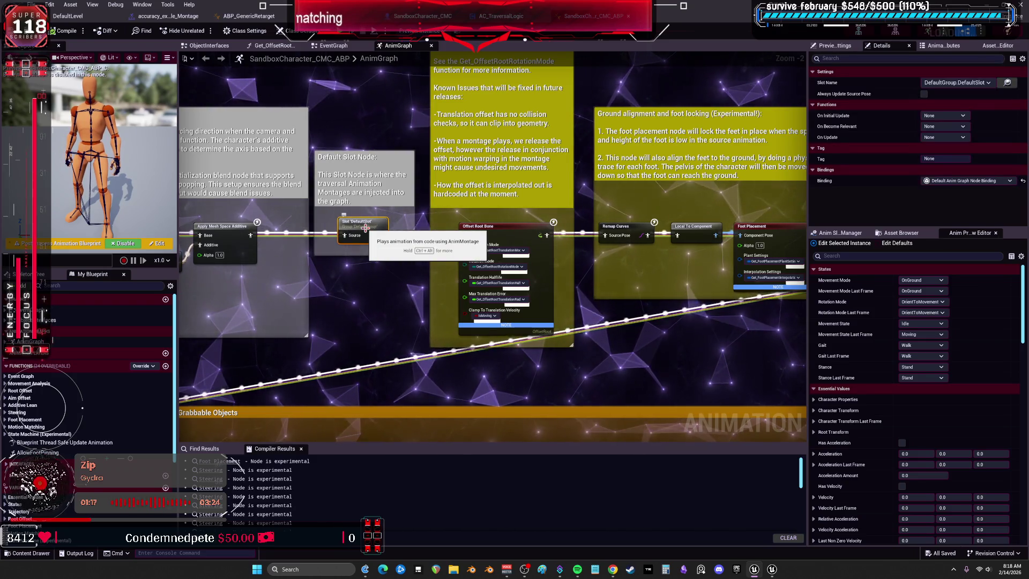
pyautogui.click(249, 15)
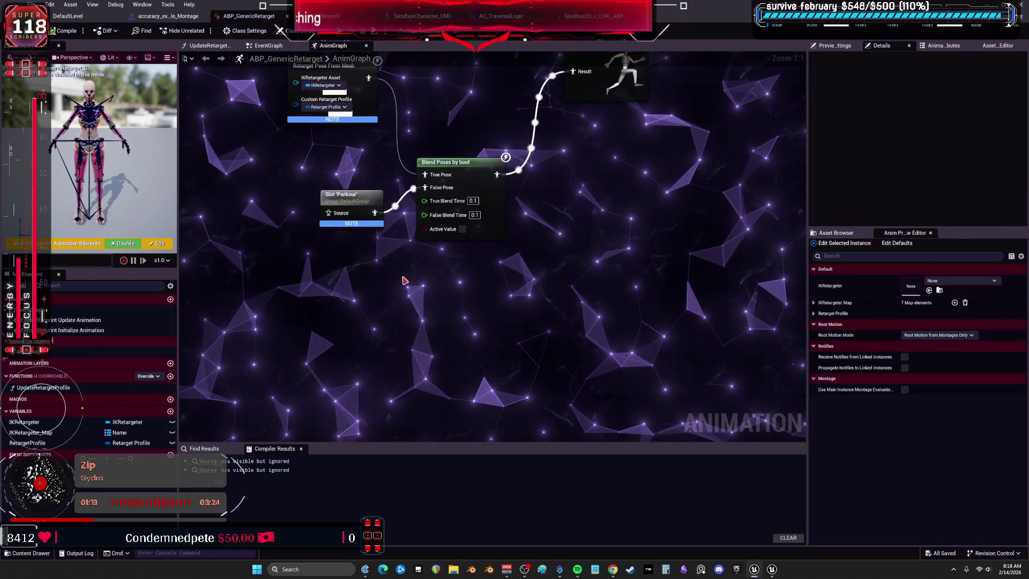
# Paste the DefaultSlot node into ABP_GenericRetarget's AnimGraph and compile
pyautogui.hotkey('ctrl', 'v')
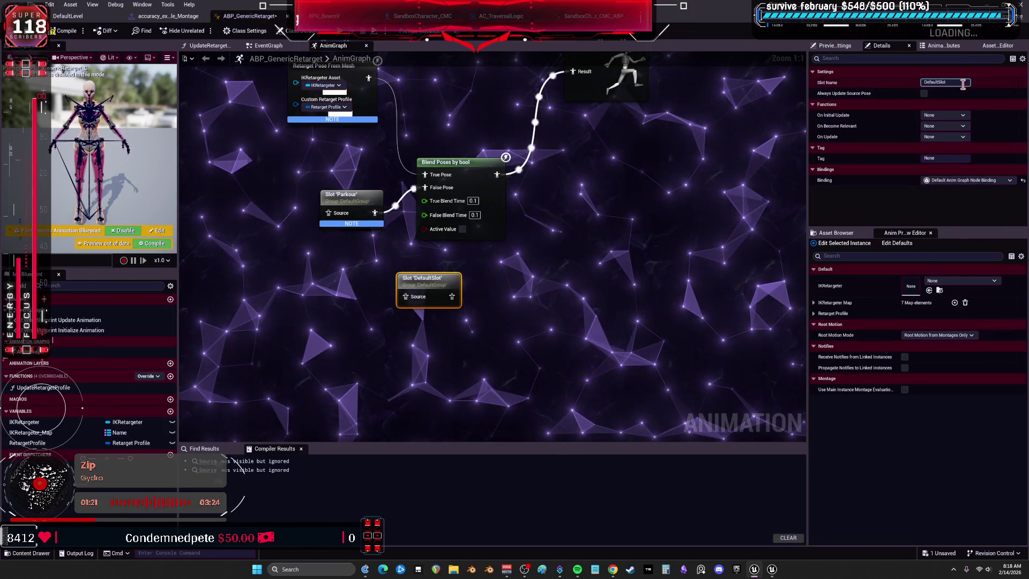
pyautogui.click(55, 20)
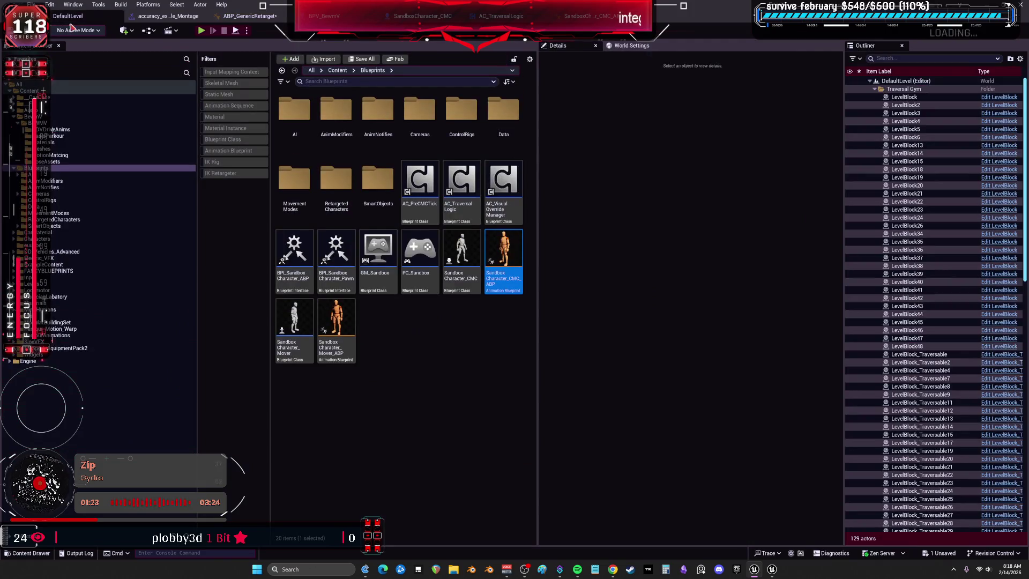
pyautogui.click(156, 17)
pyautogui.click(249, 16)
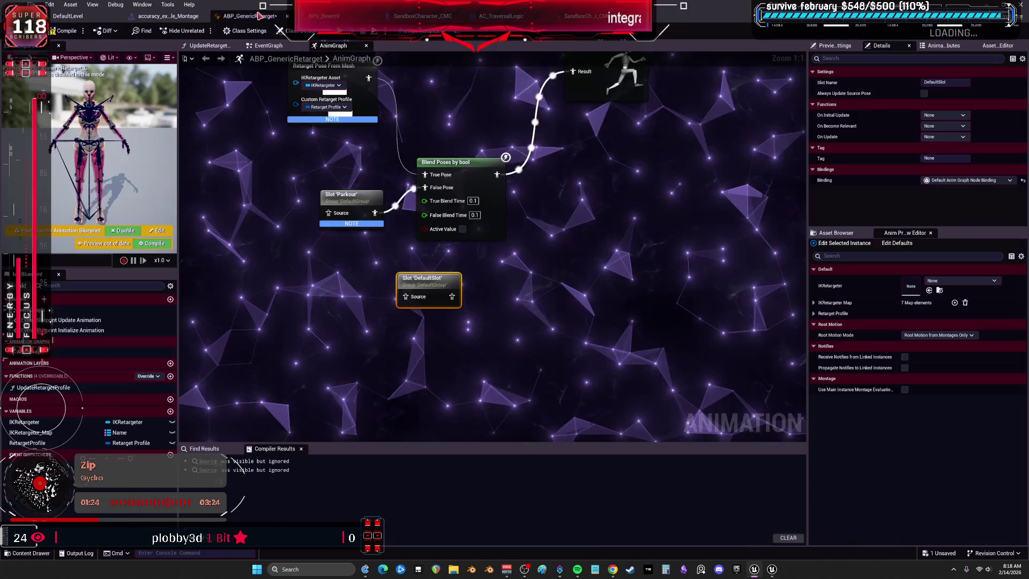
pyautogui.click(70, 32)
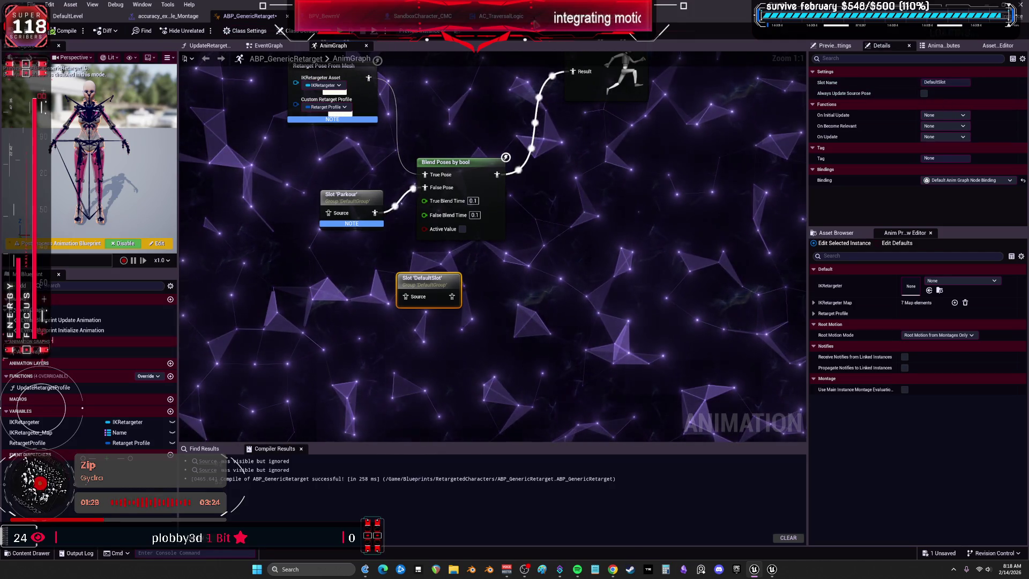
# Paste the DefaultSlot node again, then bring up accuracy_example_Montage
pyautogui.click(423, 16)
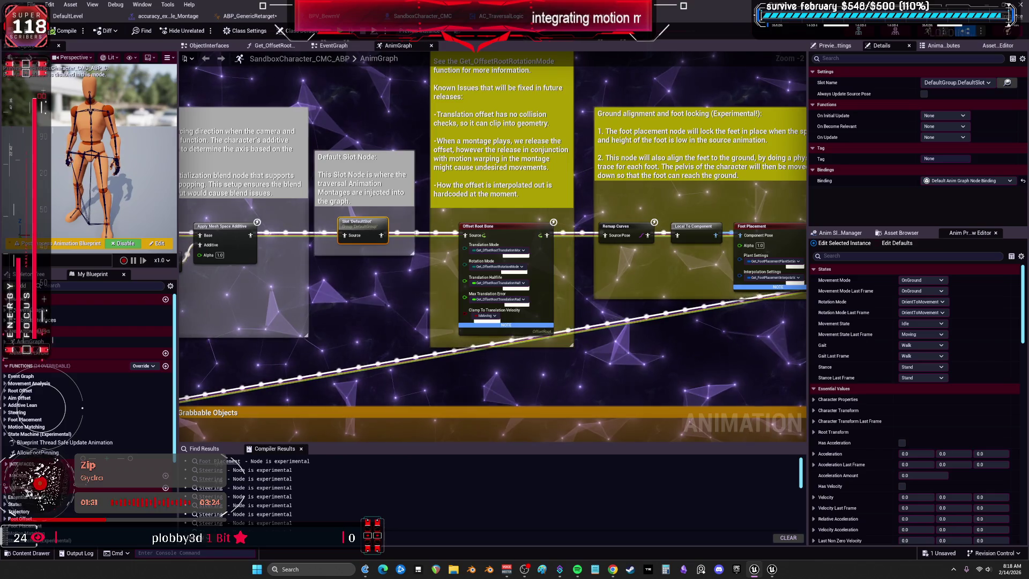
pyautogui.click(395, 94)
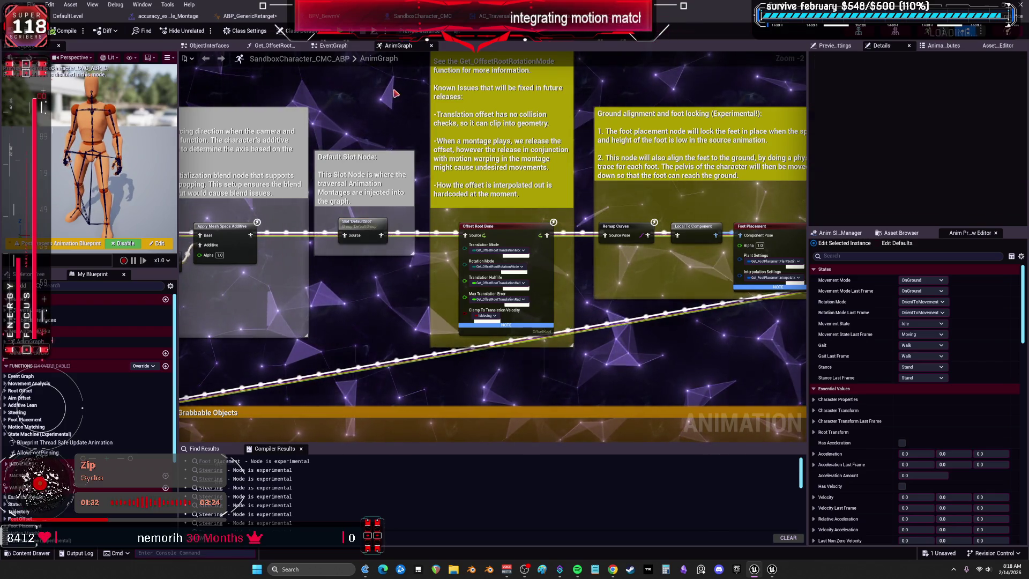
pyautogui.click(238, 19)
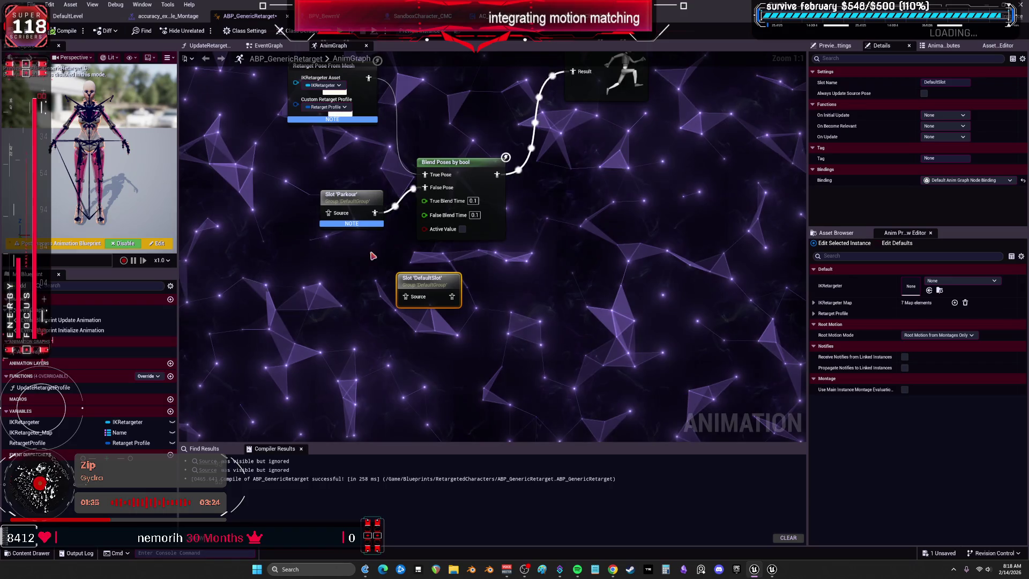
pyautogui.press('Escape')
pyautogui.hotkey('ctrl', 'v')
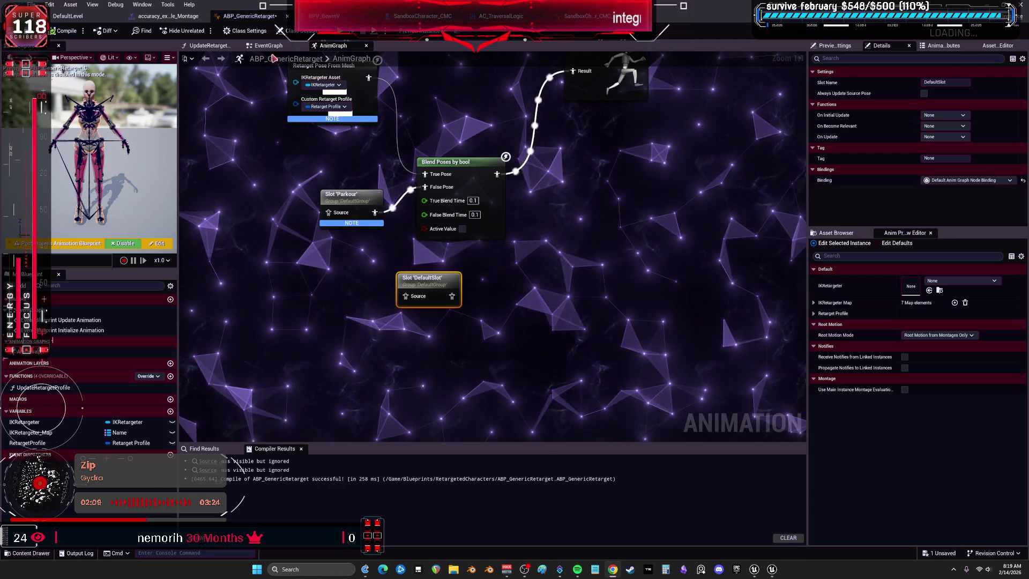
pyautogui.click(181, 16)
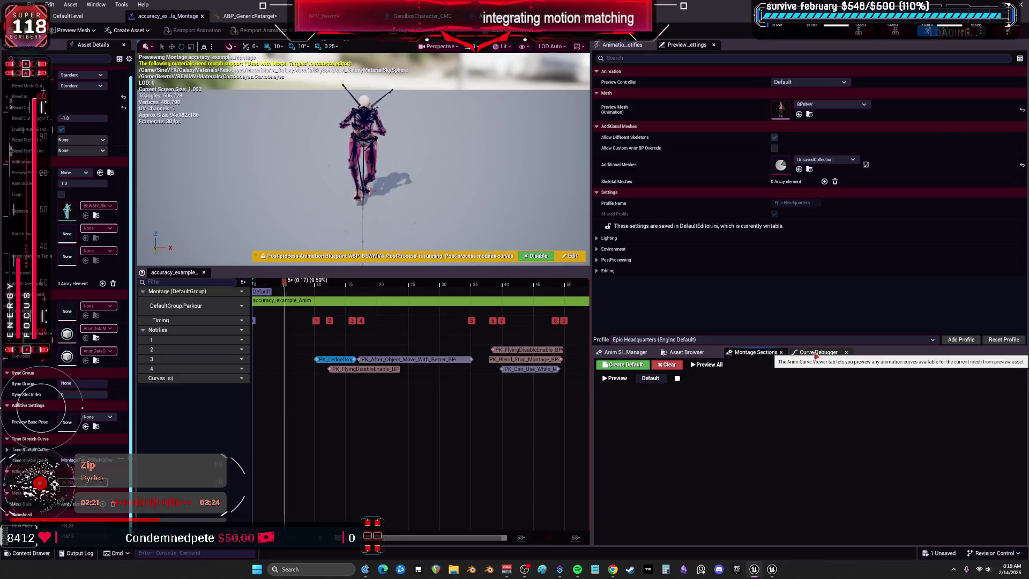
# Browse the montage's animation assets and slot list, then return to the V level editor
pyautogui.click(686, 353)
pyautogui.click(626, 352)
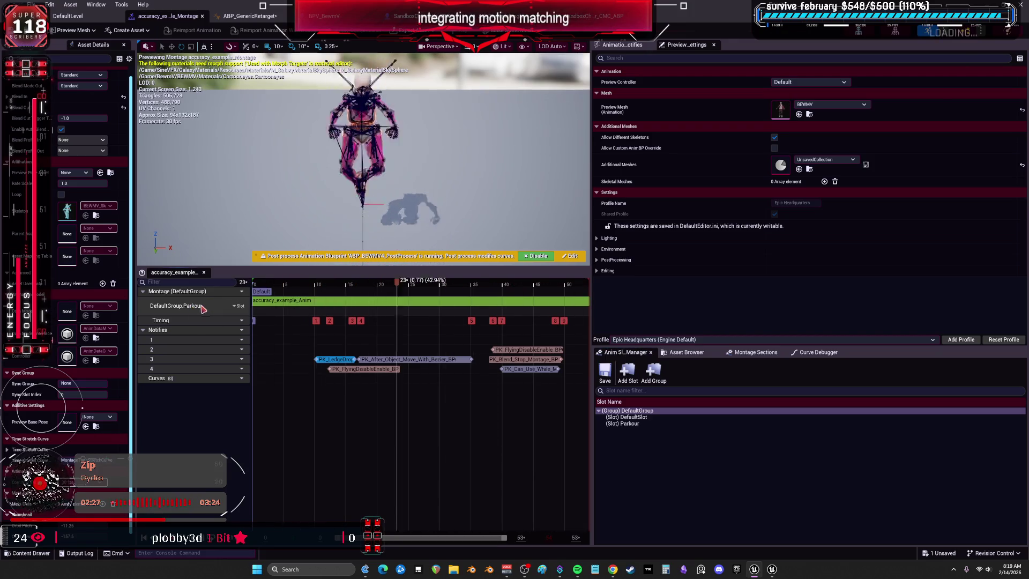
pyautogui.click(772, 569)
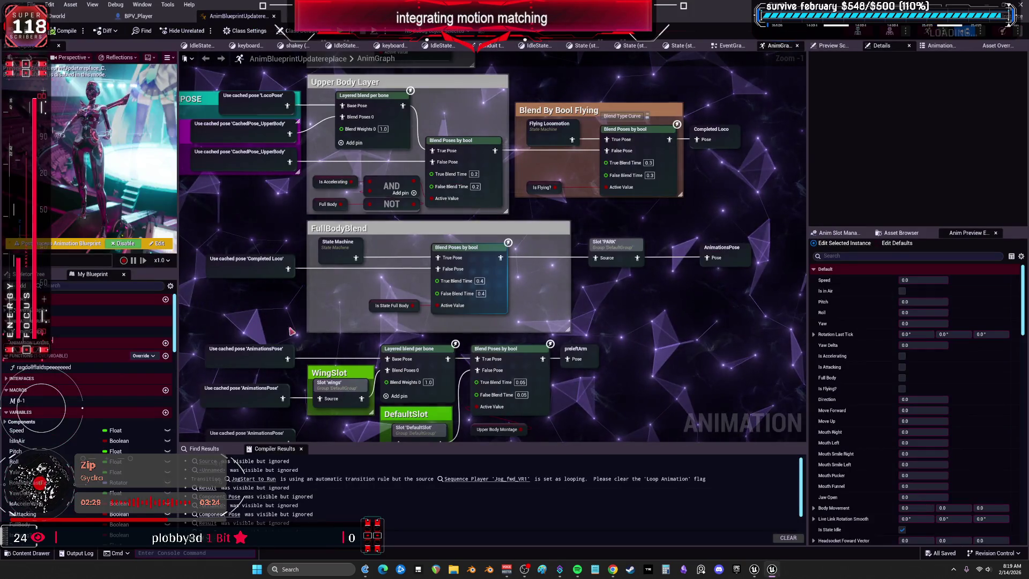
pyautogui.click(772, 570)
pyautogui.press('Return')
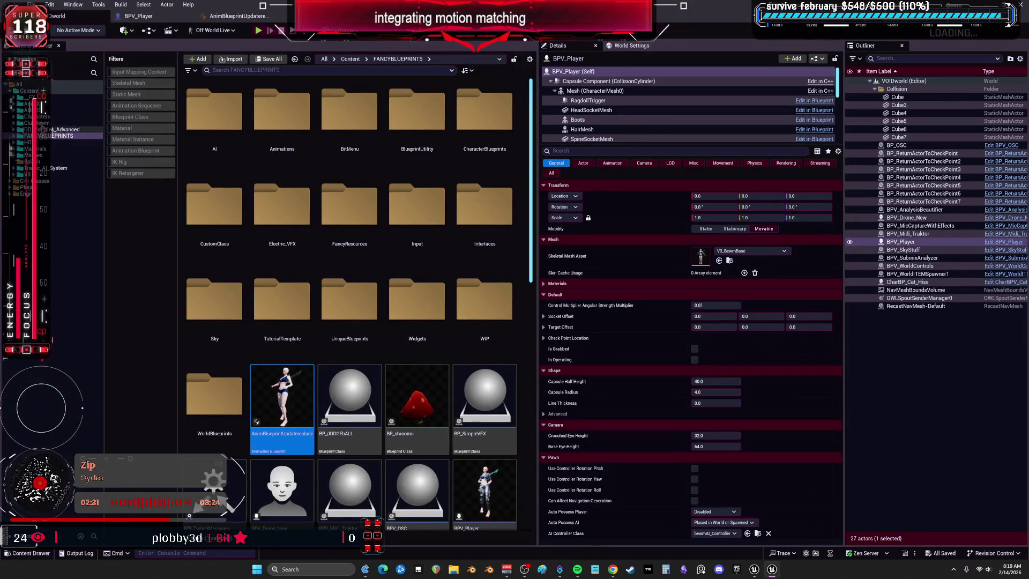
# Open Anim_Revers_L_Vault_bewm_Montage from the FANCYBLUEPRINTS PARKOUR folder
pyautogui.doubleClick(43, 137)
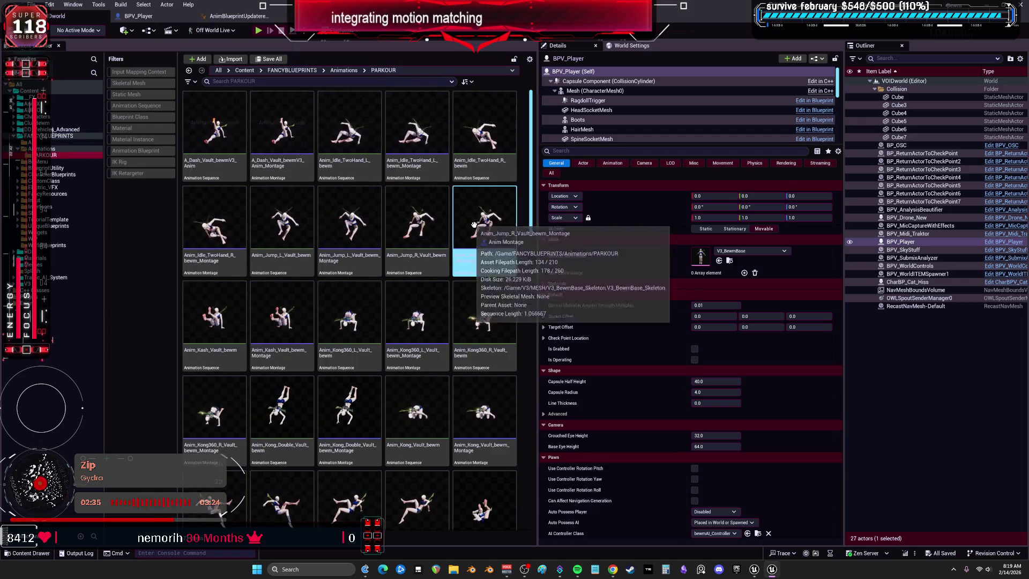
pyautogui.click(513, 300)
pyautogui.scroll(-2, 515, 296)
pyautogui.click(401, 332)
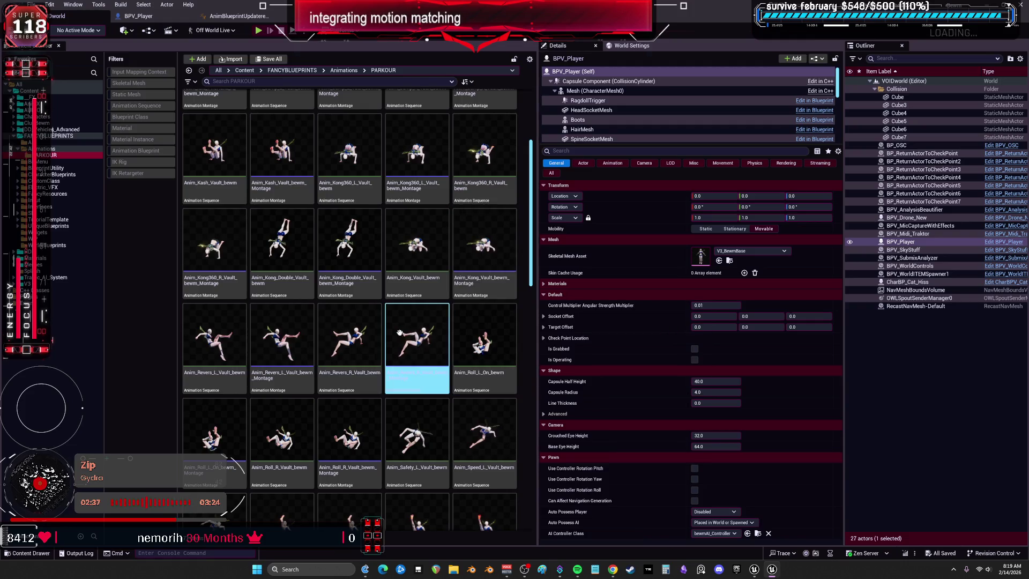
pyautogui.click(304, 335)
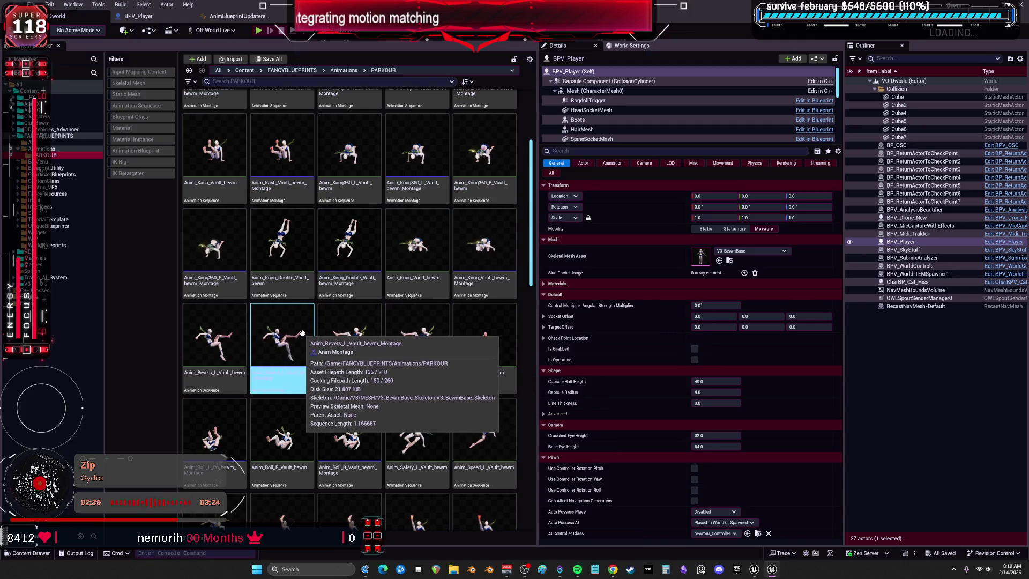
pyautogui.doubleClick(303, 333)
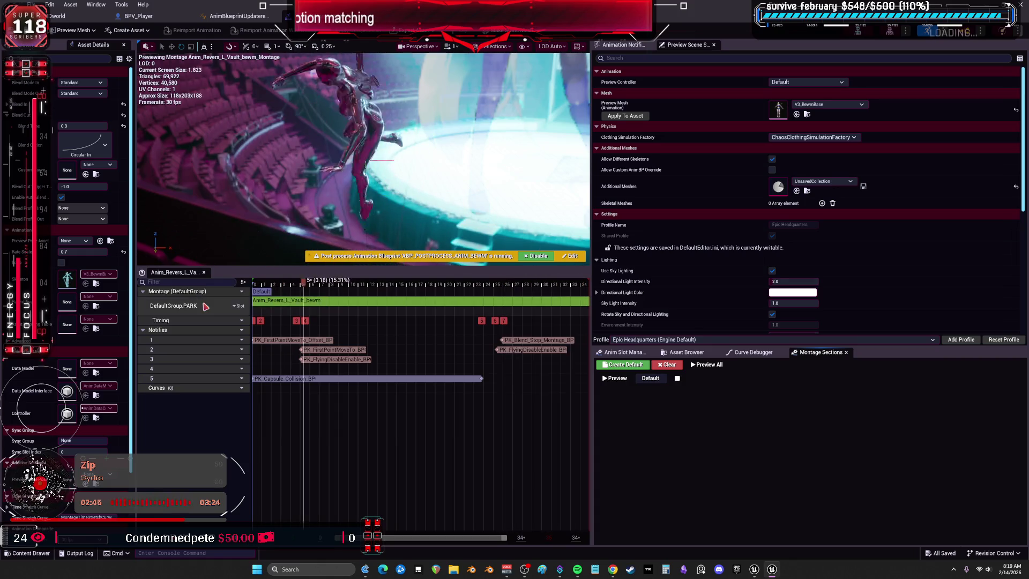
# Check the vault montage's slot options and Slot Manager, then return to ABP_GenericRetarget
pyautogui.click(236, 291)
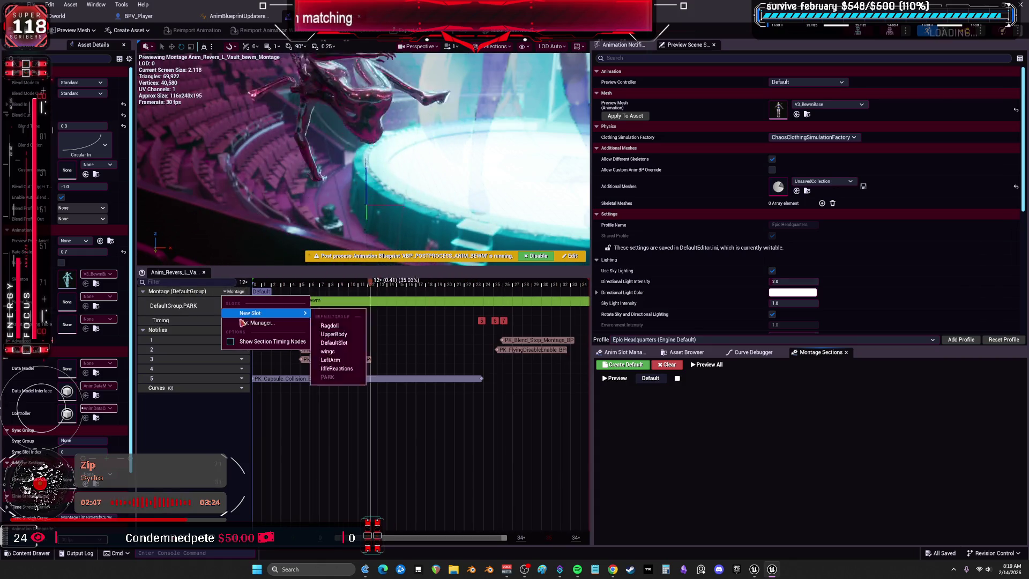
pyautogui.press('Escape')
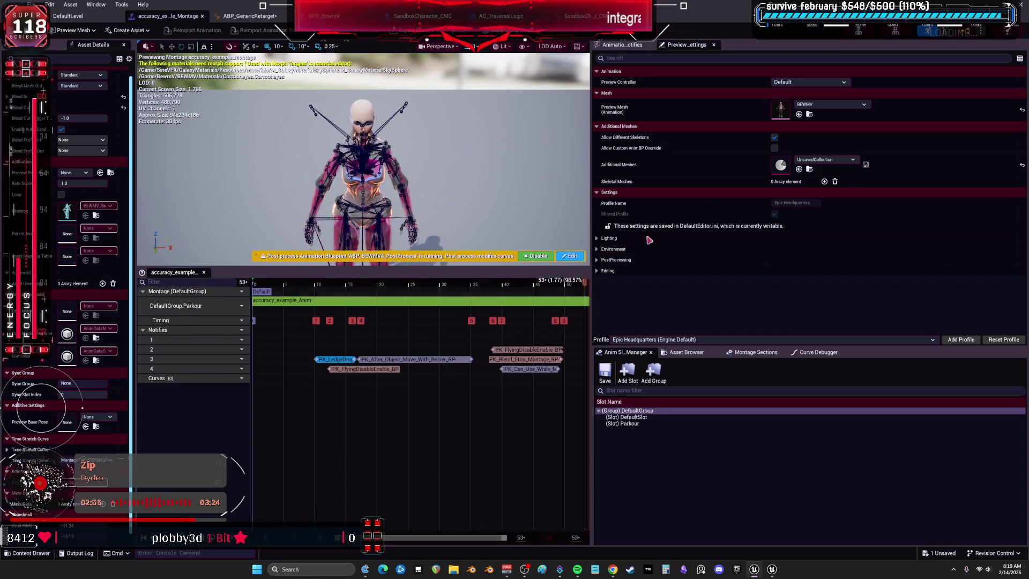
pyautogui.rightClick(258, 380)
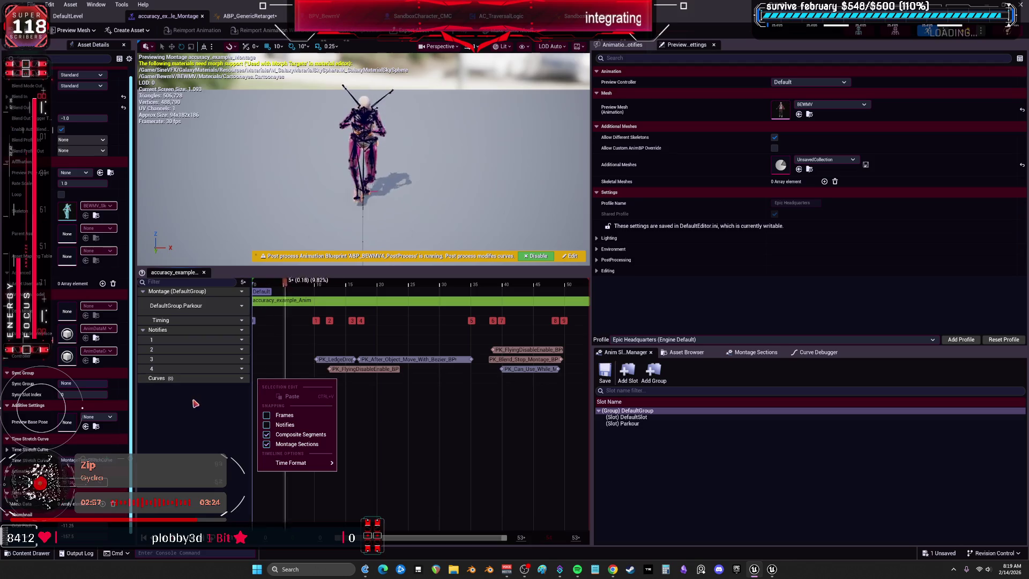
pyautogui.click(195, 403)
pyautogui.click(250, 16)
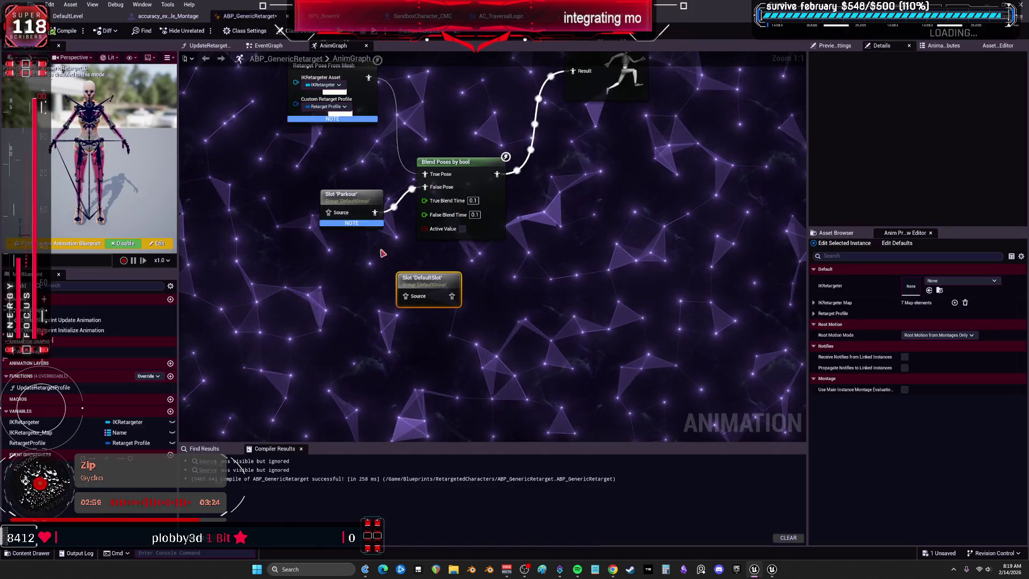
# Rename the Slot node's slot name to DefaultGroup.Parkour
pyautogui.click(348, 197)
pyautogui.moveTo(943, 82); pyautogui.dragTo(810, 90)
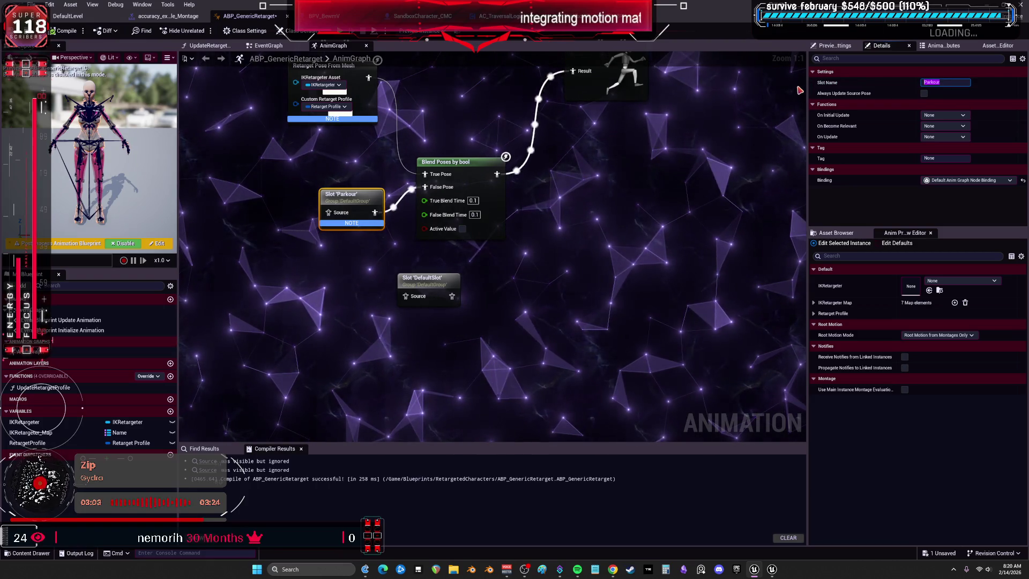
pyautogui.write('DefaultGroup.')
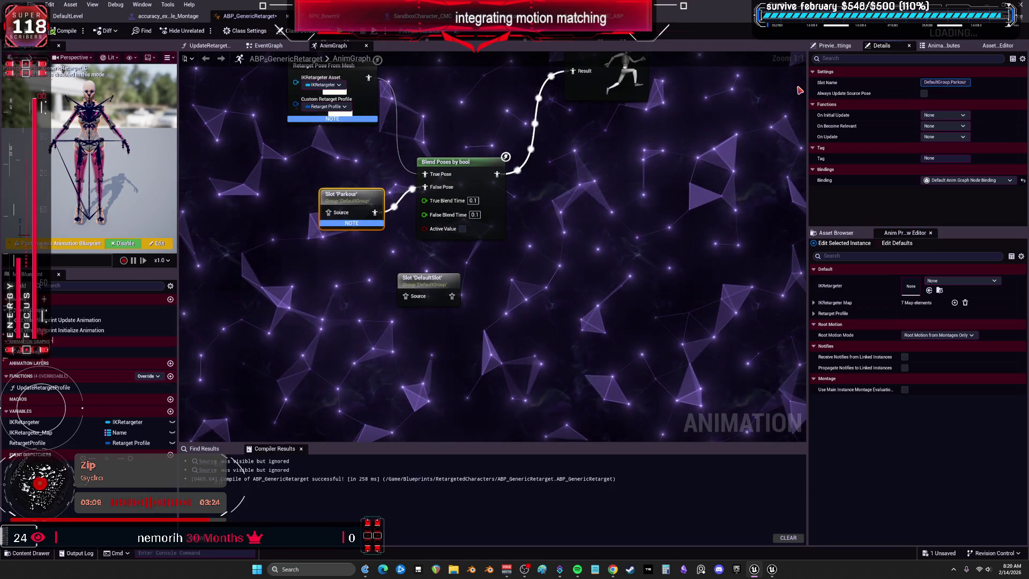
pyautogui.click(531, 171)
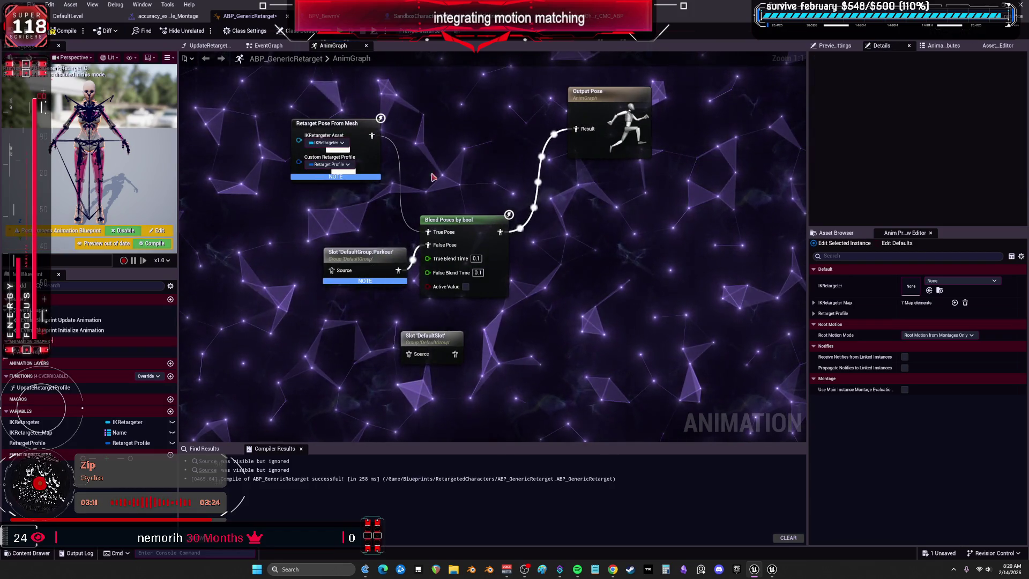
# Wire the Parkour slot straight into Output Pose and move Blend Poses by bool aside
pyautogui.moveTo(391, 324); pyautogui.dragTo(571, 194)
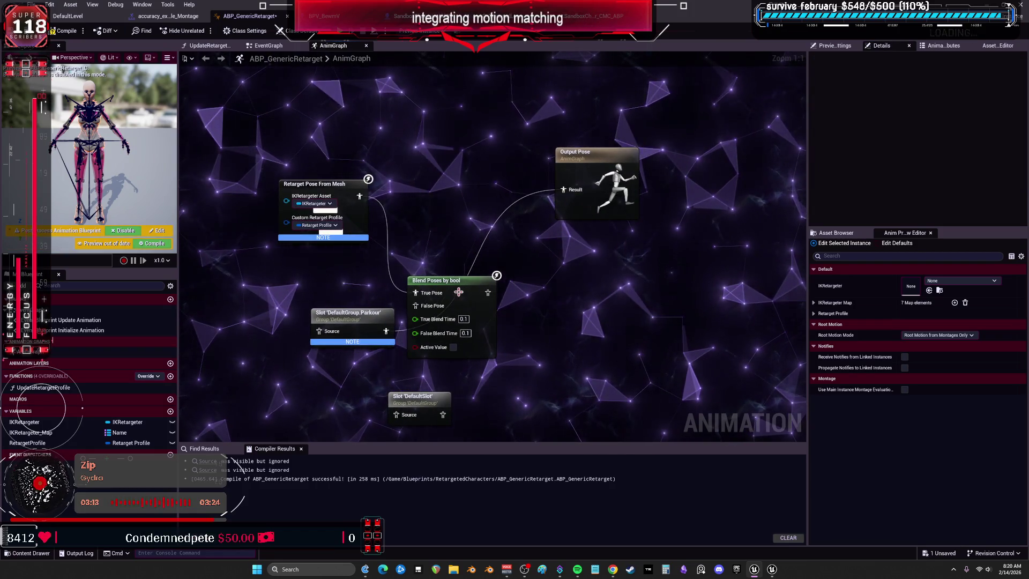
pyautogui.moveTo(459, 292); pyautogui.dragTo(455, 78)
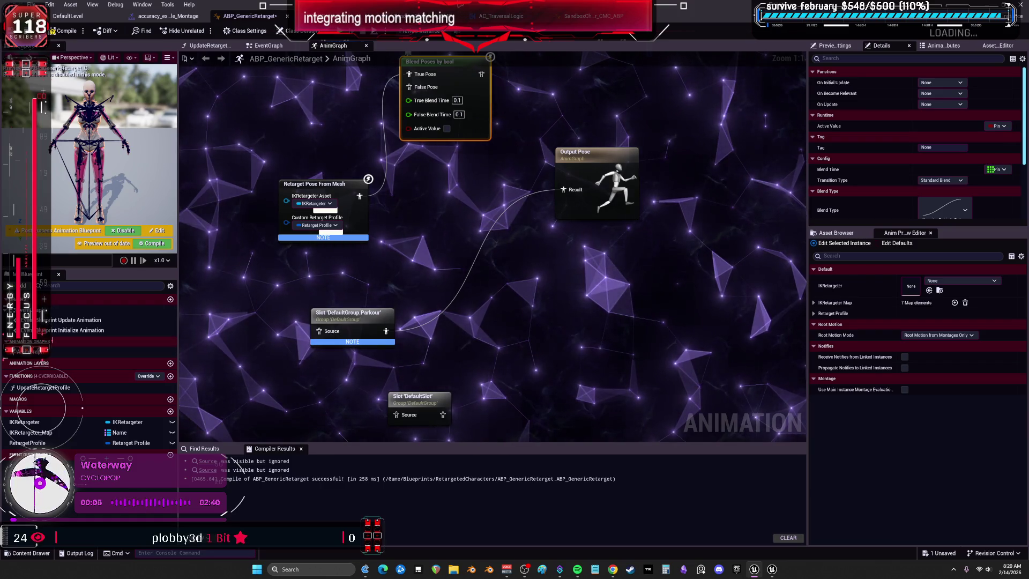
pyautogui.moveTo(368, 313); pyautogui.dragTo(490, 275)
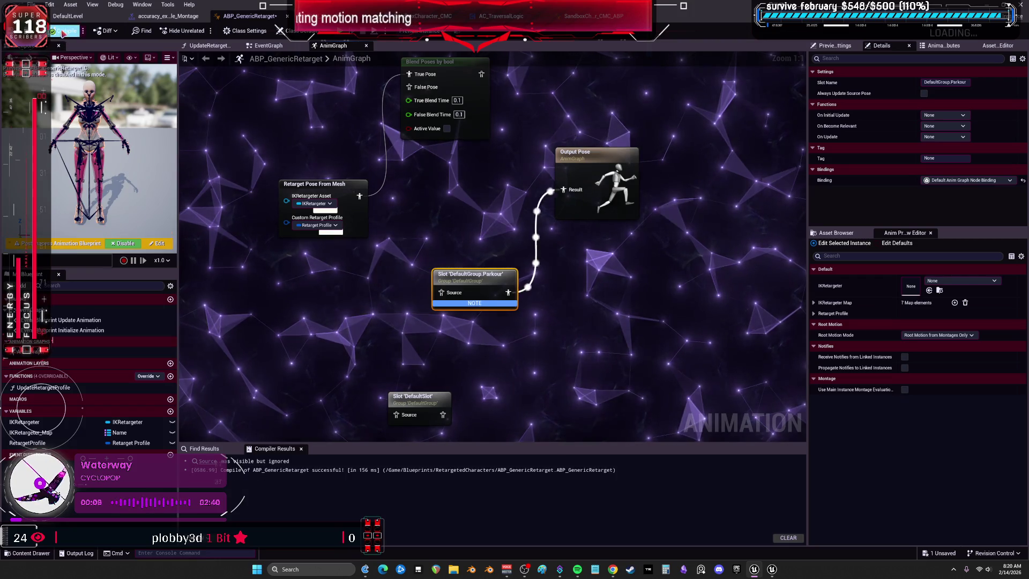
pyautogui.click(68, 16)
pyautogui.hotkey('alt', 'p')
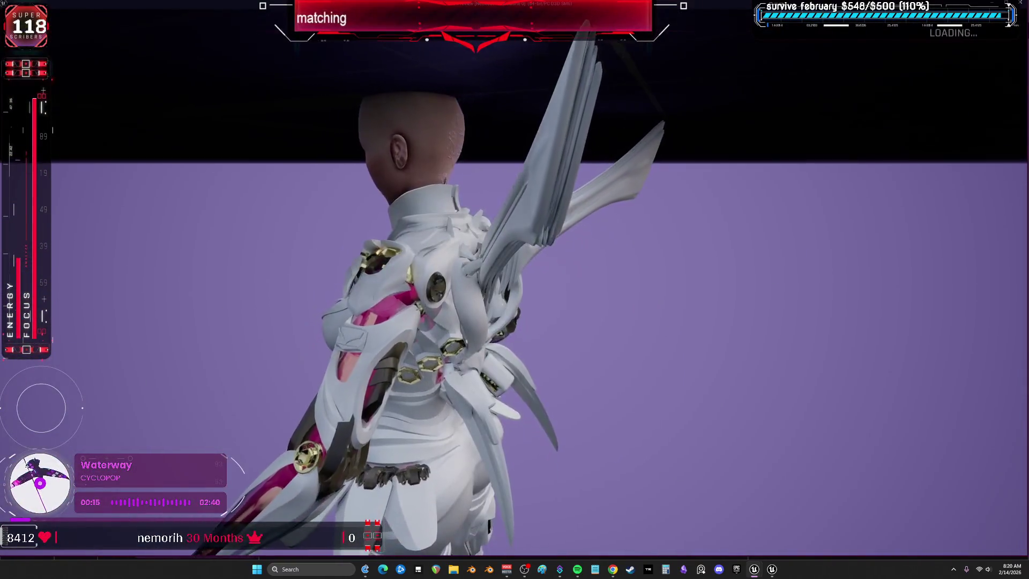
pyautogui.press('Escape')
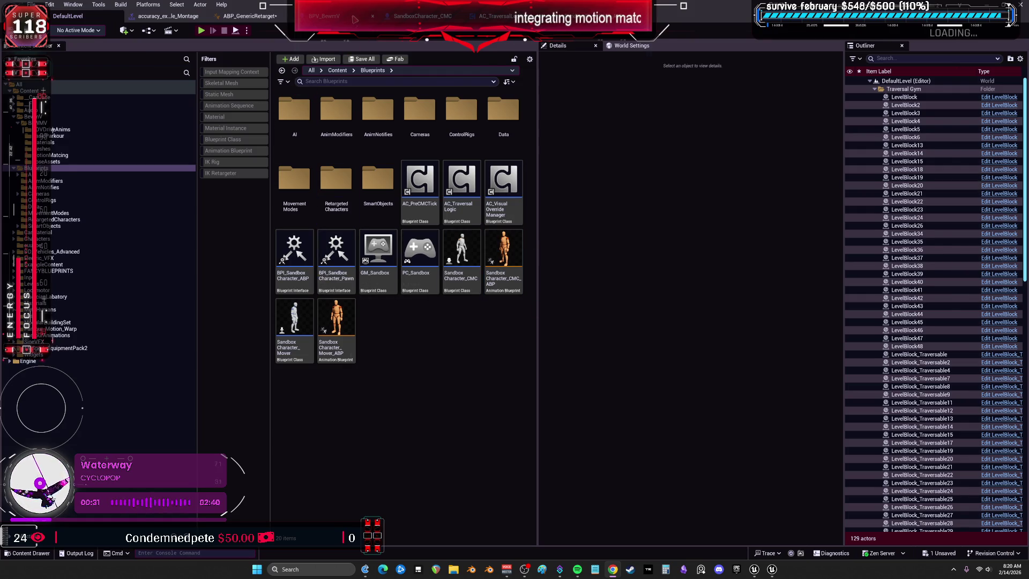
# Open SandboxCharacter_CMC's EventGraph and locate the IA_Jump Jump / Traversal Input section
pyautogui.click(418, 16)
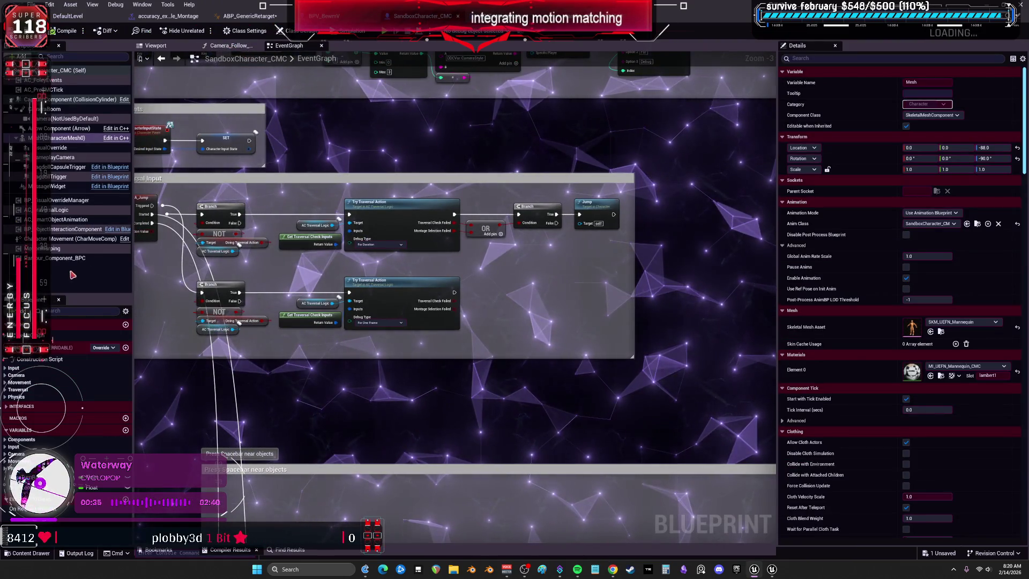
pyautogui.scroll(-3, 427, 237)
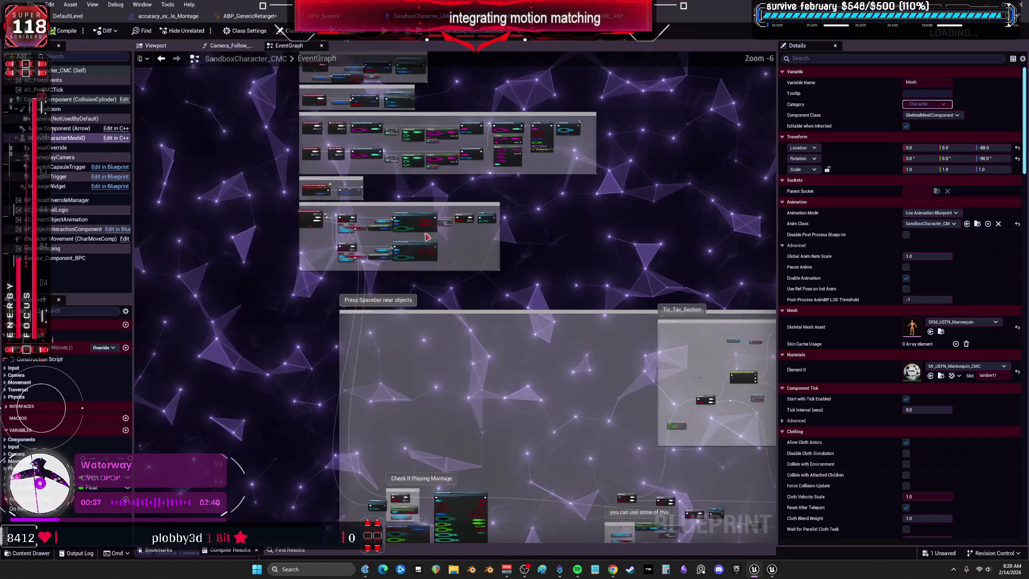
pyautogui.scroll(4, 427, 236)
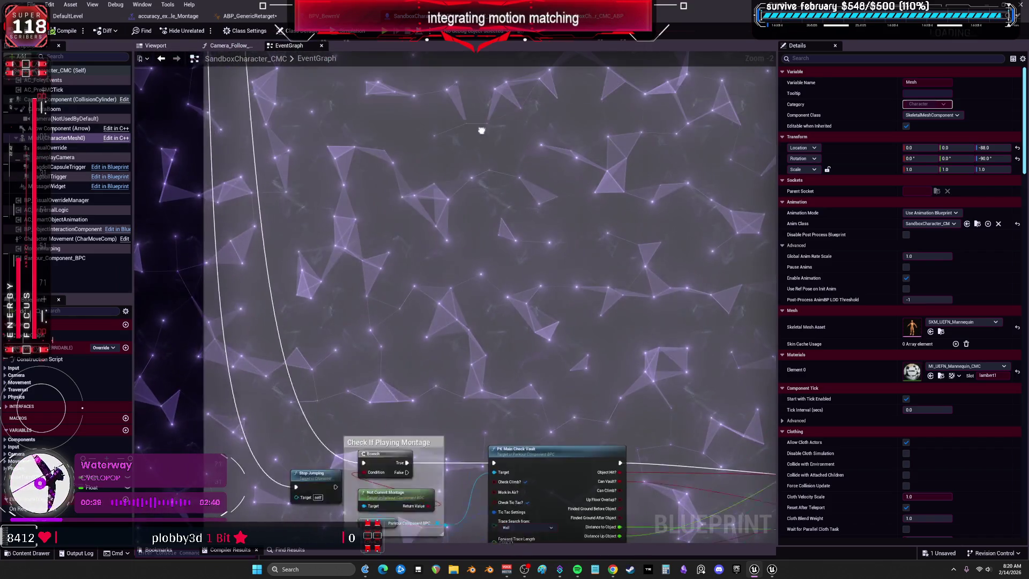
pyautogui.moveTo(482, 131); pyautogui.dragTo(433, 229)
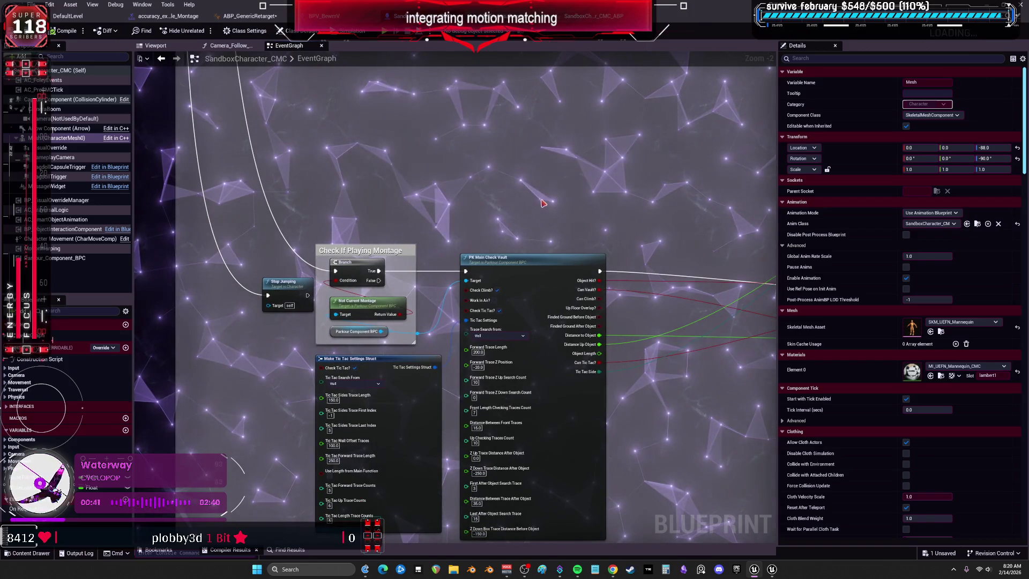
pyautogui.scroll(-3, 466, 260)
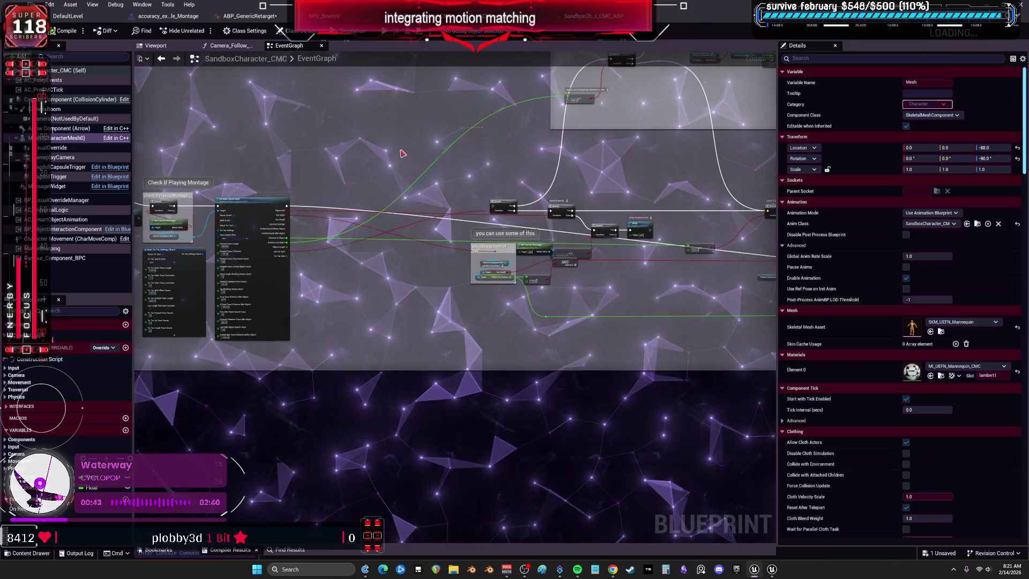
pyautogui.moveTo(402, 154); pyautogui.dragTo(446, 162)
pyautogui.moveTo(270, 140); pyautogui.dragTo(264, 164)
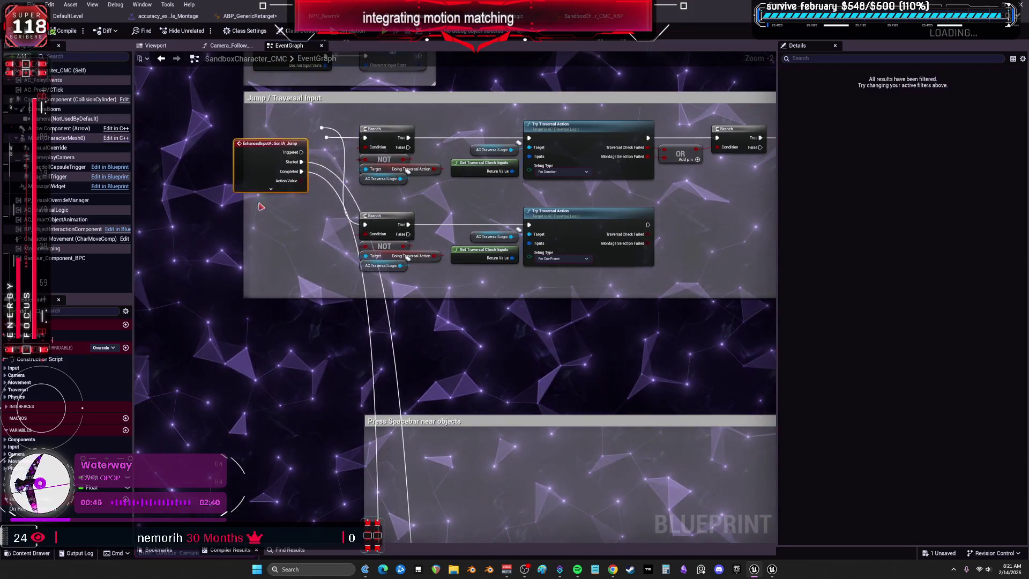
# Trace Check If Playing Montage, PK Main Check Vault and the ClimbUp range-check branches
pyautogui.moveTo(283, 414); pyautogui.dragTo(249, 198)
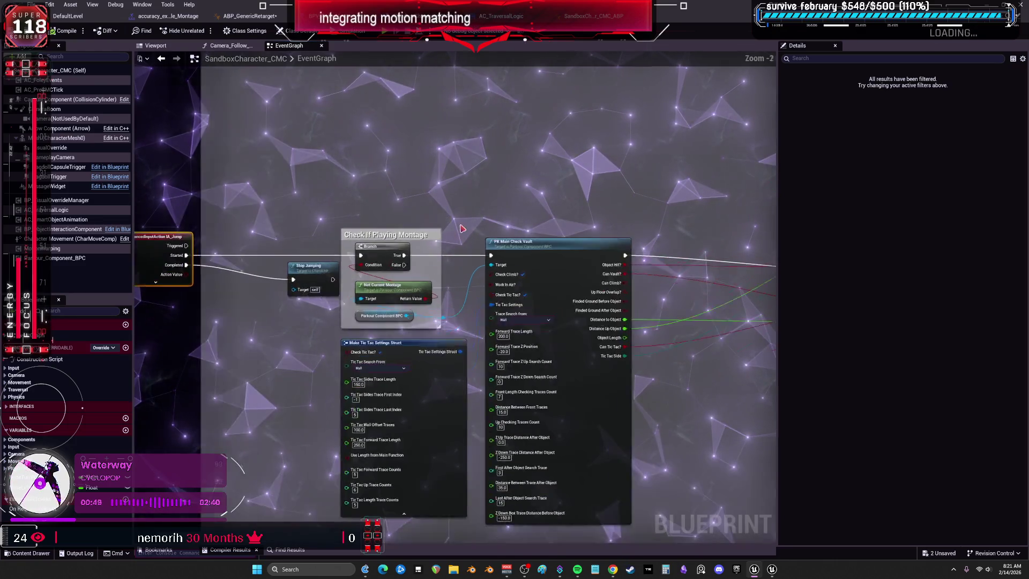
pyautogui.moveTo(555, 222); pyautogui.dragTo(572, 220)
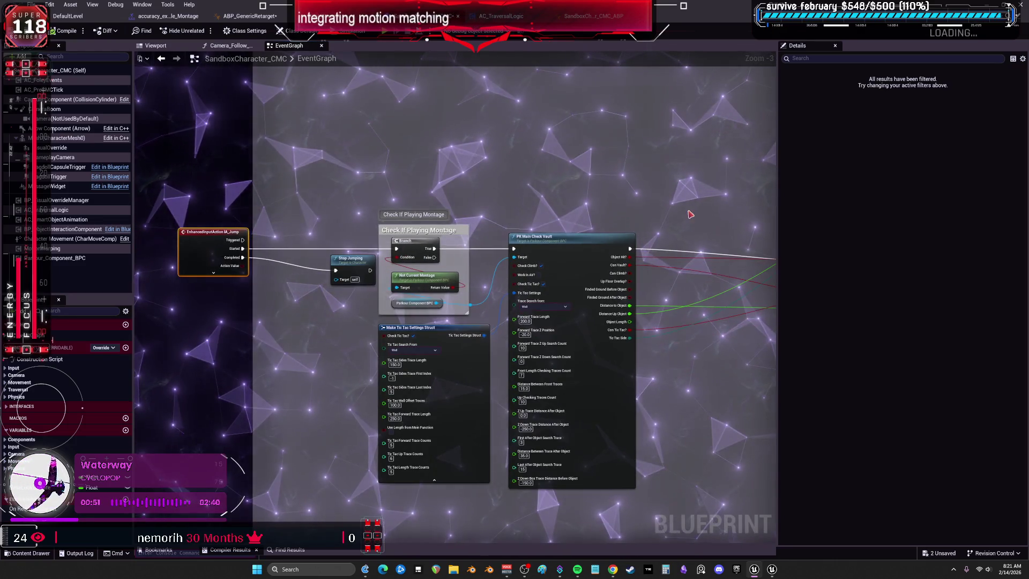
pyautogui.moveTo(690, 215); pyautogui.dragTo(633, 259)
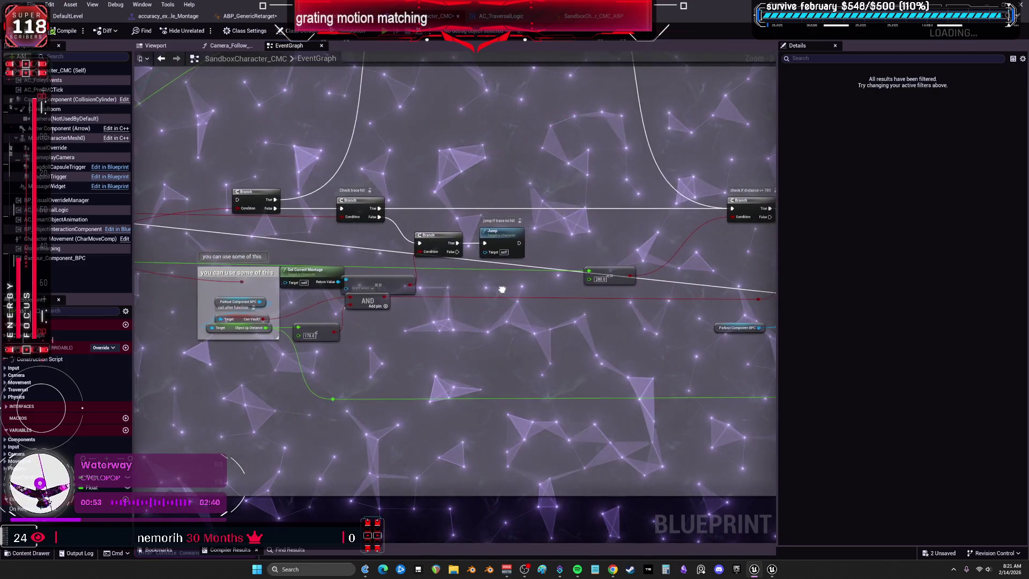
pyautogui.scroll(-1, 502, 290)
pyautogui.moveTo(503, 289); pyautogui.dragTo(386, 248)
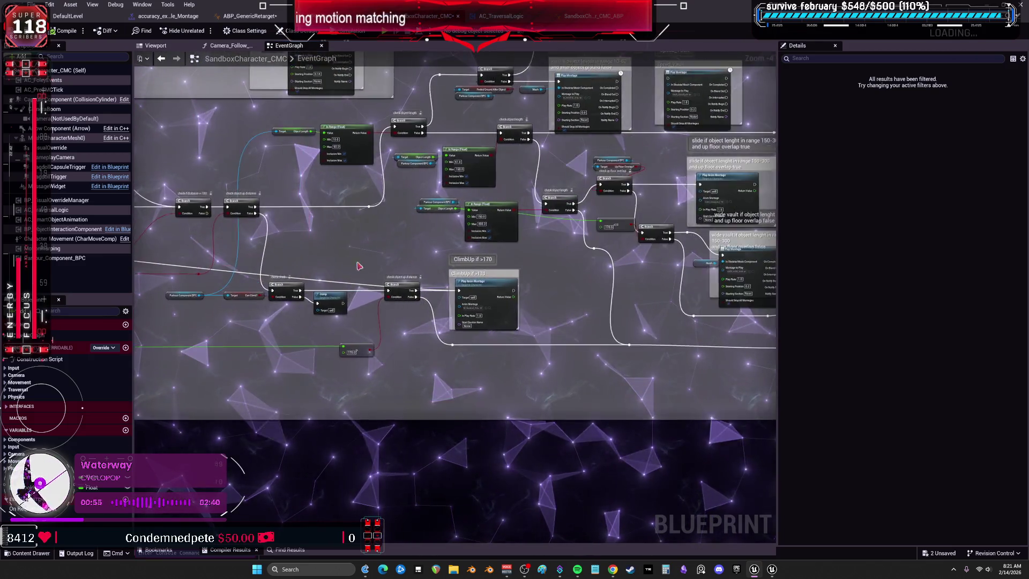
pyautogui.scroll(2, 359, 266)
pyautogui.click(536, 282)
pyautogui.scroll(-4, 458, 235)
pyautogui.moveTo(184, 220); pyautogui.dragTo(458, 234)
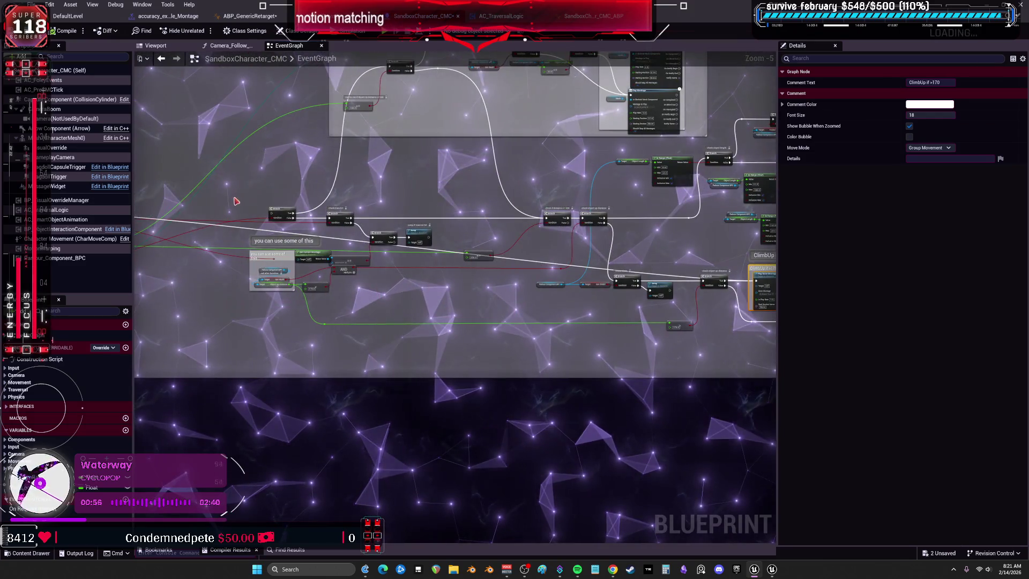
pyautogui.moveTo(236, 201); pyautogui.dragTo(396, 155)
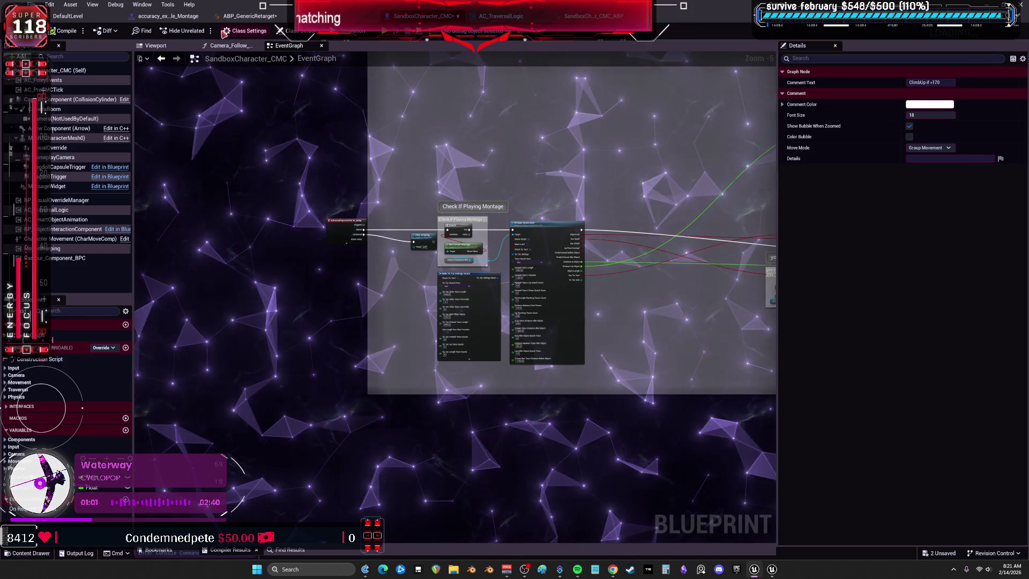
# Delete the Slot and Blend Poses nodes in ABP_GenericRetarget and wire Retarget Pose From Mesh into Output Pose Result
pyautogui.click(249, 20)
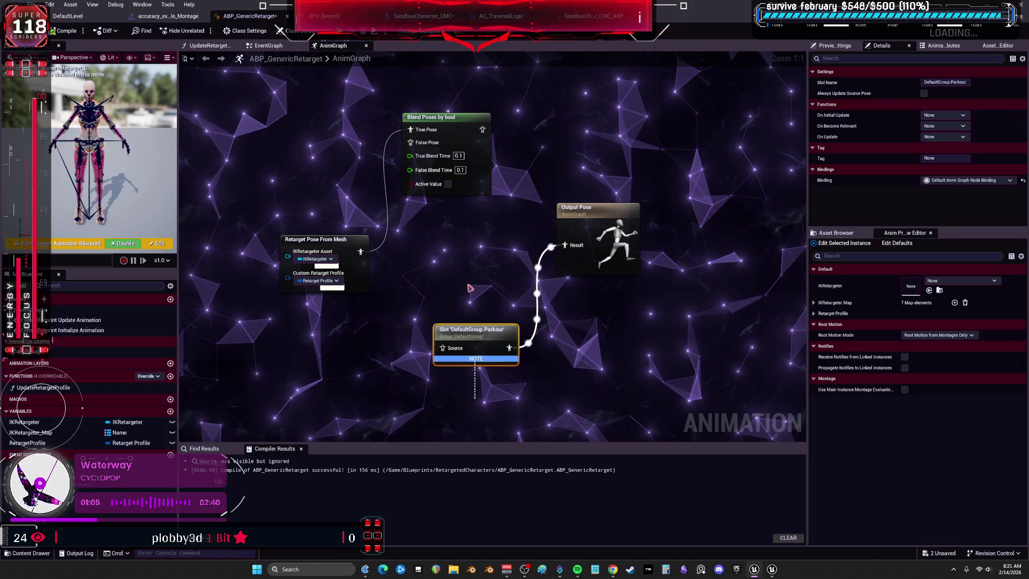
pyautogui.moveTo(470, 288); pyautogui.dragTo(447, 173)
pyautogui.press('Delete')
pyautogui.click(395, 343)
pyautogui.press('Delete')
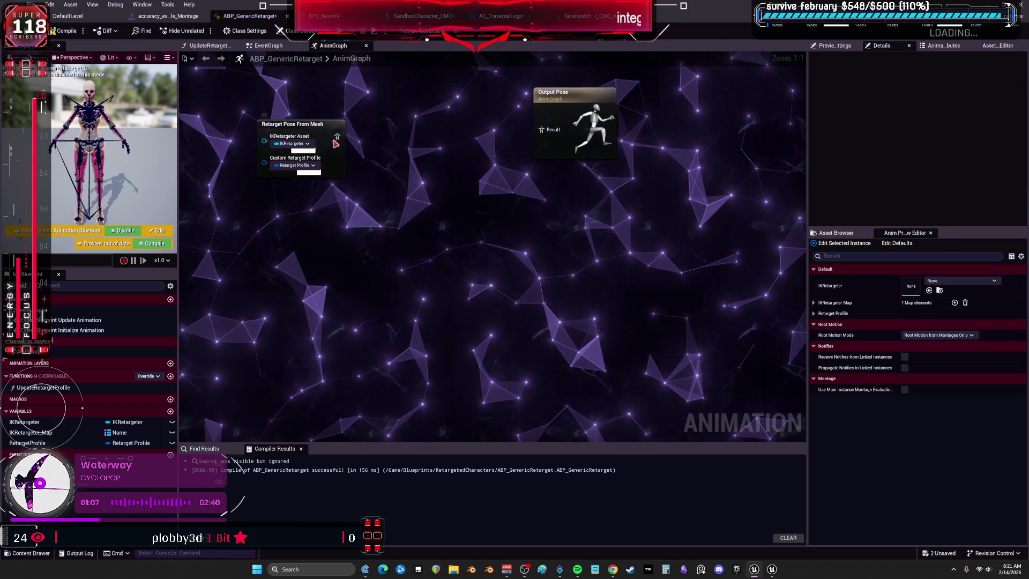
pyautogui.moveTo(336, 141); pyautogui.dragTo(541, 129)
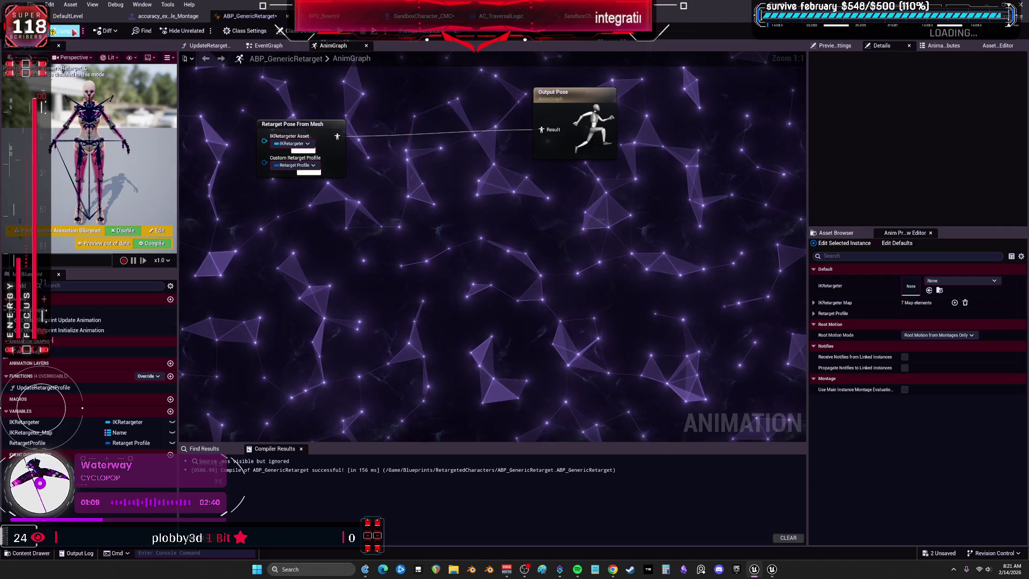
pyautogui.click(97, 17)
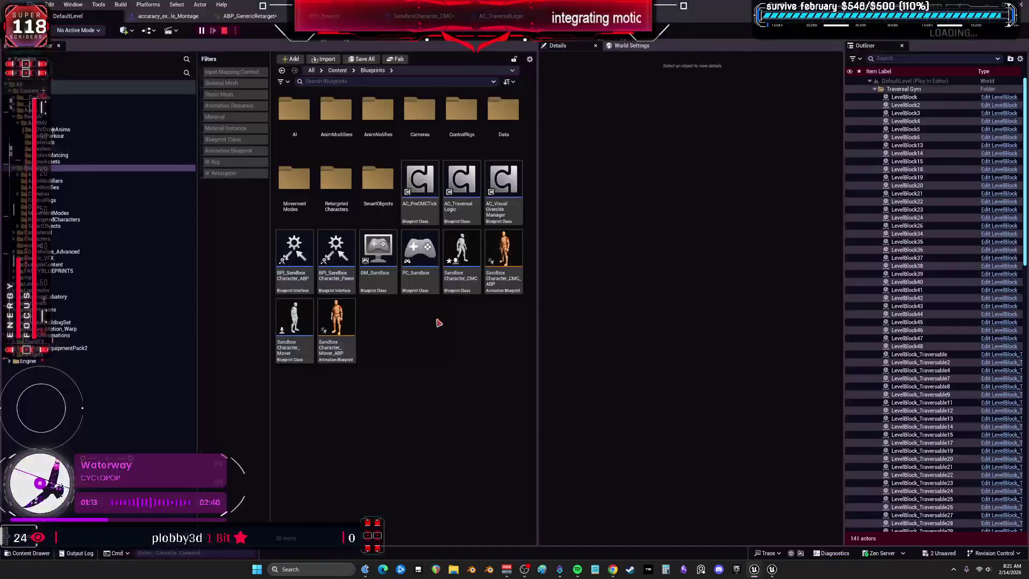
# Switch from the PC_Sandbox blueprint to the SandboxCharacter_CMC EventGraph
pyautogui.click(405, 233)
pyautogui.click(205, 60)
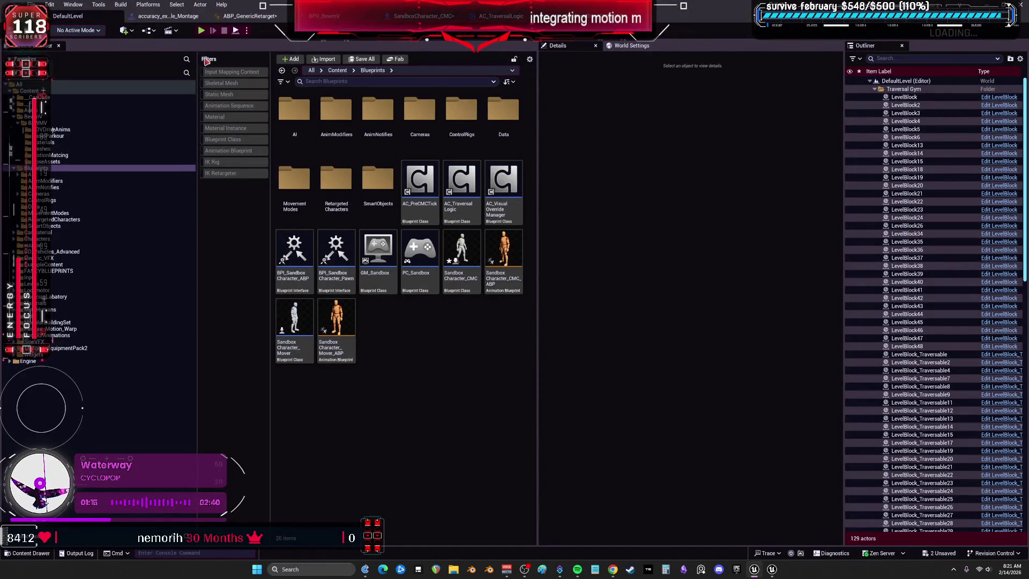
pyautogui.click(421, 16)
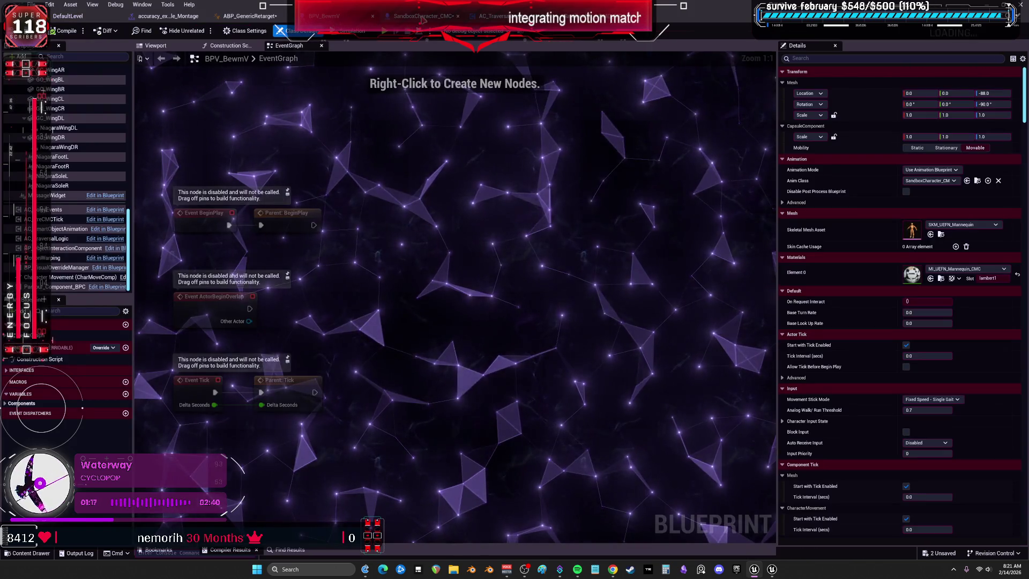
pyautogui.scroll(-2, 392, 215)
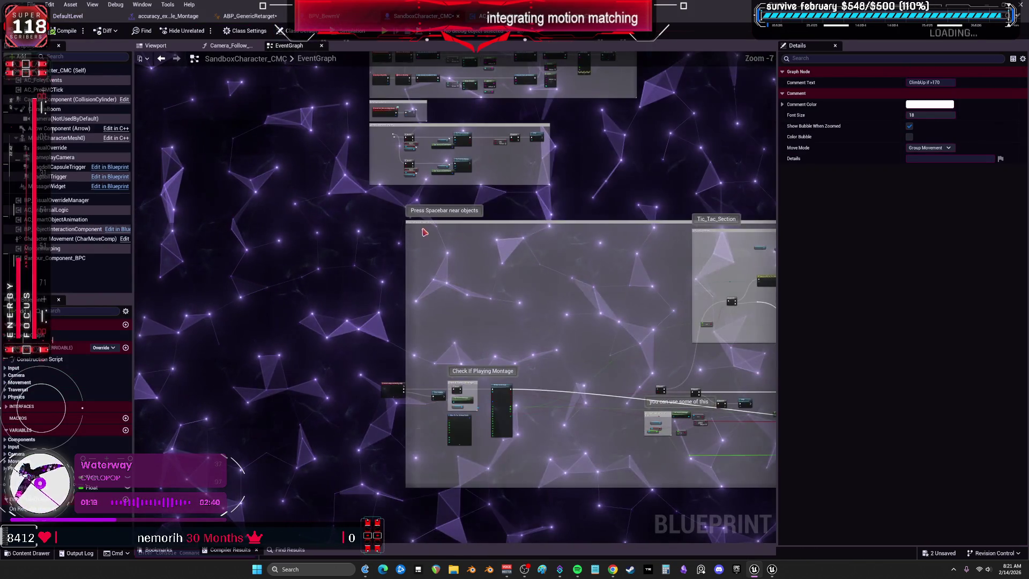
# Move the IA_Jump node higher, compile SandboxCharacter_CMC, and start a play test with Alt+P
pyautogui.click(399, 390)
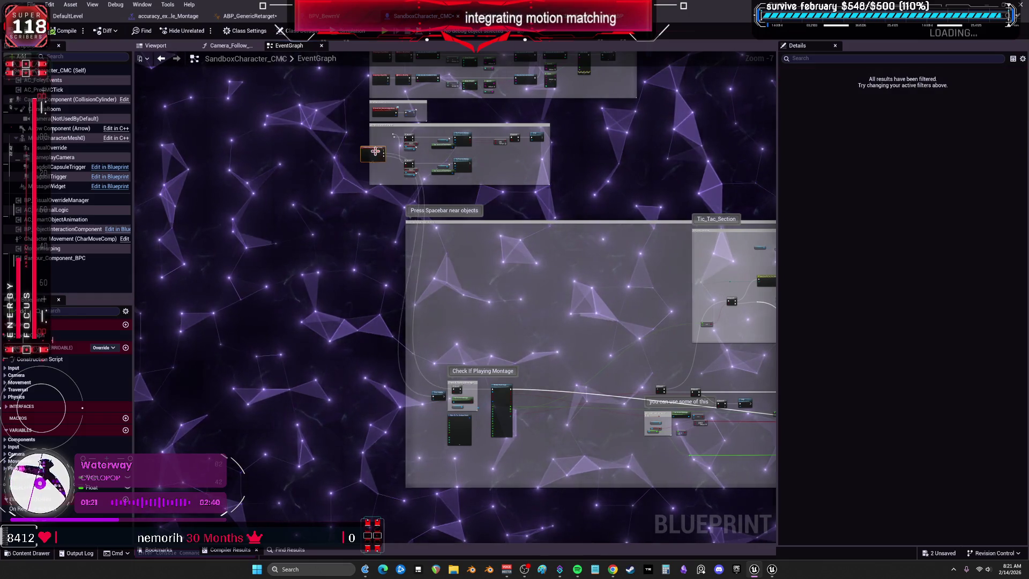
pyautogui.scroll(7, 400, 390)
pyautogui.moveTo(350, 231)
pyautogui.mouseDown()
pyautogui.moveTo(343, 166)
pyautogui.moveTo(427, 147)
pyautogui.mouseUp()
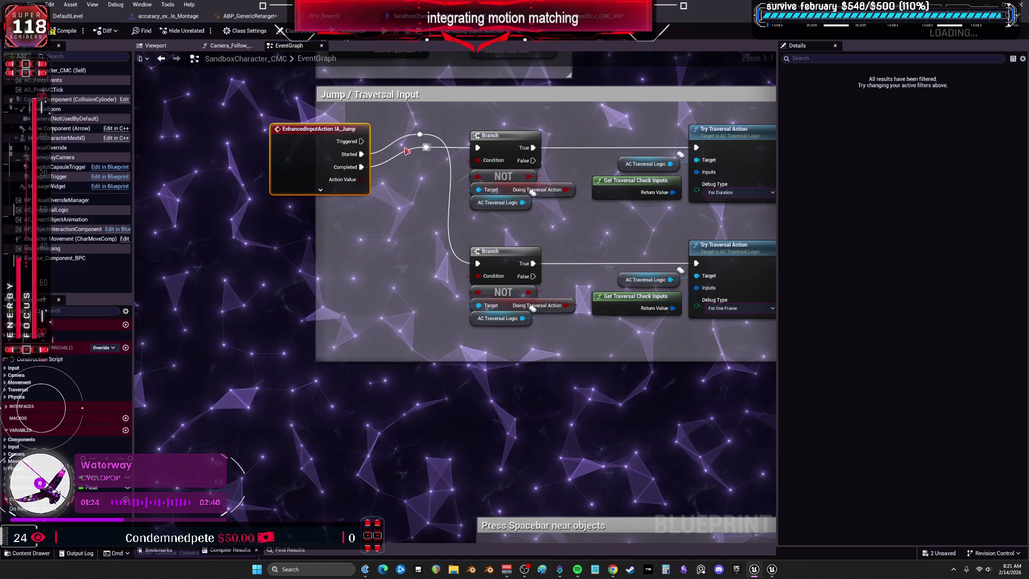
pyautogui.click(65, 31)
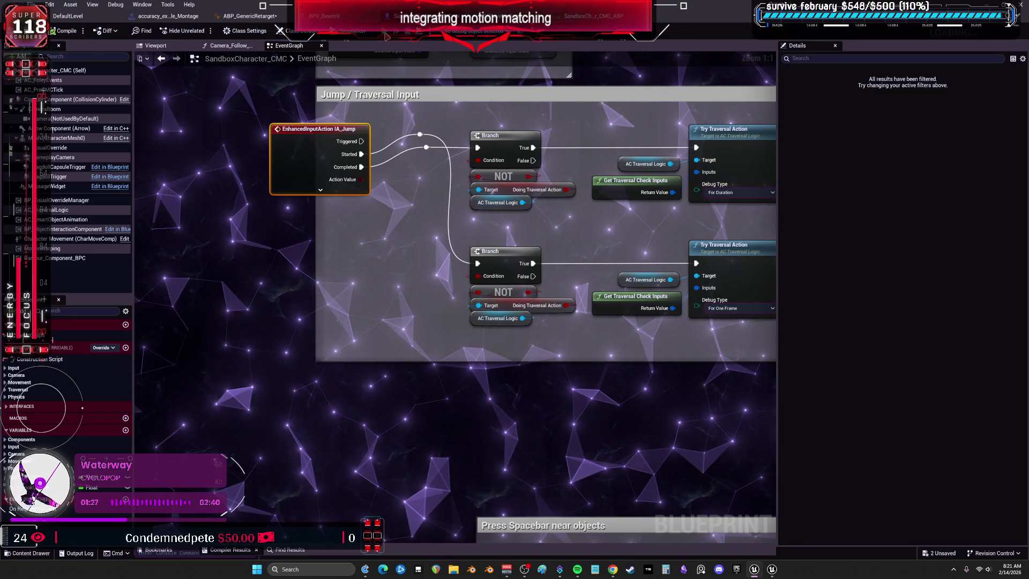
pyautogui.hotkey('alt', 'p')
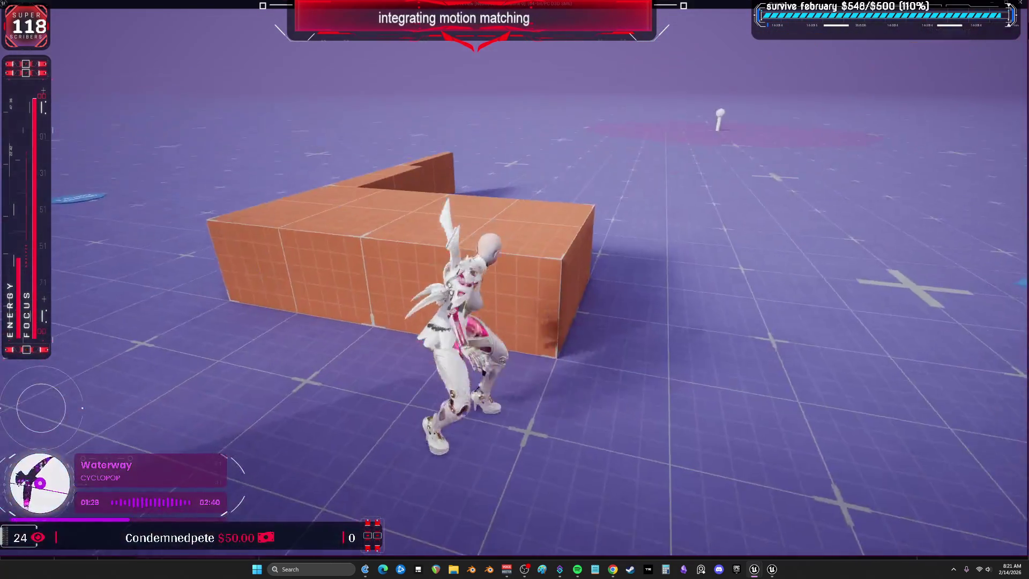
# Run the character at the orange blocks, vaulting the 1 M block and climbing the 2.5 M block, then stop play
pyautogui.press('w')
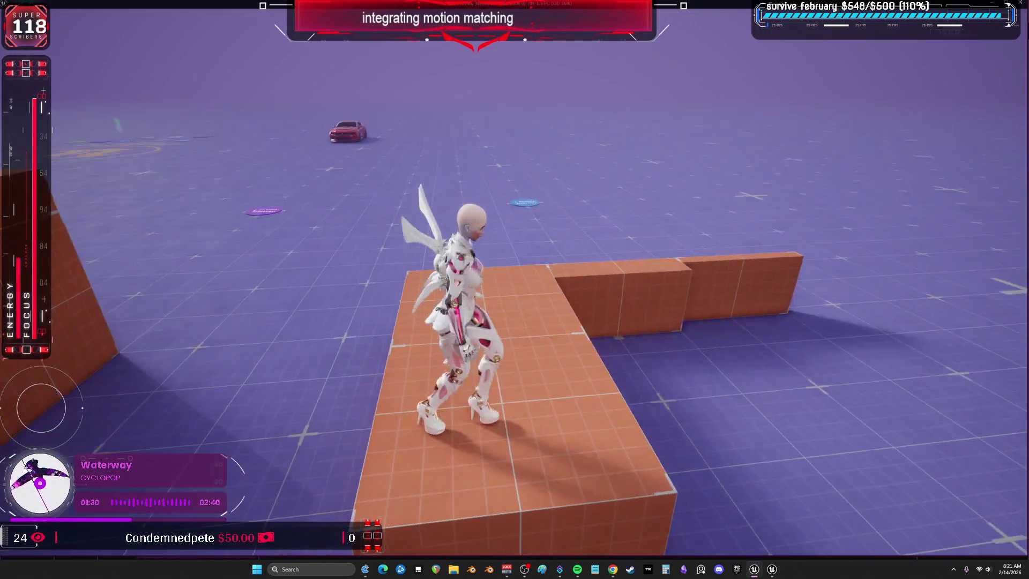
pyautogui.moveTo(515, 290)
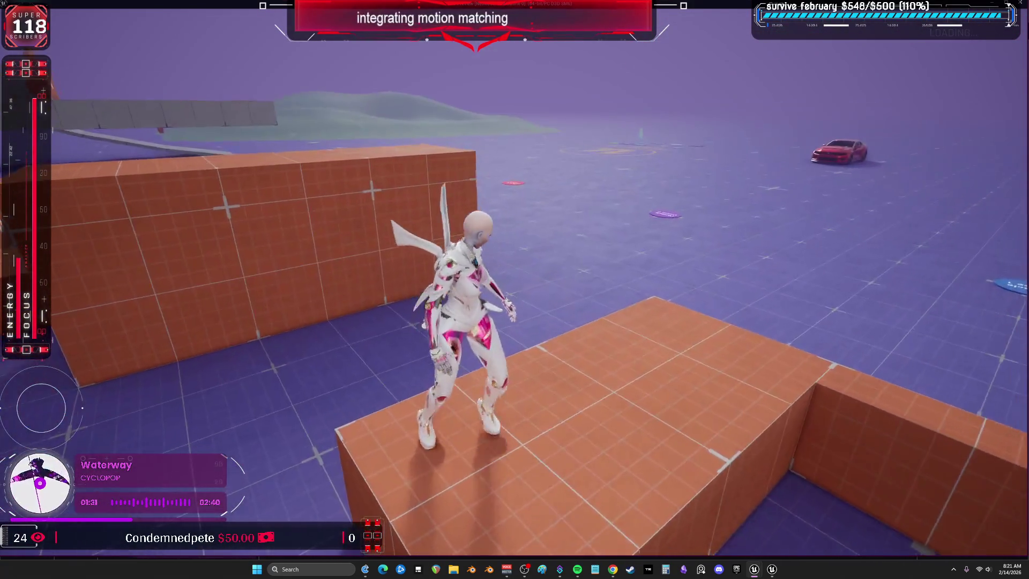
pyautogui.press('w')
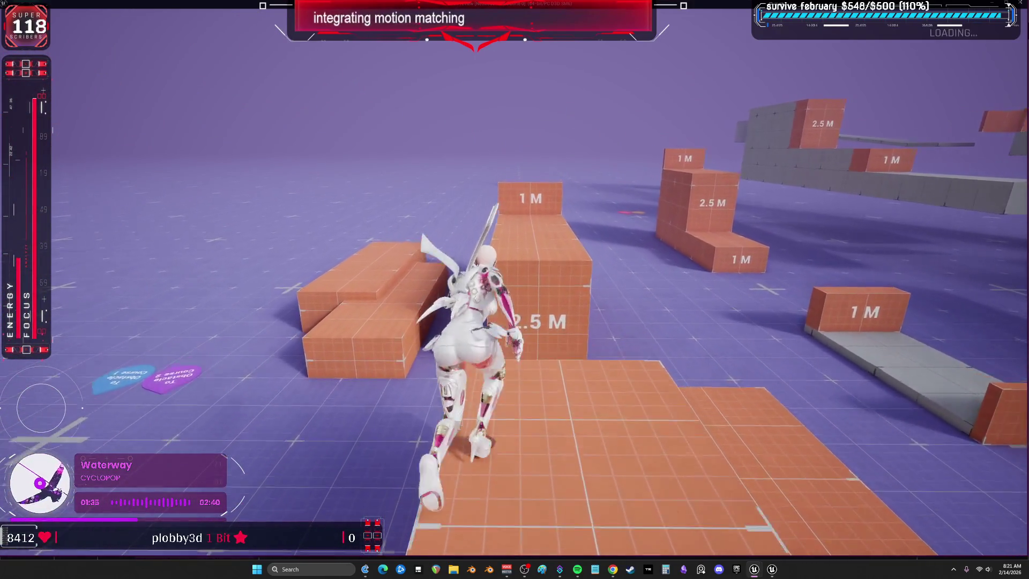
pyautogui.press('w')
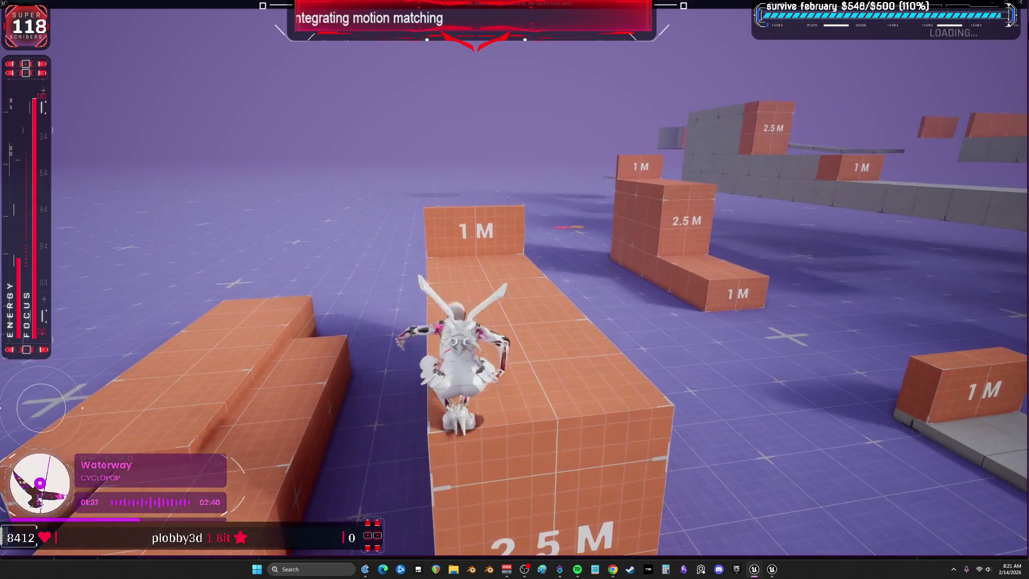
pyautogui.press('w')
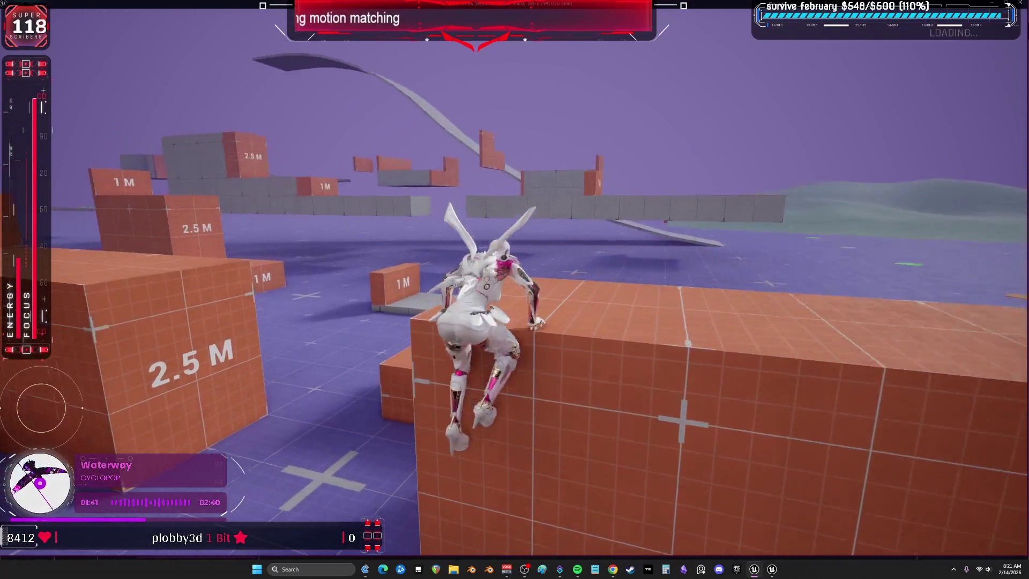
pyautogui.press('w')
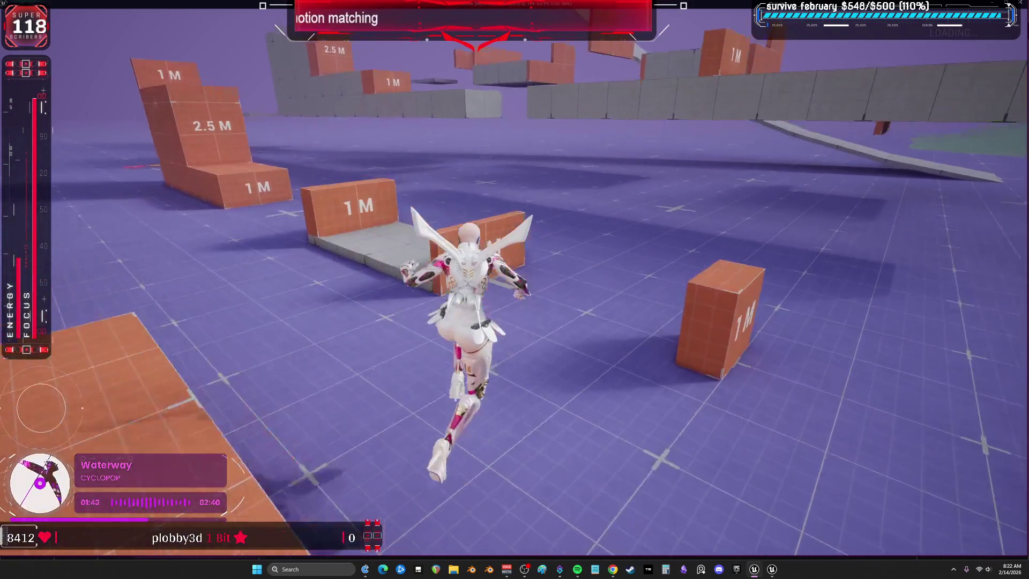
pyautogui.press('w')
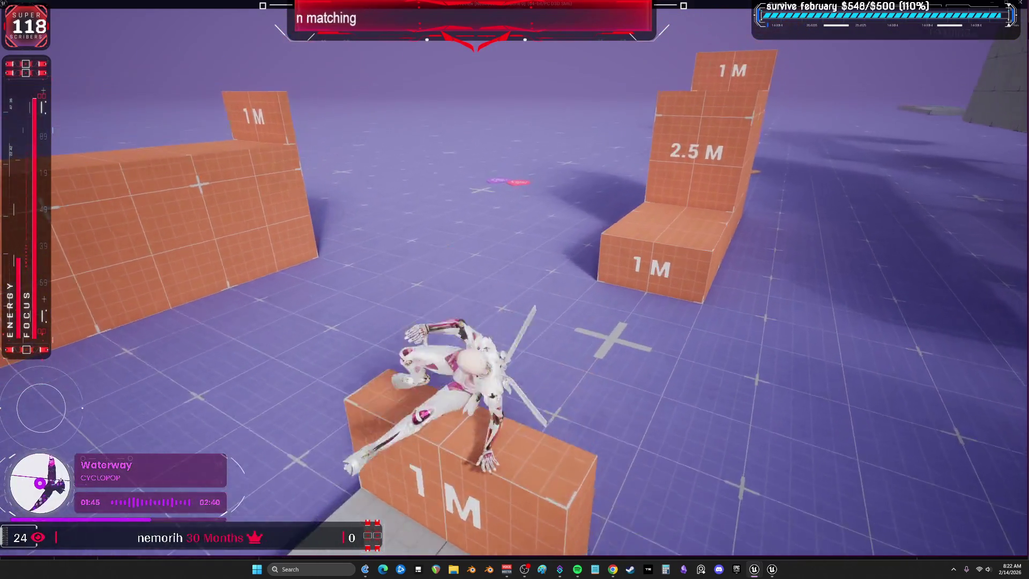
pyautogui.press('w')
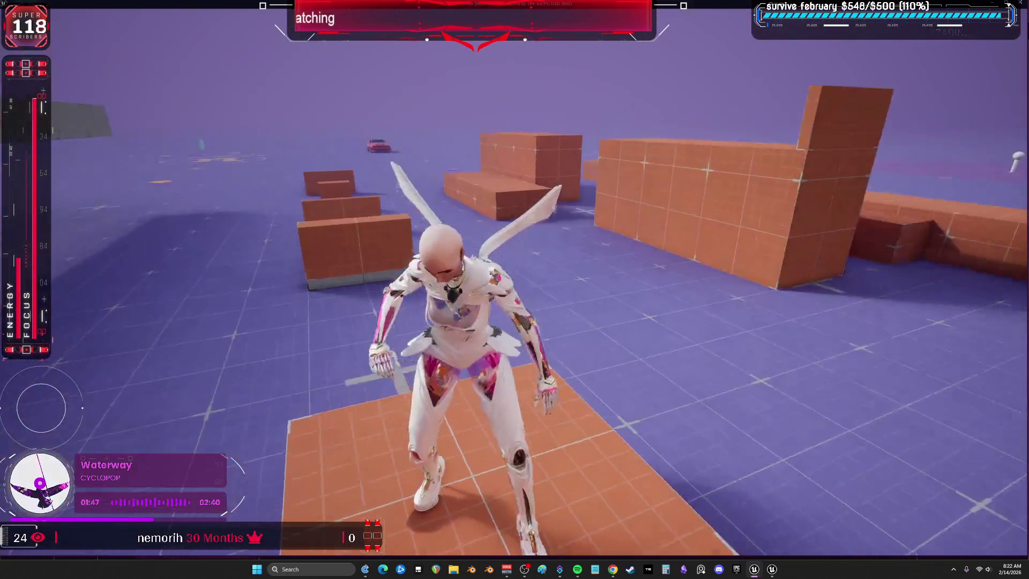
pyautogui.press('Escape')
# Nudge IA_Jump up and right, then pan to the Try Traversal Action nodes feeding the OR check
pyautogui.moveTo(312, 167); pyautogui.dragTo(337, 153)
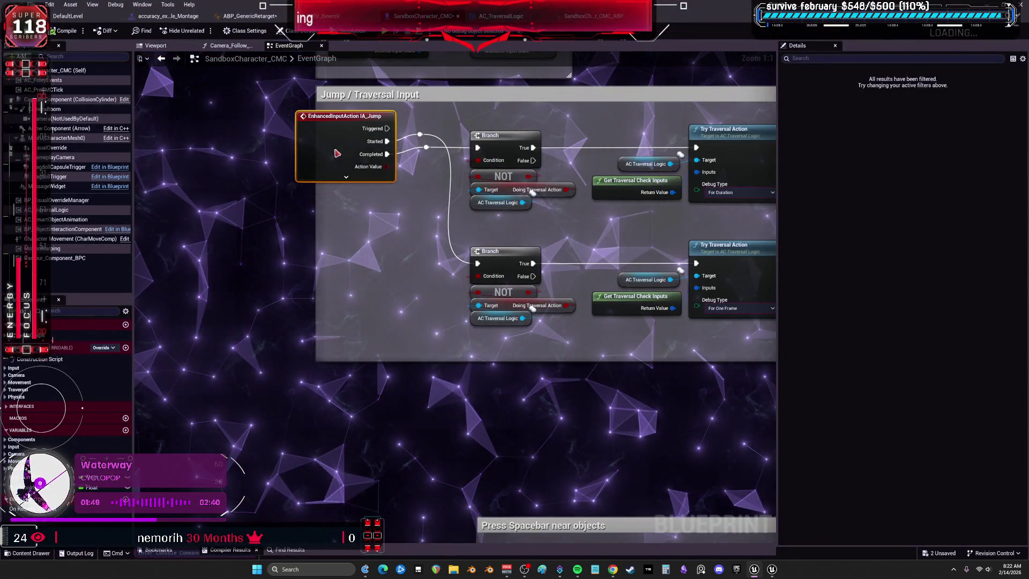
pyautogui.moveTo(582, 159); pyautogui.dragTo(337, 155)
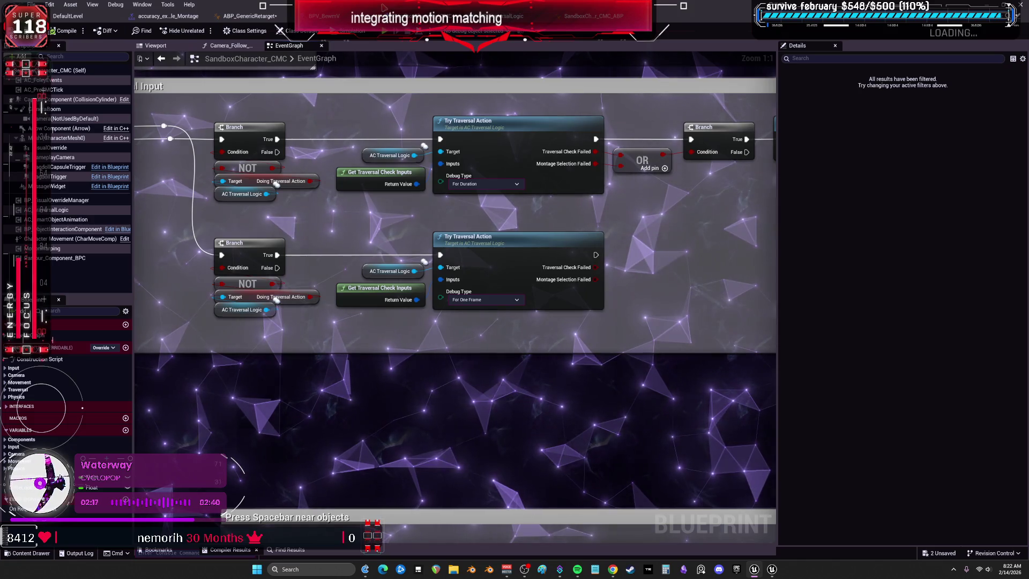
pyautogui.scroll(-4, 516, 345)
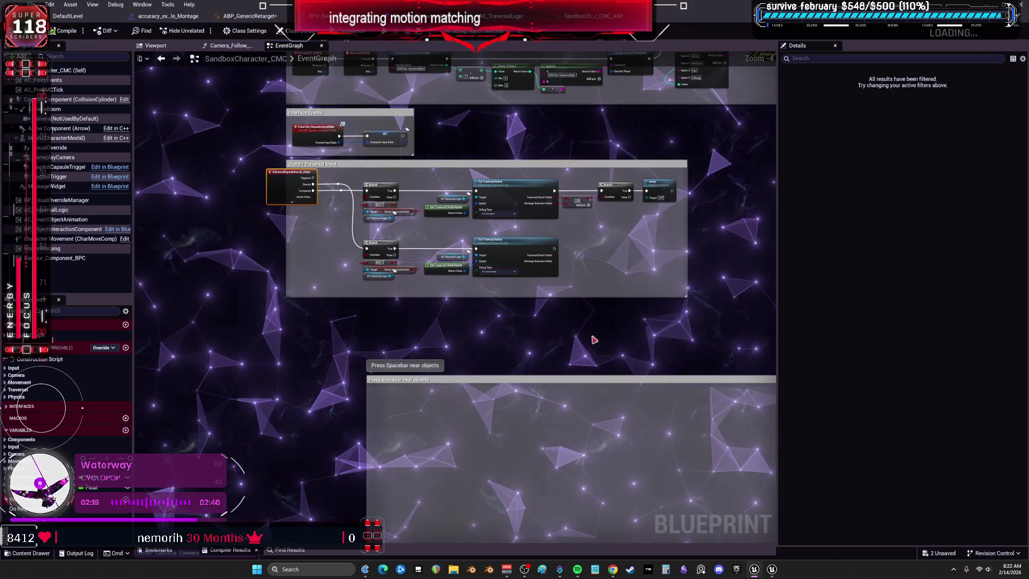
pyautogui.scroll(3, 603, 280)
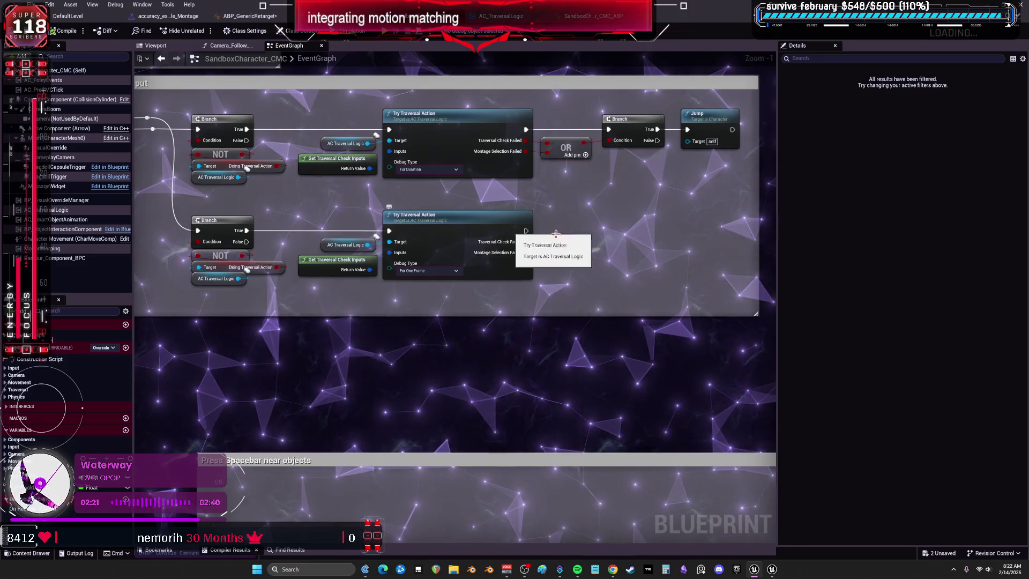
pyautogui.scroll(-5, 271, 264)
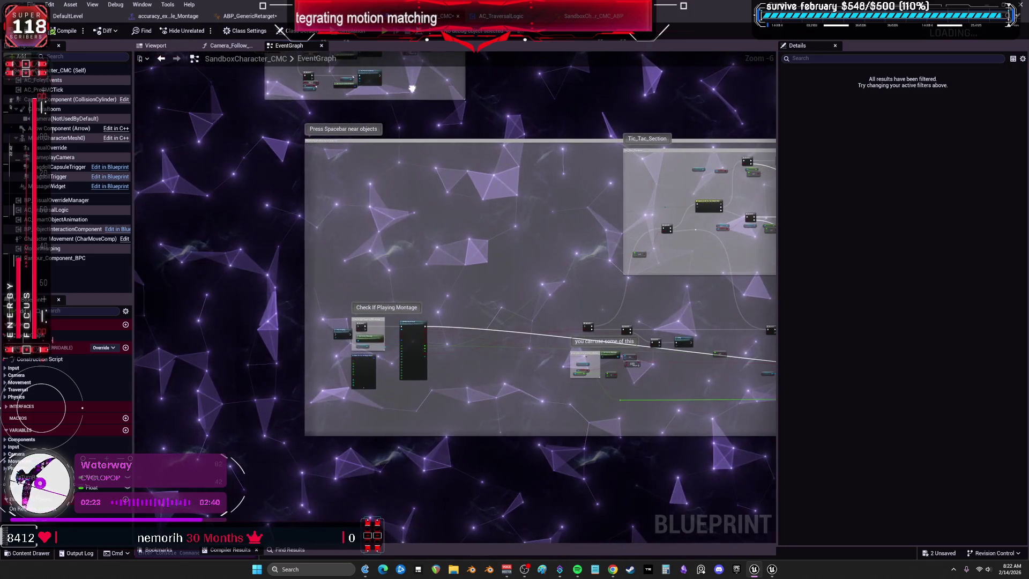
pyautogui.moveTo(415, 86); pyautogui.dragTo(68, 96)
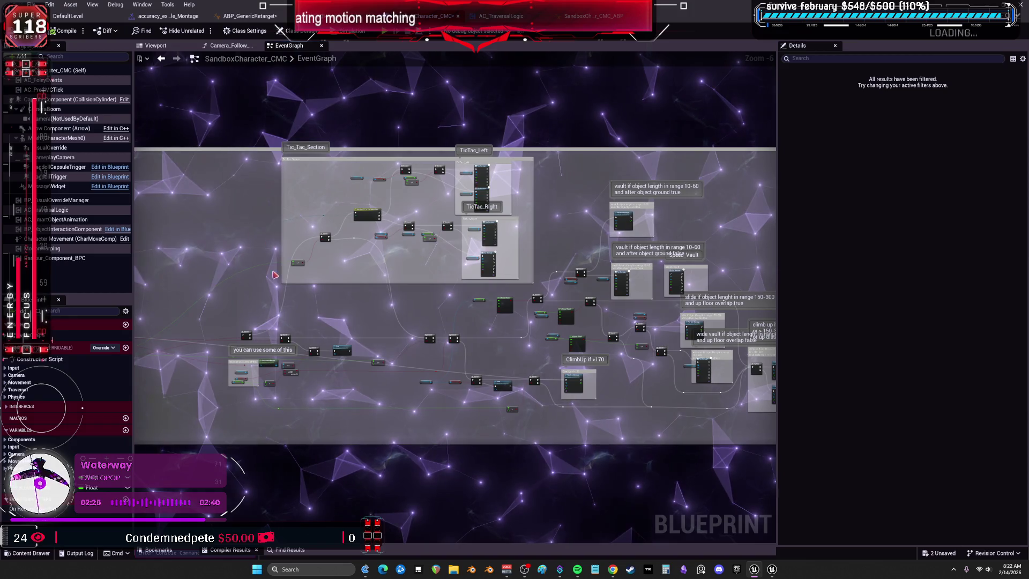
pyautogui.moveTo(405, 218); pyautogui.dragTo(635, 112)
pyautogui.scroll(7, 289, 175)
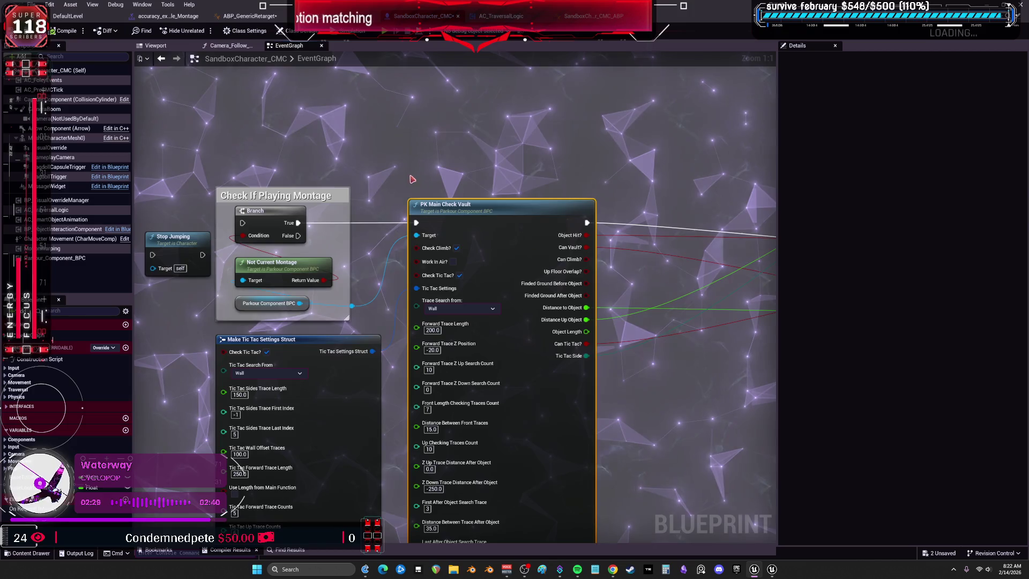
pyautogui.moveTo(412, 179)
pyautogui.mouseDown()
pyautogui.moveTo(448, 202)
pyautogui.moveTo(485, 322)
pyautogui.mouseUp()
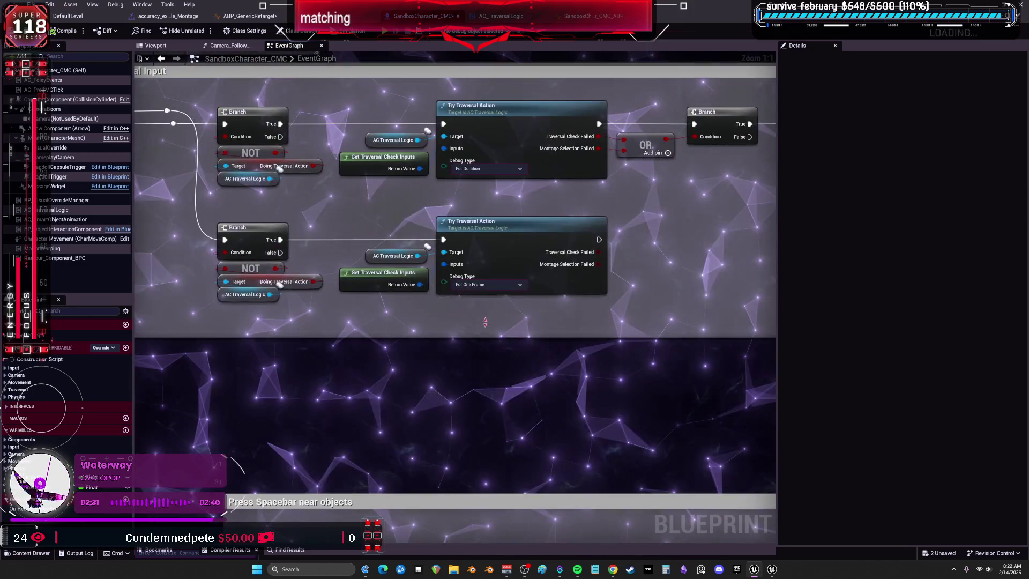
pyautogui.moveTo(381, 202); pyautogui.dragTo(449, 227)
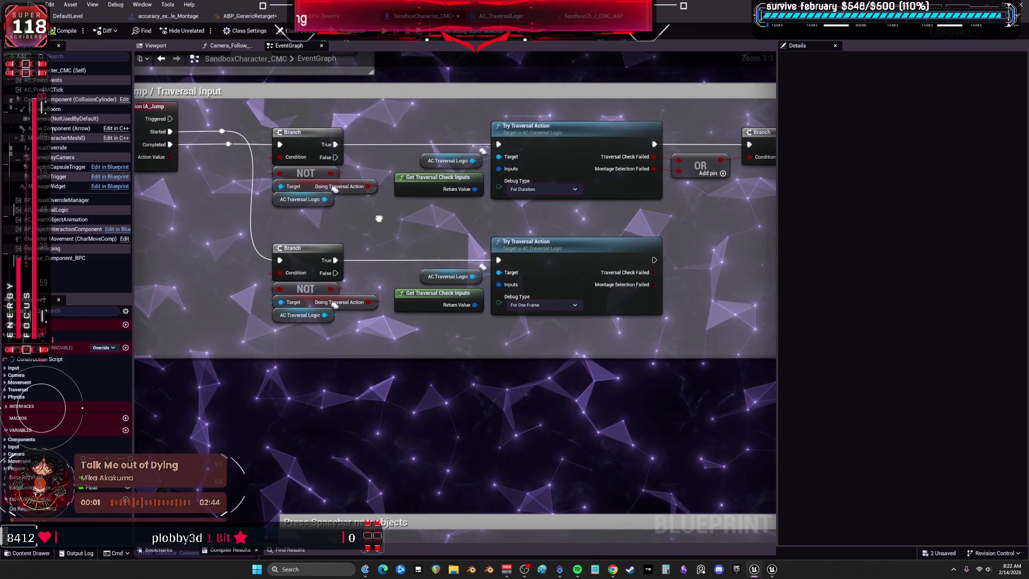
pyautogui.moveTo(371, 229)
pyautogui.mouseDown()
pyautogui.moveTo(376, 243)
pyautogui.moveTo(182, 259)
pyautogui.mouseUp()
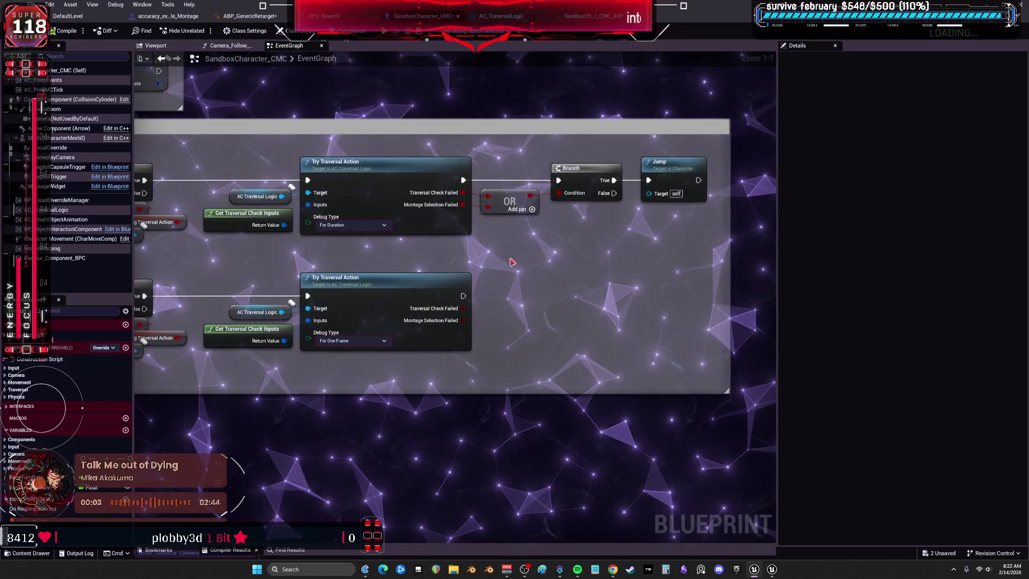
pyautogui.moveTo(508, 259); pyautogui.dragTo(668, 262)
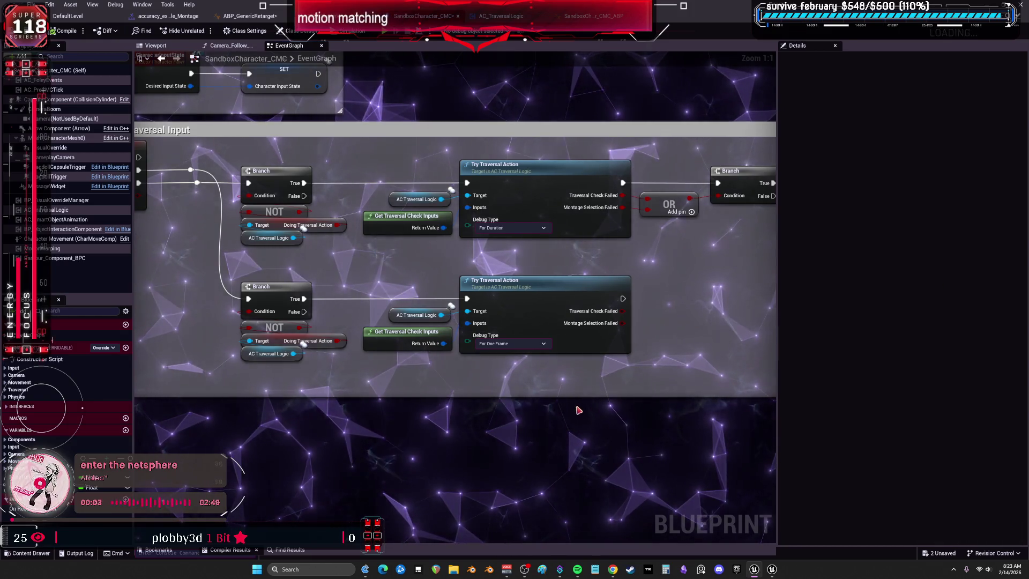
pyautogui.scroll(-3, 579, 410)
pyautogui.scroll(-3, 466, 347)
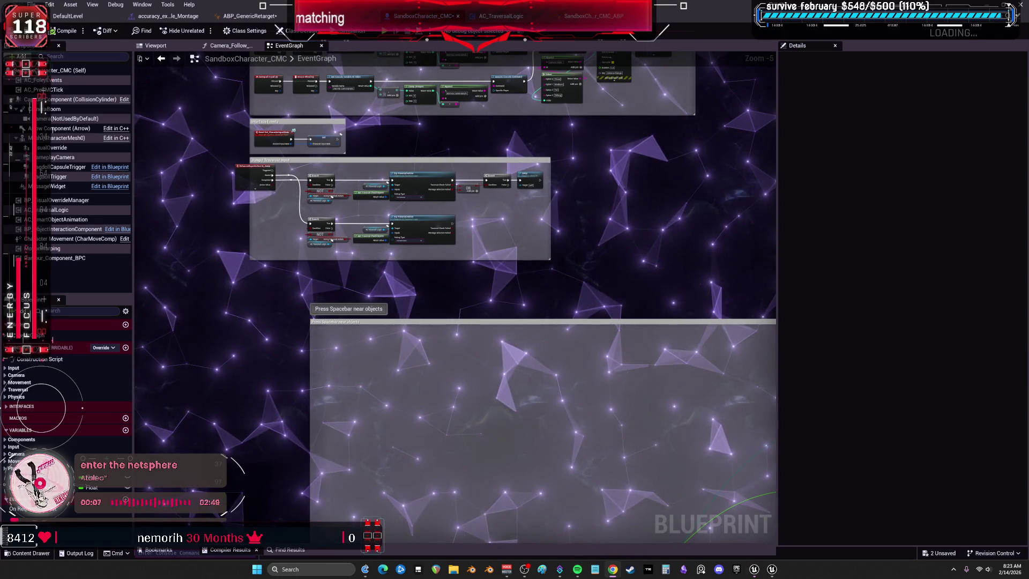
pyautogui.moveTo(663, 396)
pyautogui.mouseDown()
pyautogui.moveTo(555, 188)
pyautogui.moveTo(560, 375)
pyautogui.mouseUp()
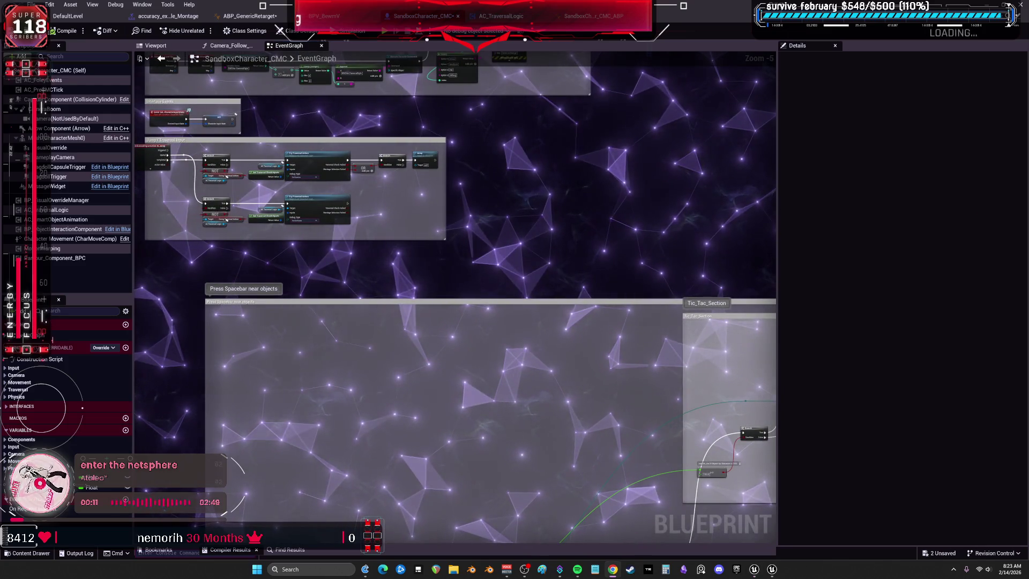
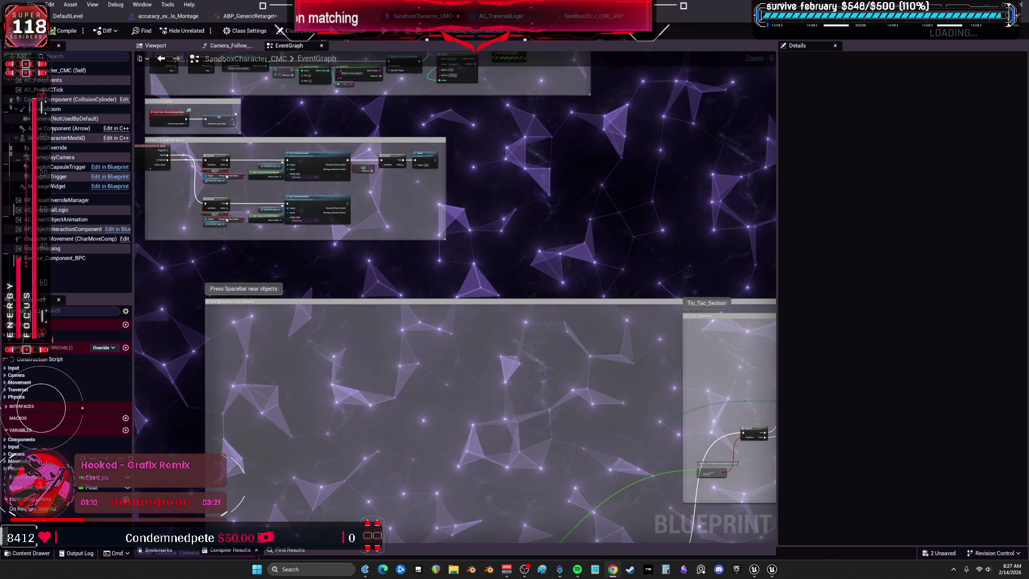
# In BPV_BewmV, select CharacterMovement and filter its Details for physics and root motion settings
pyautogui.click(755, 569)
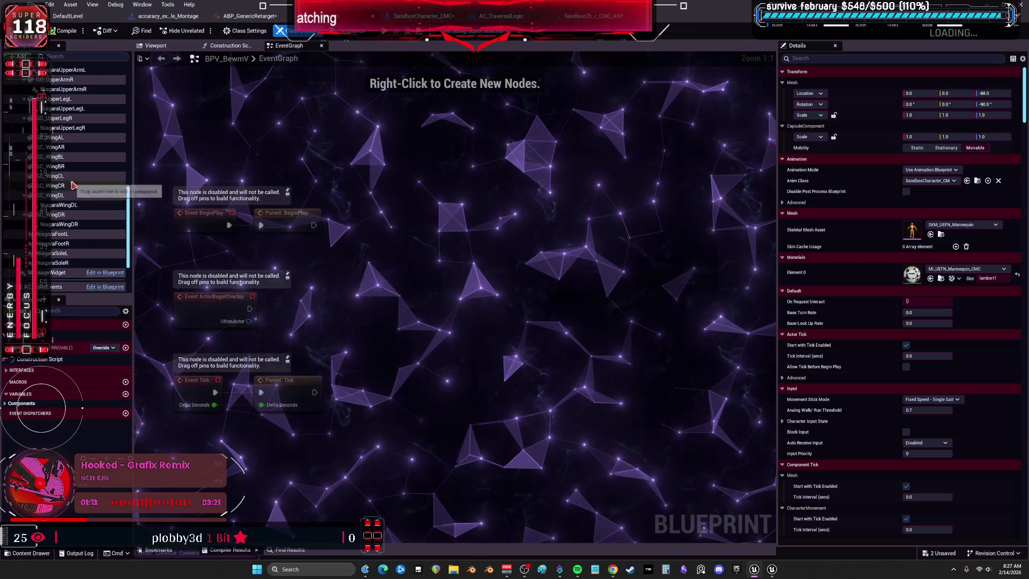
pyautogui.scroll(8, 74, 185)
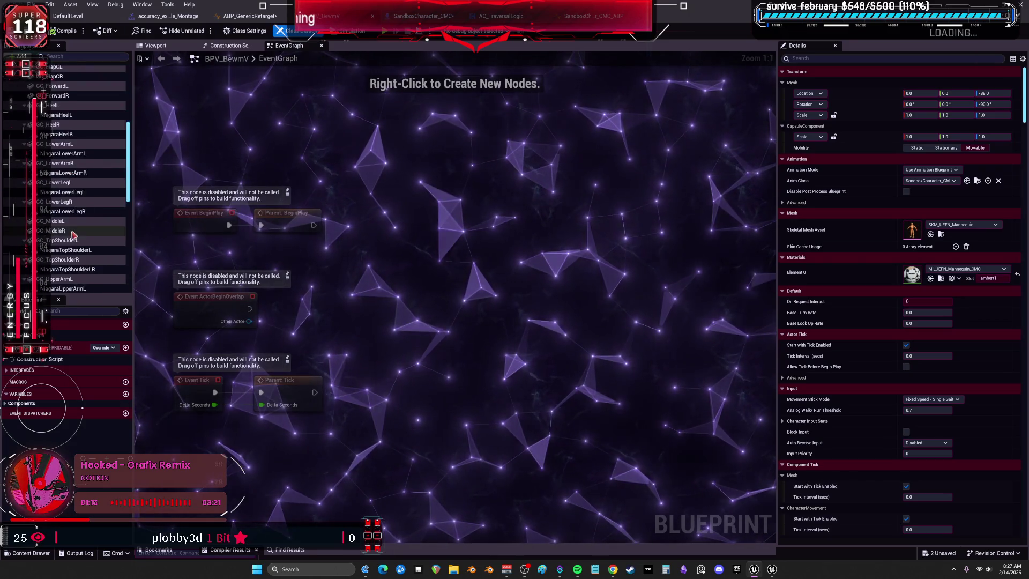
pyautogui.scroll(-10, 73, 234)
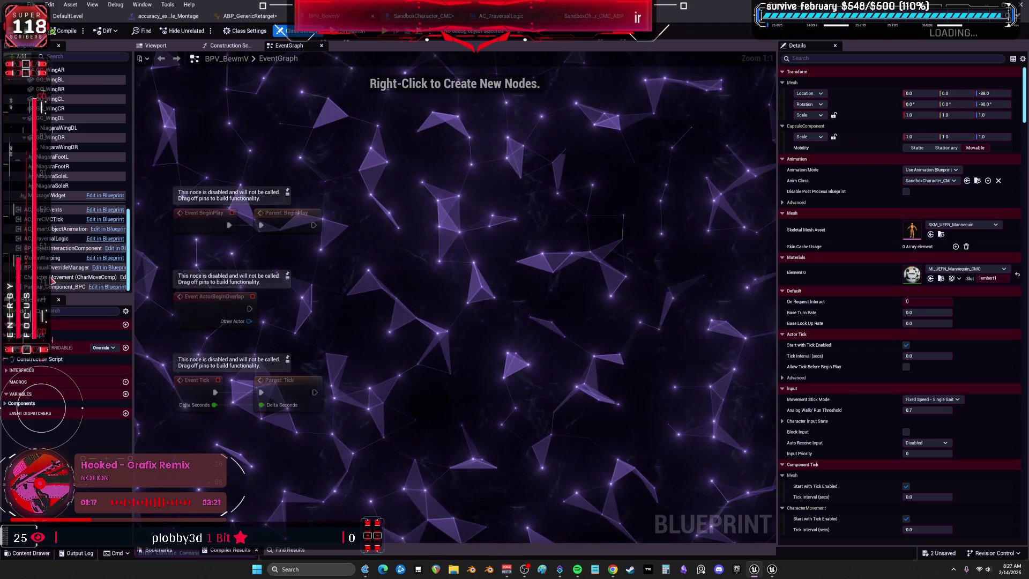
pyautogui.click(52, 277)
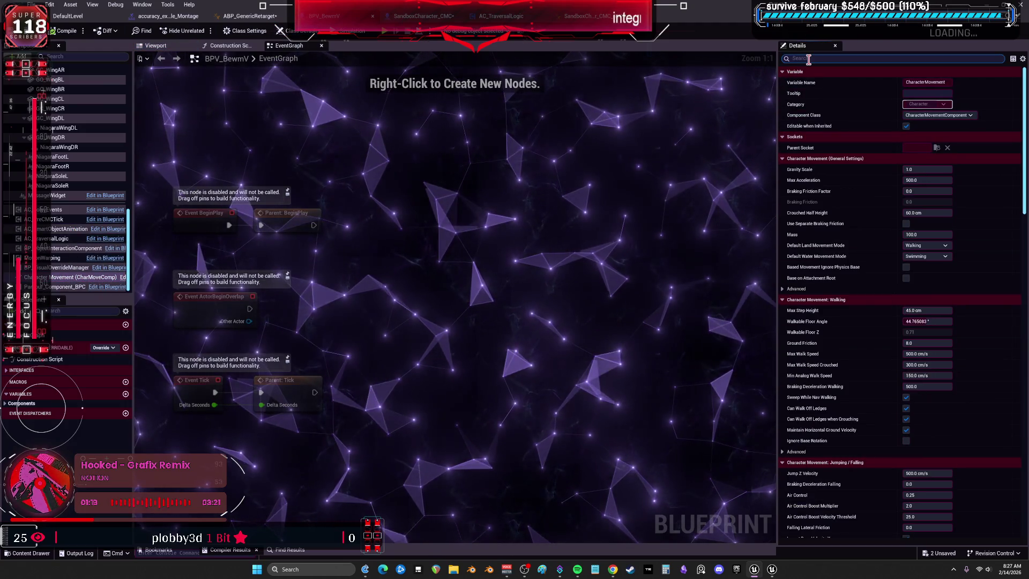
pyautogui.write('physics')
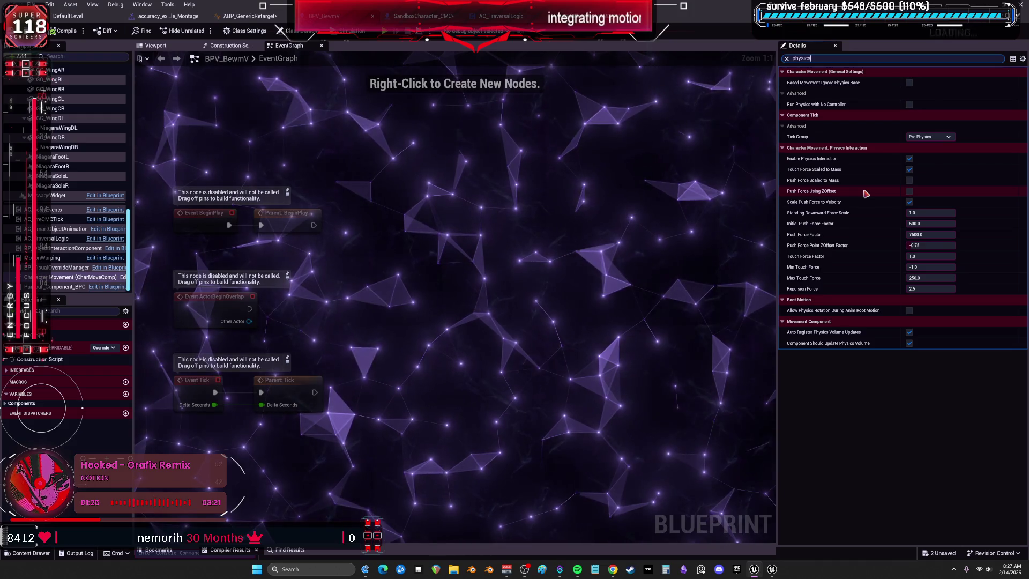
pyautogui.click(799, 58)
pyautogui.write('root')
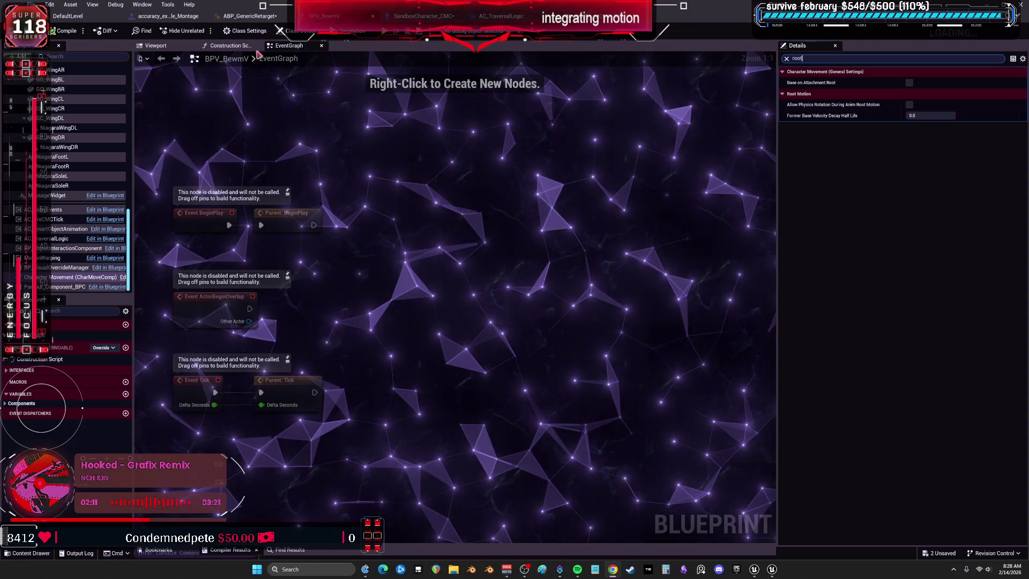
# Clear the Details filter and view the BPV_BewmV actor's own default properties
pyautogui.click(243, 31)
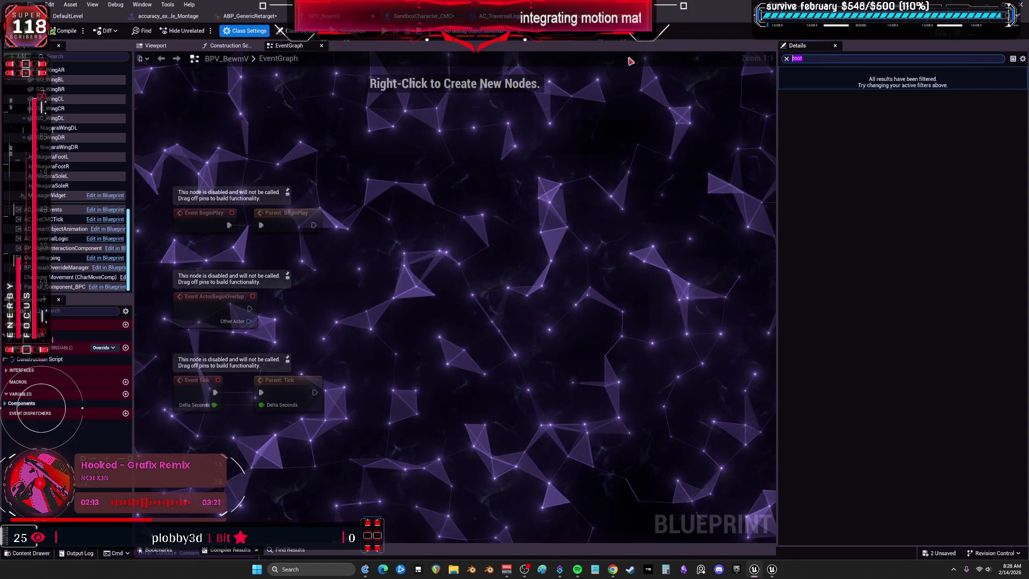
pyautogui.press('BackSpace')
pyautogui.scroll(7, 102, 134)
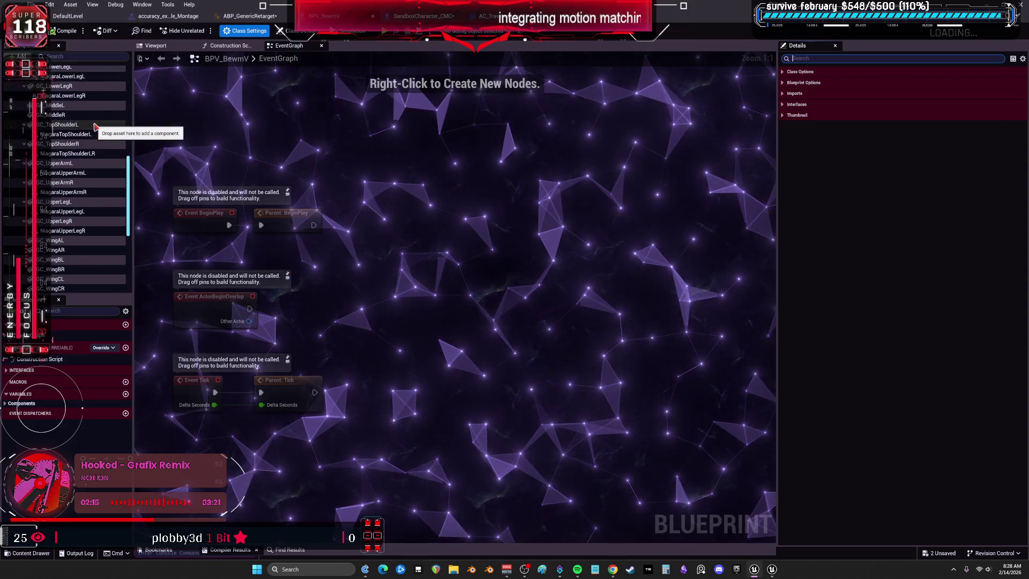
pyautogui.scroll(10, 80, 160)
pyautogui.click(59, 70)
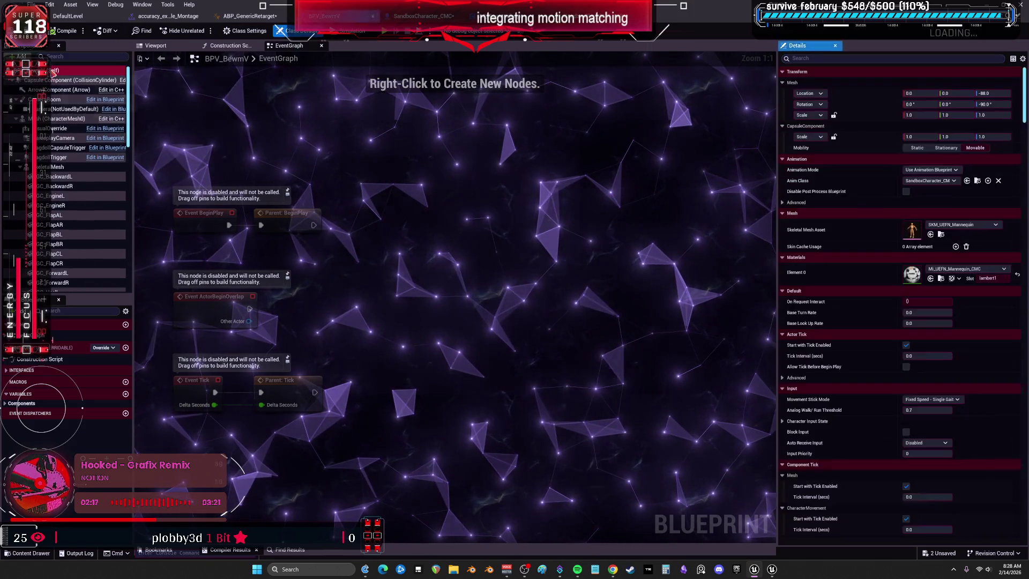
pyautogui.click(806, 59)
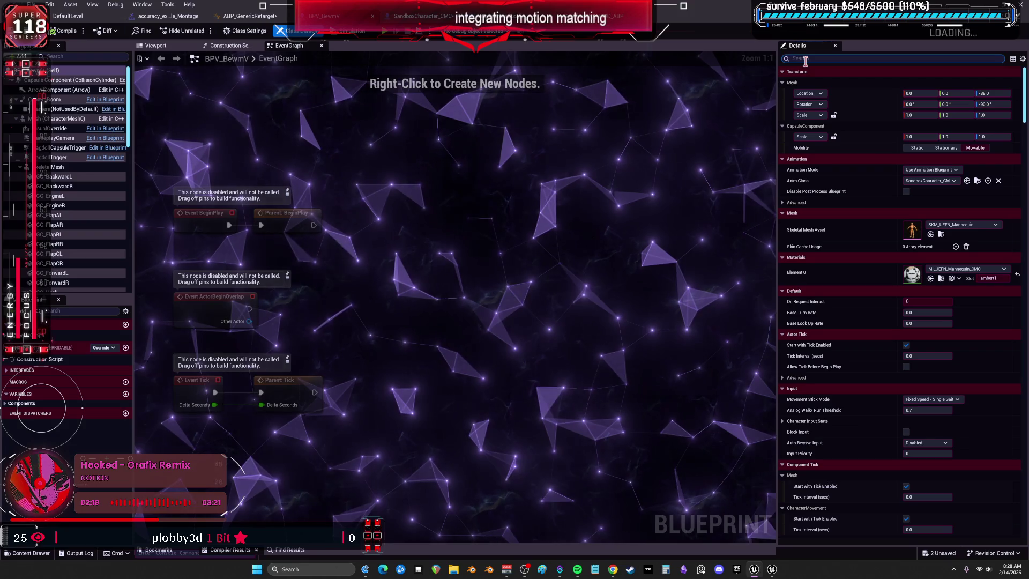
# Expand Class Settings' Advanced, Interfaces and namespace sections, then switch to ABP_GenericRetarget
pyautogui.click(245, 31)
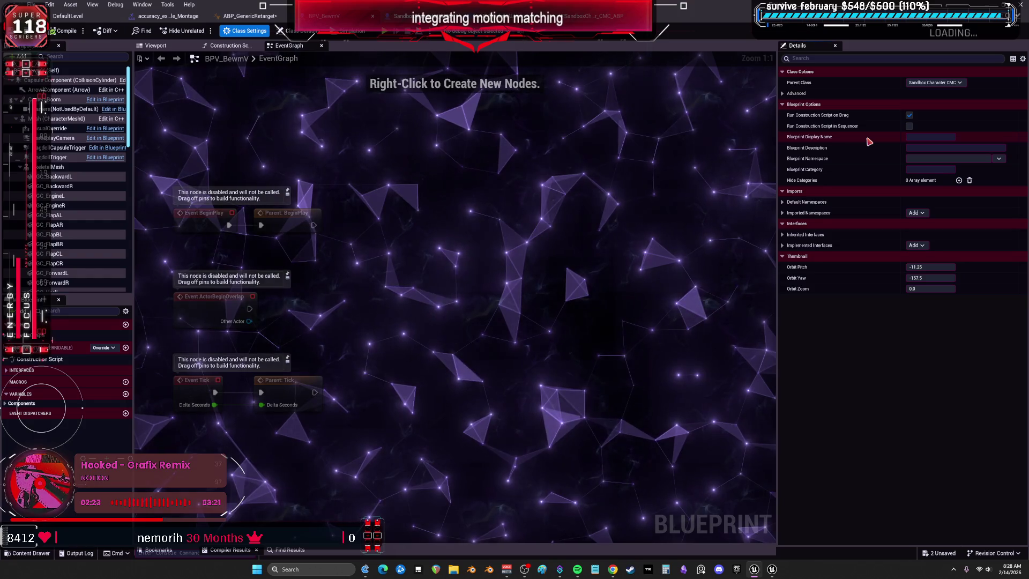
pyautogui.click(804, 93)
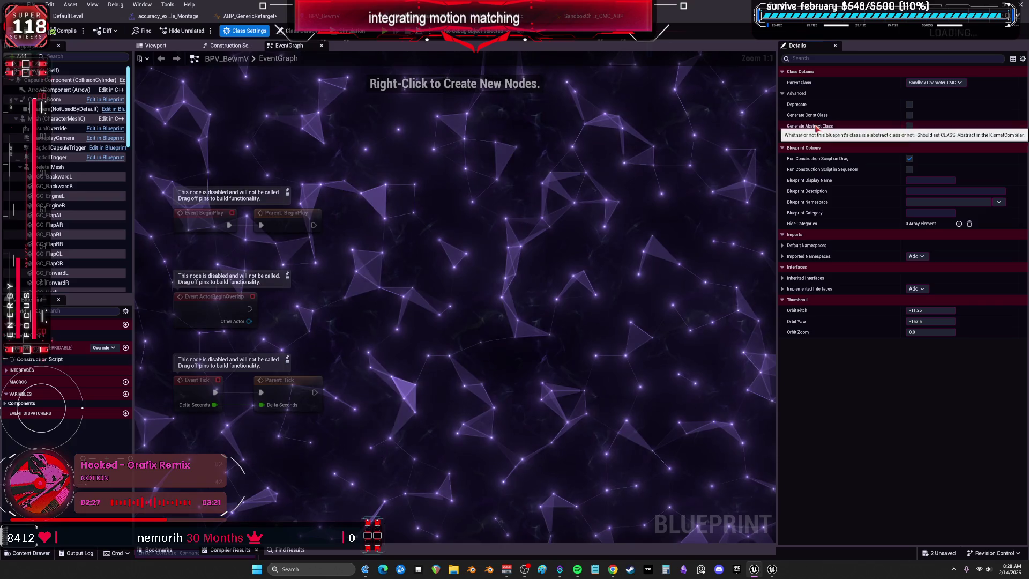
pyautogui.click(783, 288)
pyautogui.click(783, 256)
pyautogui.click(783, 289)
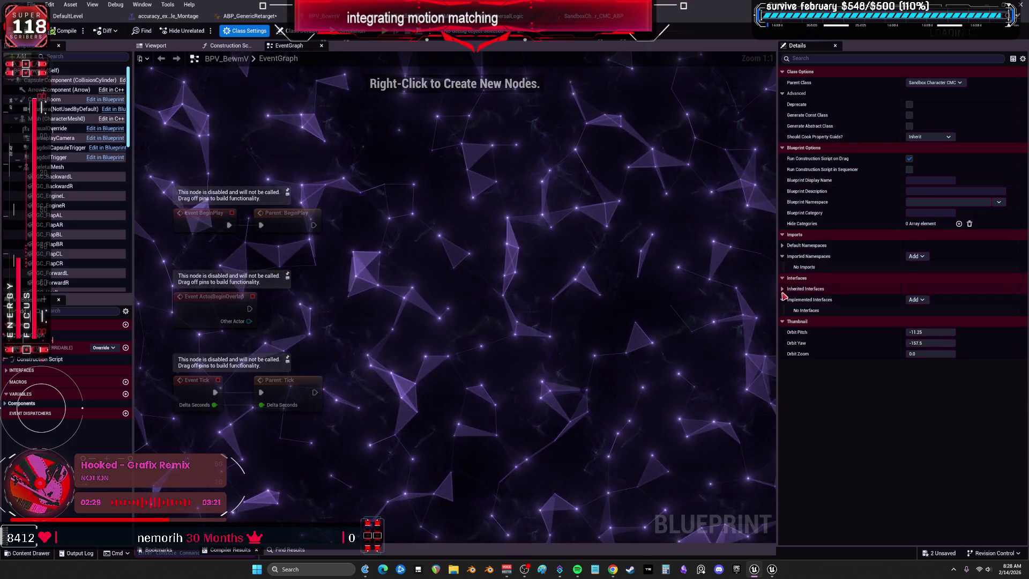
pyautogui.click(782, 245)
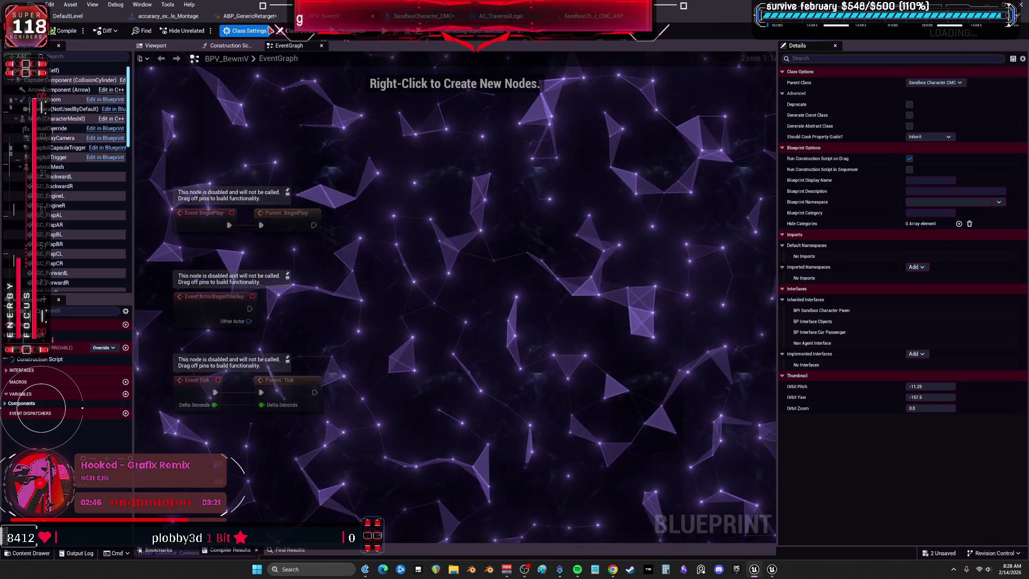
pyautogui.click(282, 18)
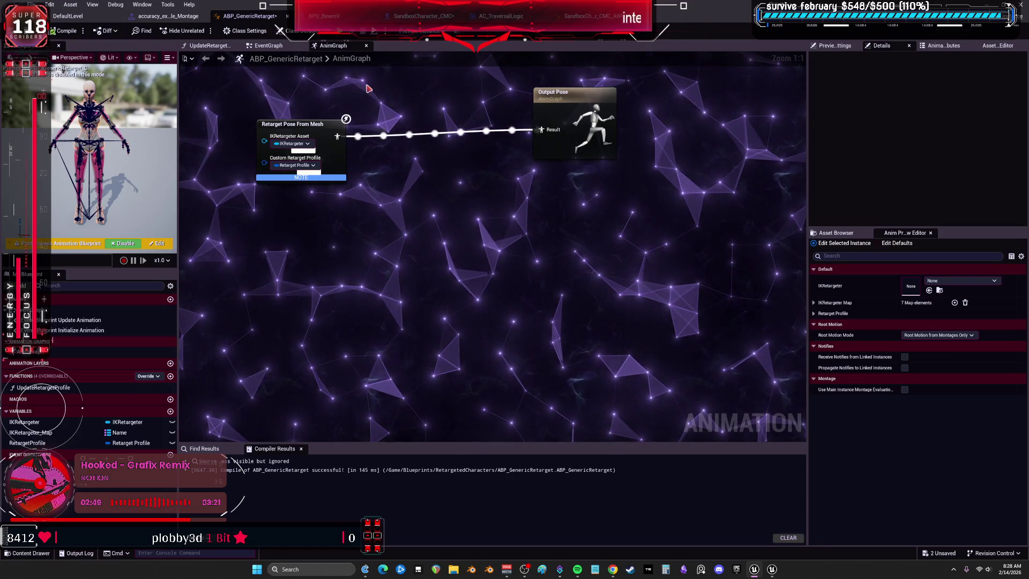
pyautogui.click(938, 335)
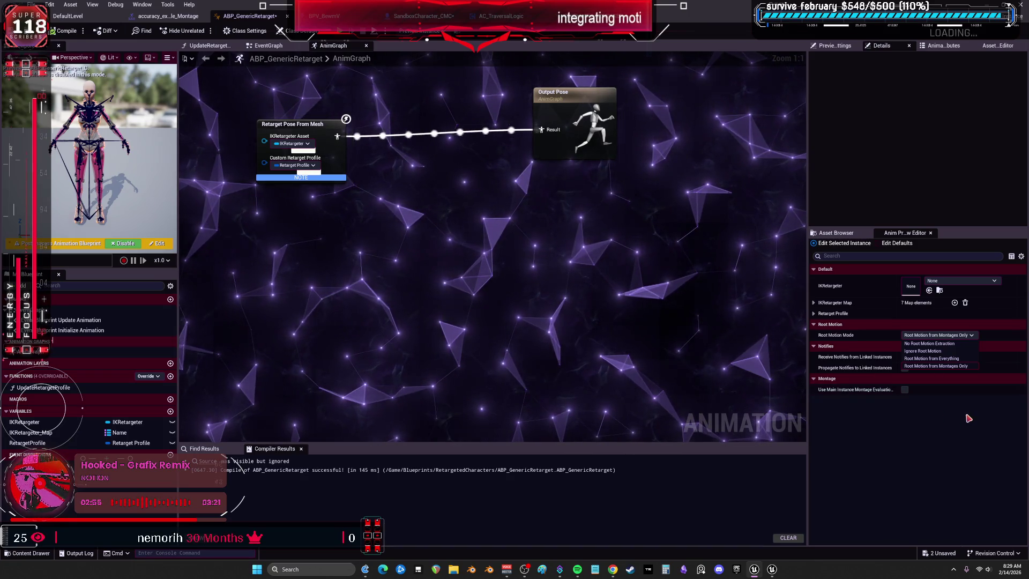
pyautogui.click(946, 365)
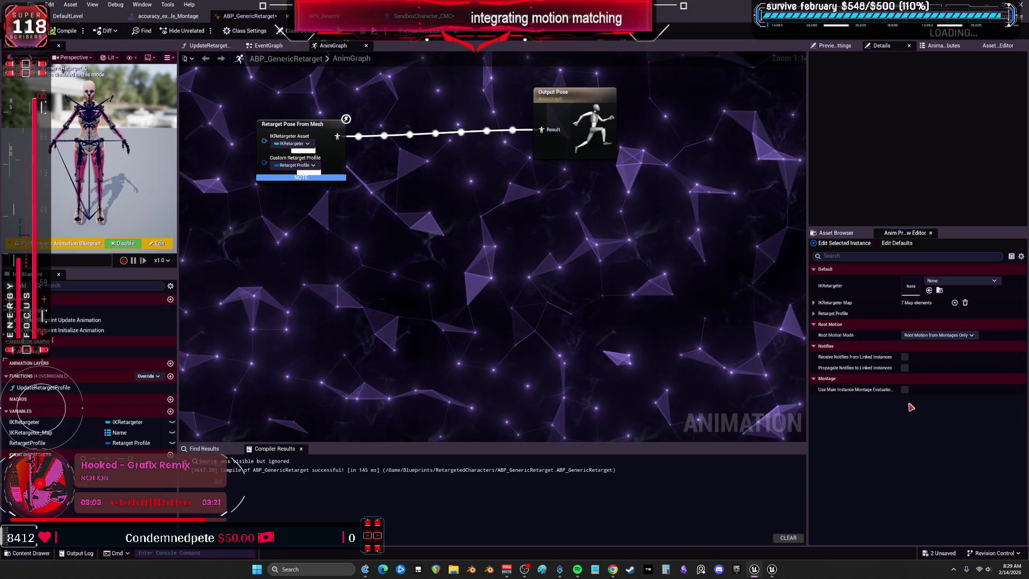
pyautogui.moveTo(891, 392)
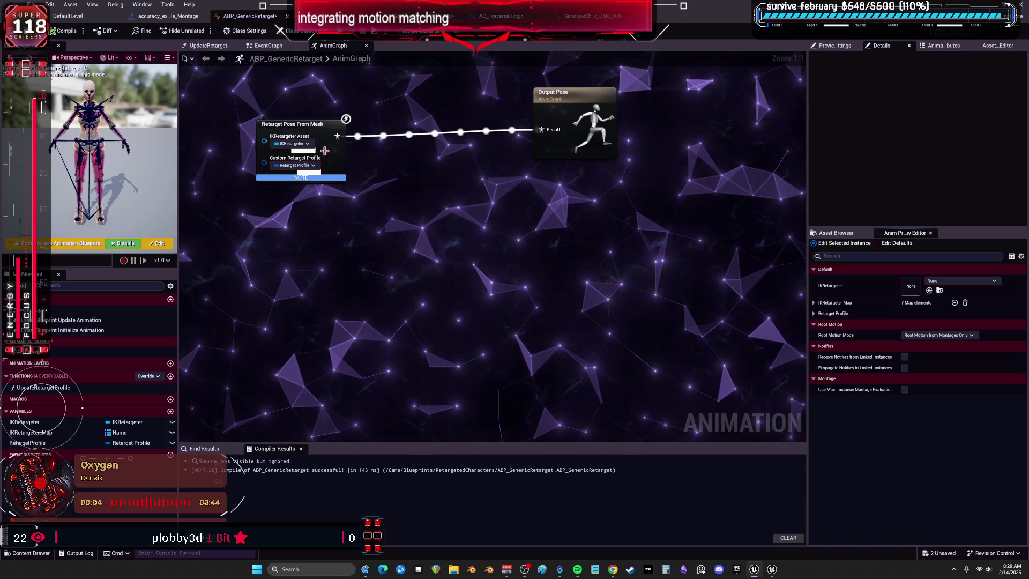
# Move the Retarget Pose From Mesh node up and right and inspect its input pin options
pyautogui.click(348, 130)
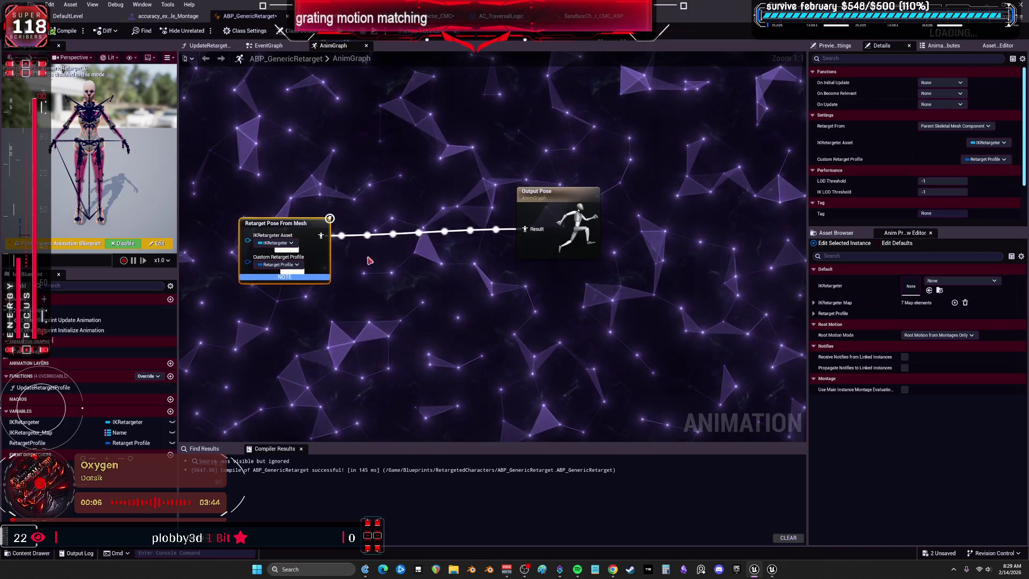
pyautogui.moveTo(295, 258)
pyautogui.mouseDown()
pyautogui.moveTo(301, 212)
pyautogui.moveTo(333, 252)
pyautogui.mouseUp()
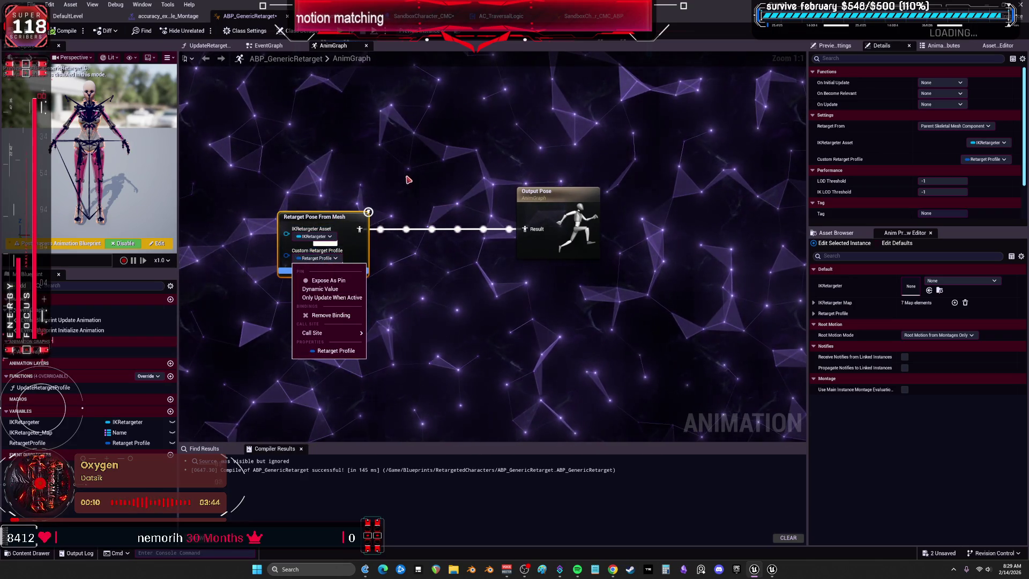
pyautogui.click(393, 188)
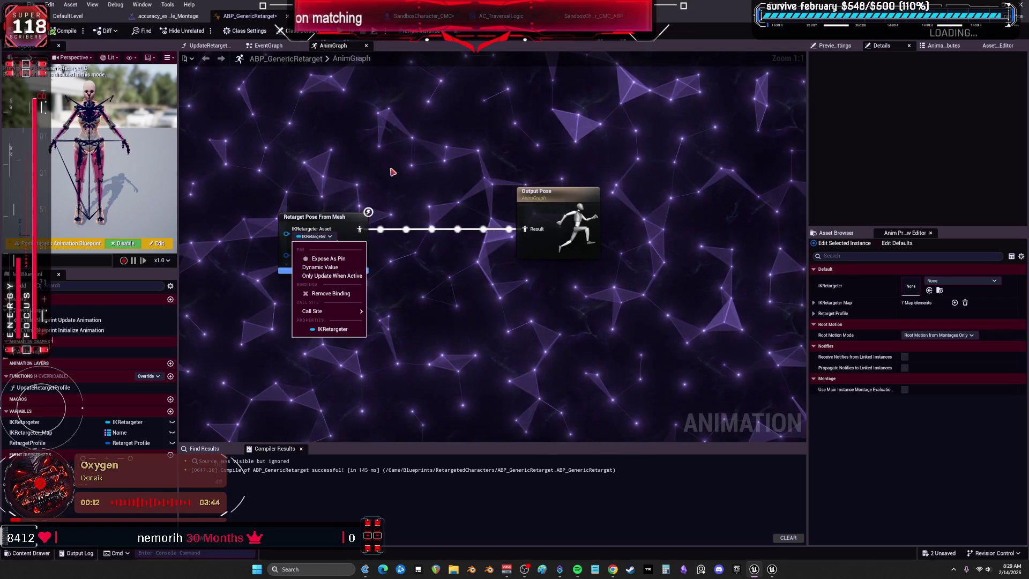
pyautogui.scroll(-3, 390, 174)
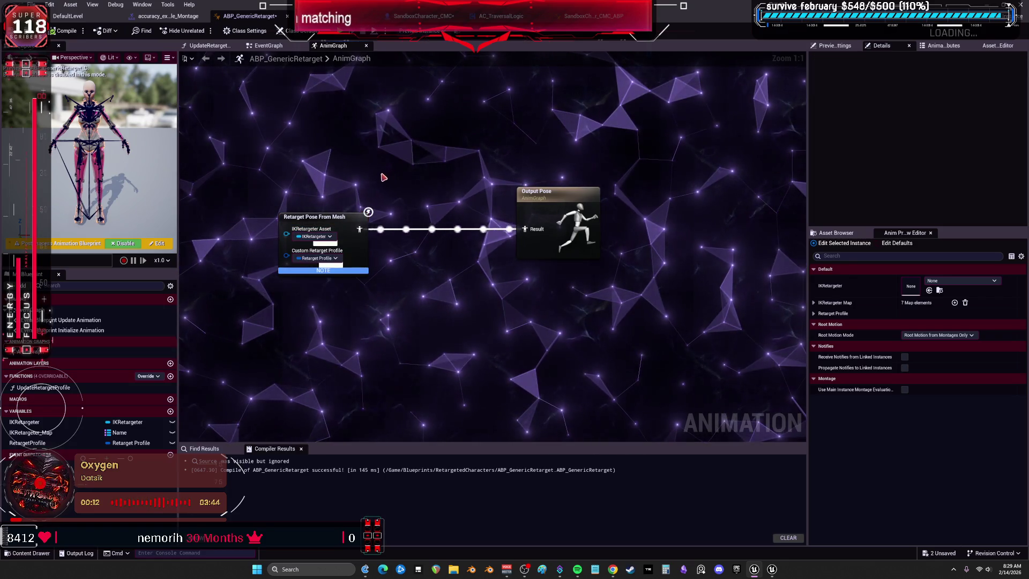
# Review the EventGraph's retargeter tag-lookup nodes, then open the UpdateRetargetProfile function graph
pyautogui.click(277, 49)
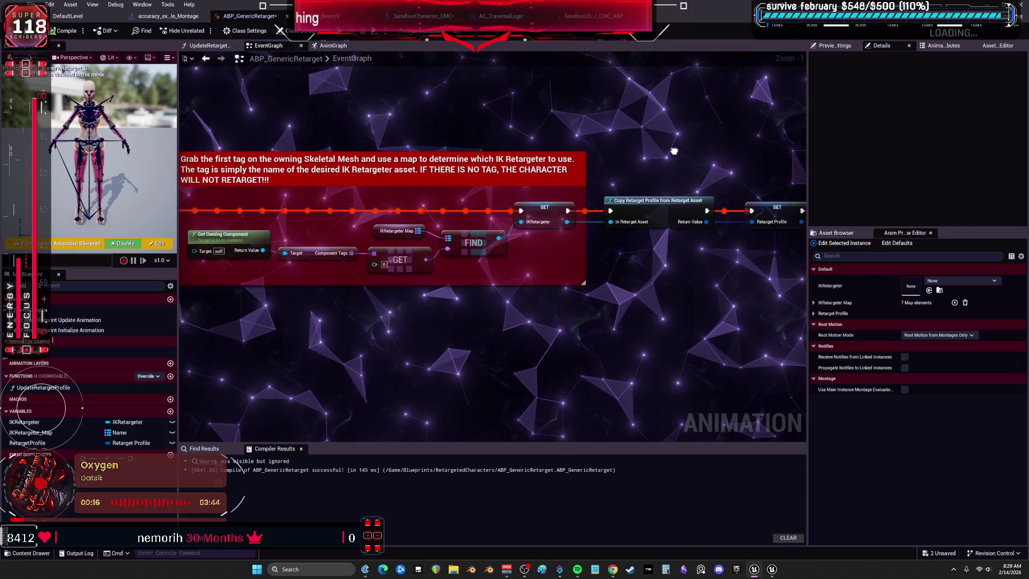
pyautogui.moveTo(674, 152); pyautogui.dragTo(865, 140)
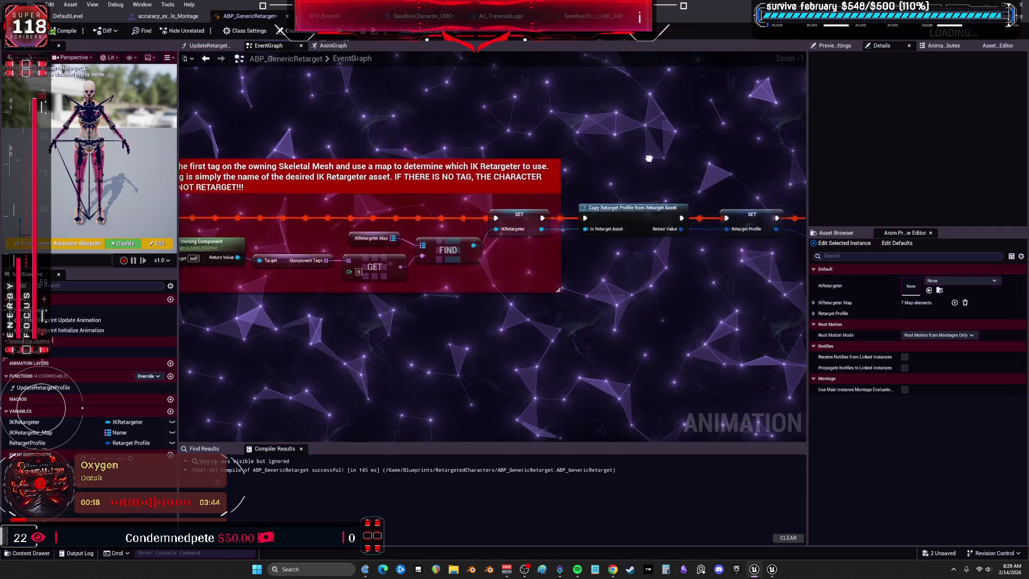
pyautogui.click(333, 46)
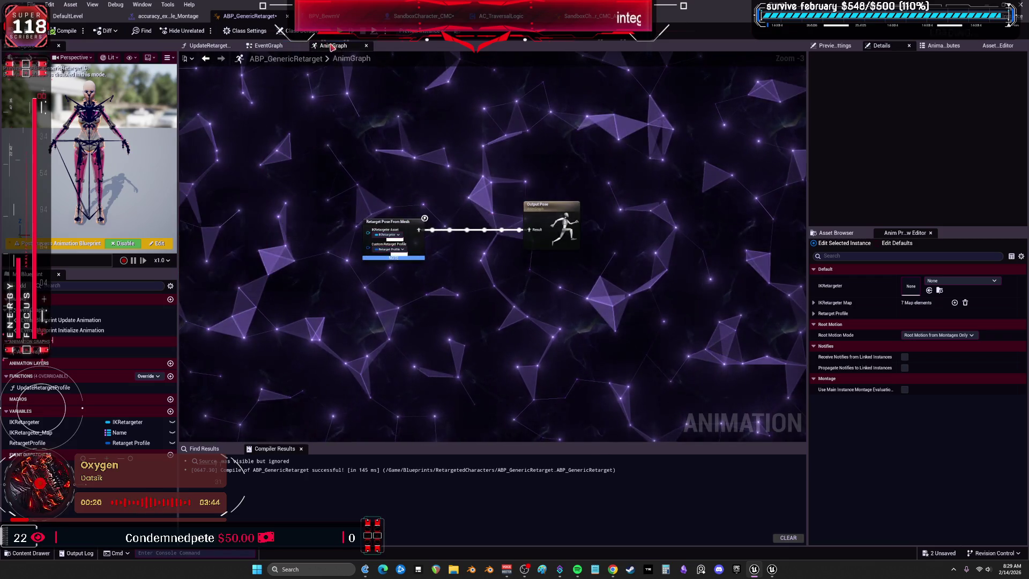
pyautogui.click(209, 46)
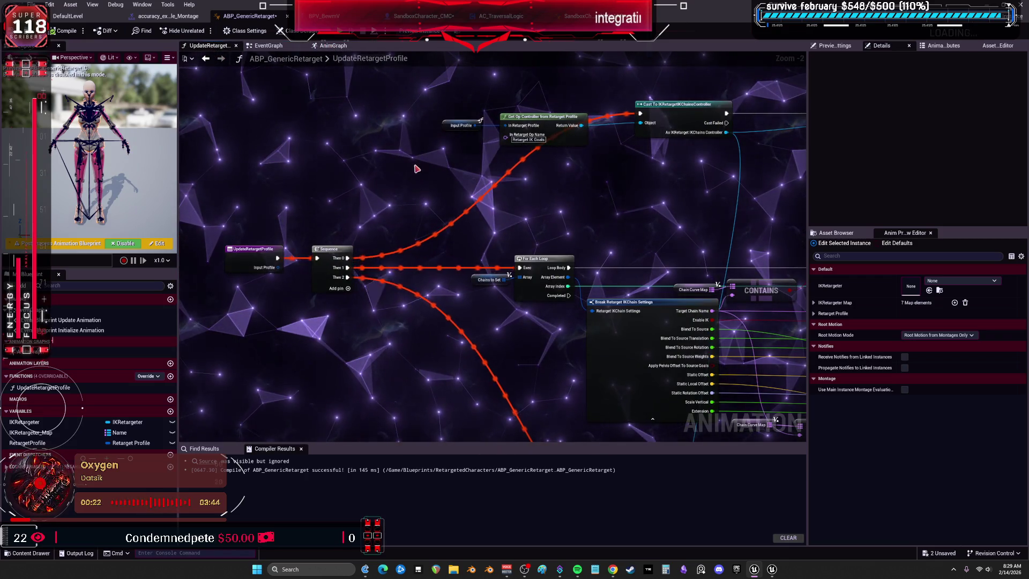
# Leave UpdateRetargetProfile and go back to the AnimGraph with Retarget Pose From Mesh and Output Pose
pyautogui.click(375, 60)
pyautogui.click(334, 46)
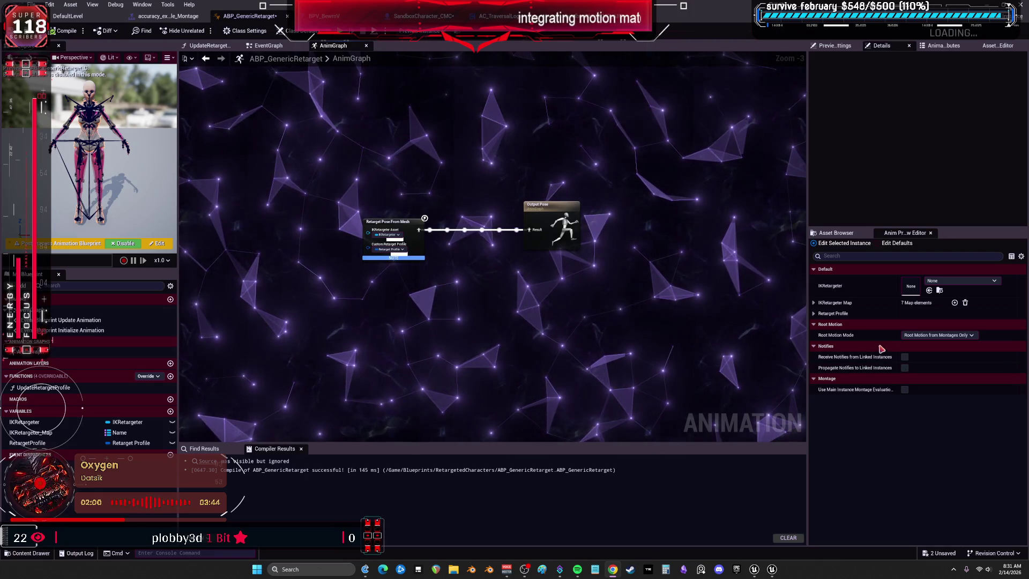
# Wire a new DefaultSlot node between Retarget Pose From Mesh and Output Pose, compile, and return to DefaultLevel
pyautogui.rightClick(463, 254)
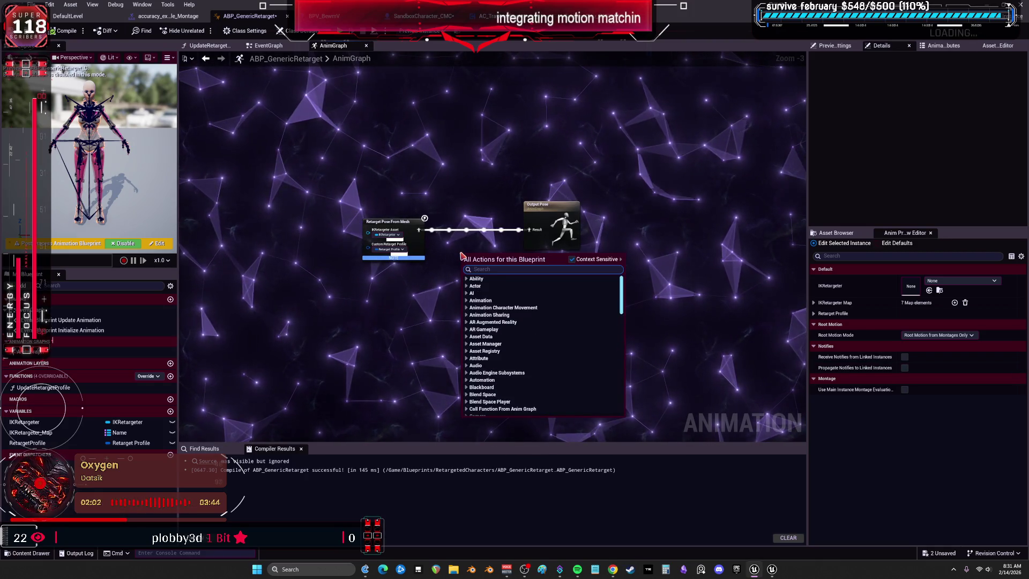
pyautogui.write('def')
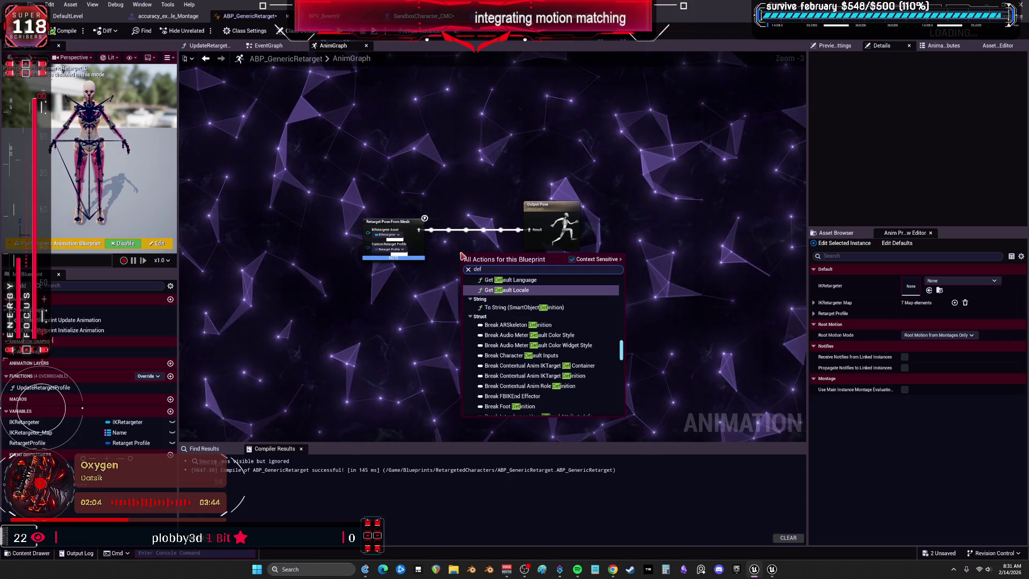
pyautogui.write('ault p')
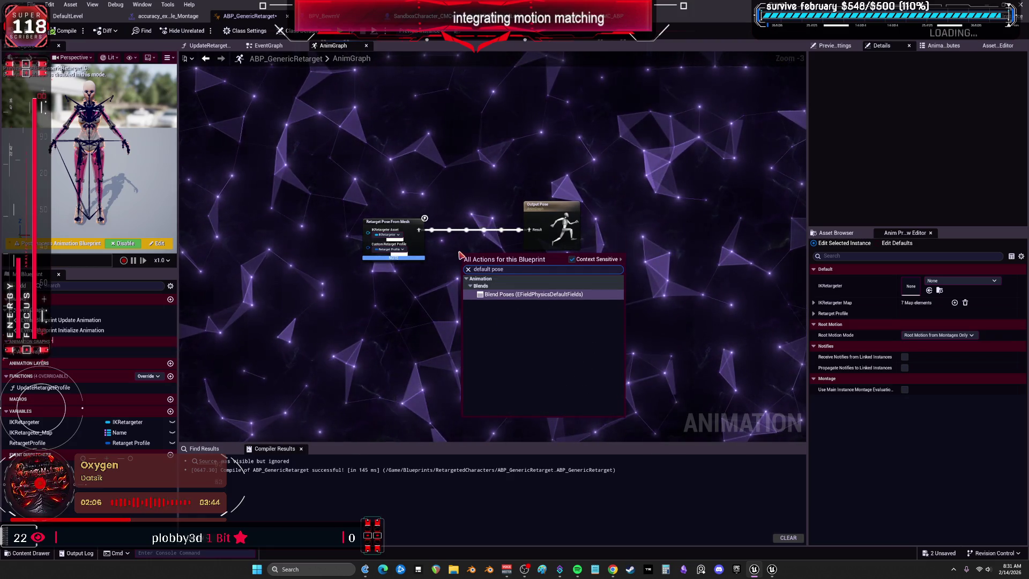
pyautogui.press('BackSpace')
pyautogui.write('slot')
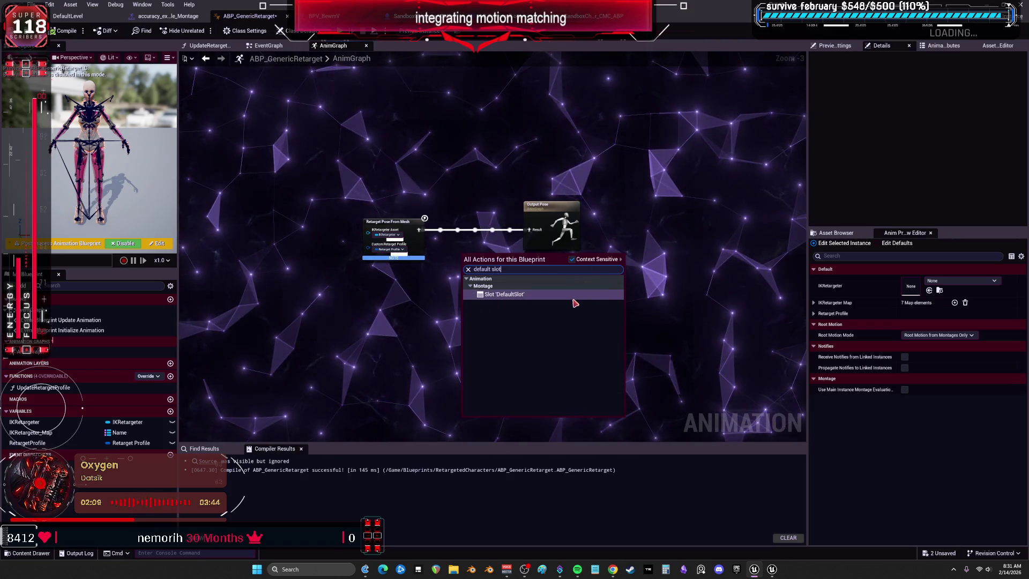
pyautogui.click(563, 295)
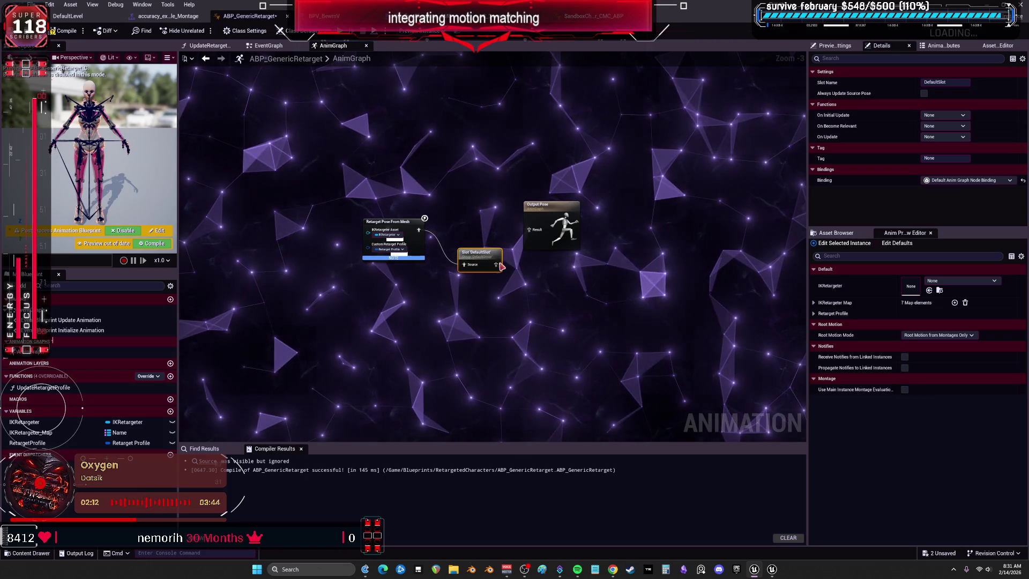
pyautogui.moveTo(496, 267)
pyautogui.mouseDown()
pyautogui.moveTo(514, 241)
pyautogui.moveTo(505, 236)
pyautogui.mouseUp()
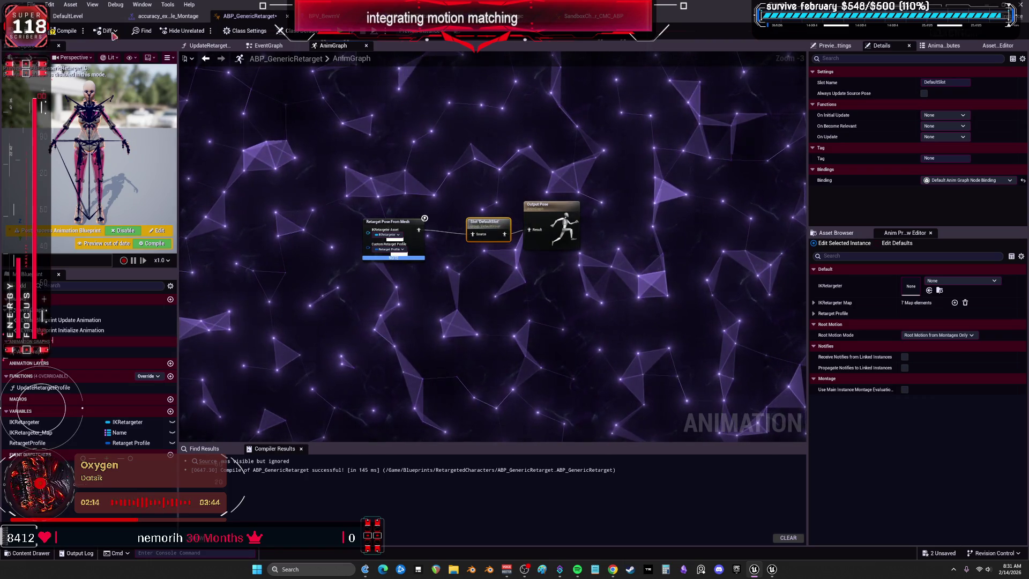
pyautogui.click(76, 35)
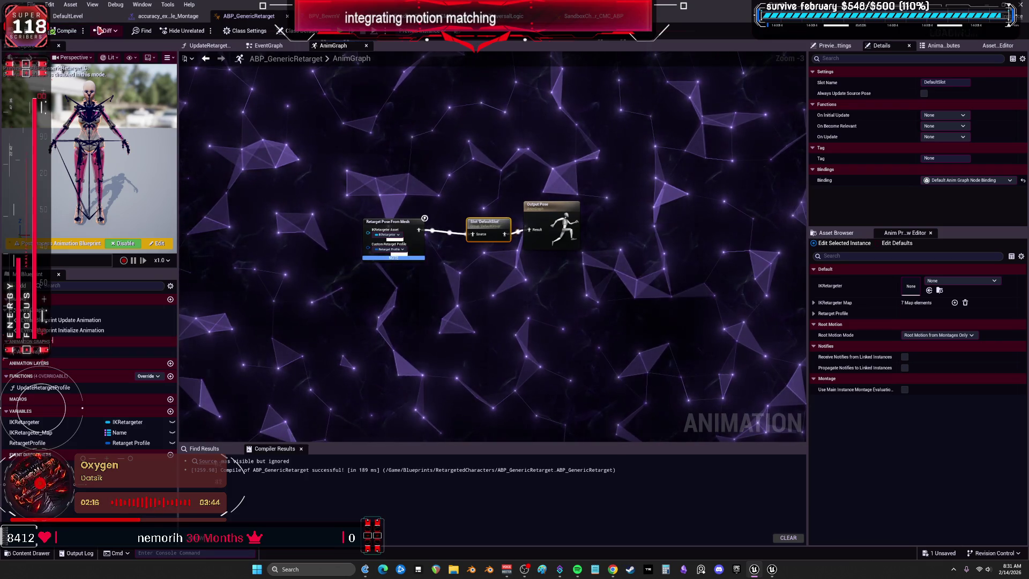
pyautogui.click(99, 17)
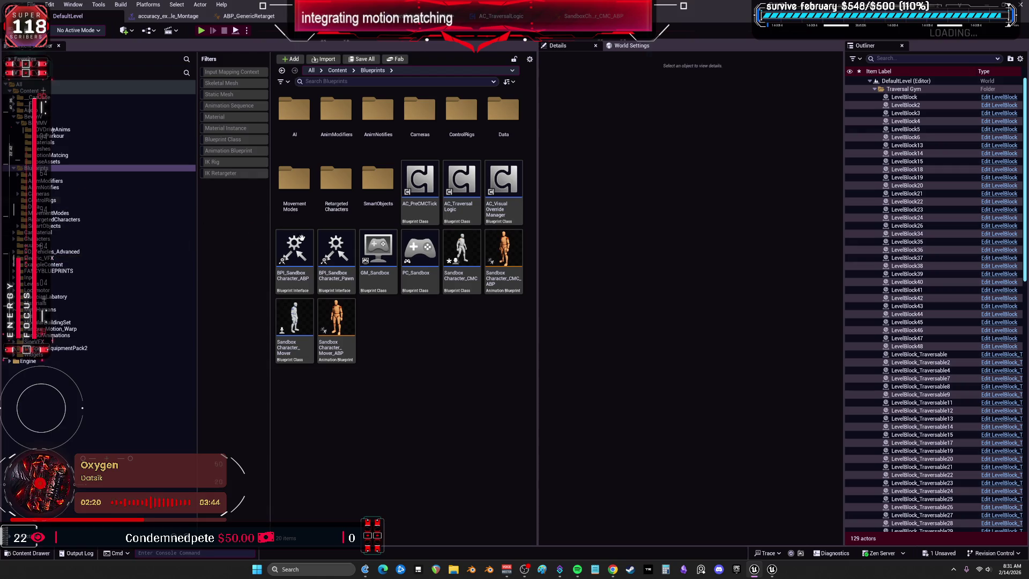
# Create an AnimMontage named deleteme from vault_speed_Anim in the BasicParkour folder
pyautogui.click(53, 136)
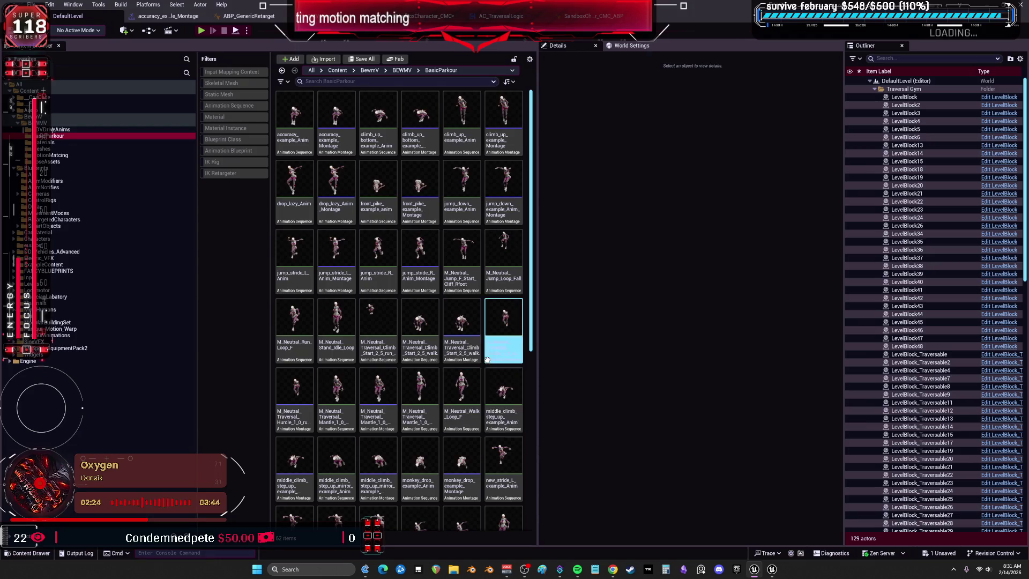
pyautogui.scroll(-1, 421, 348)
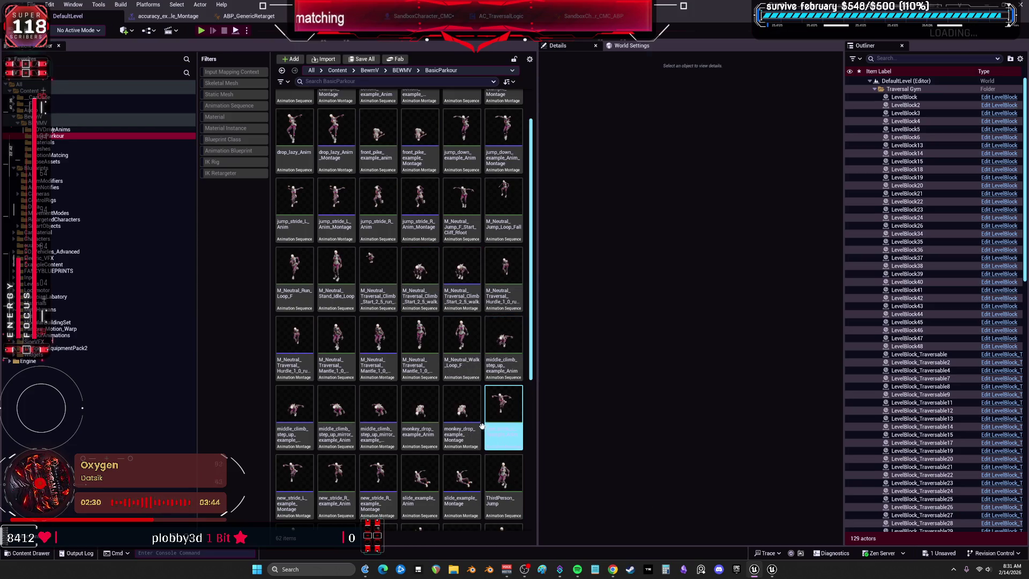
pyautogui.scroll(-2, 500, 444)
pyautogui.scroll(-2, 500, 444)
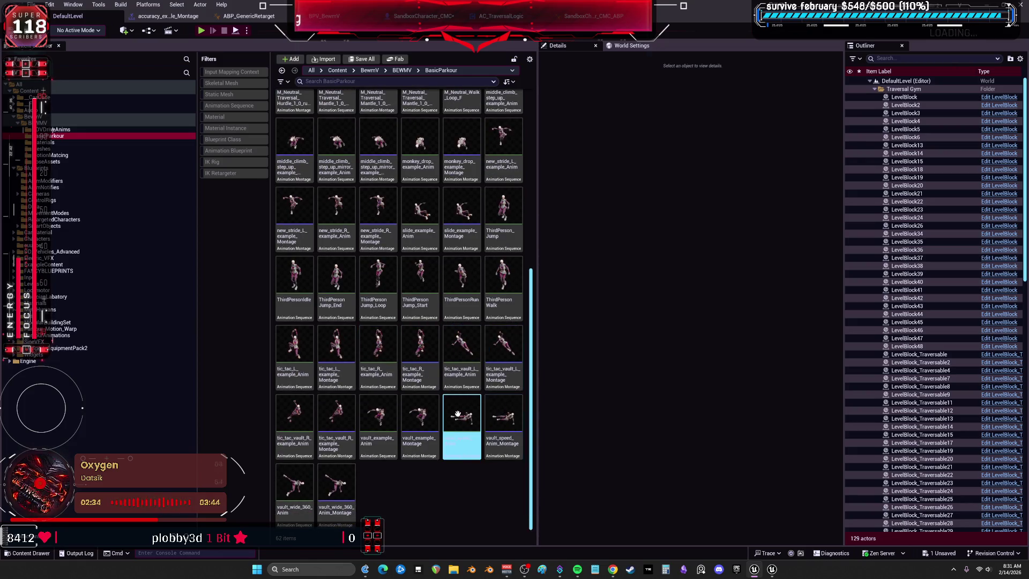
pyautogui.rightClick(455, 414)
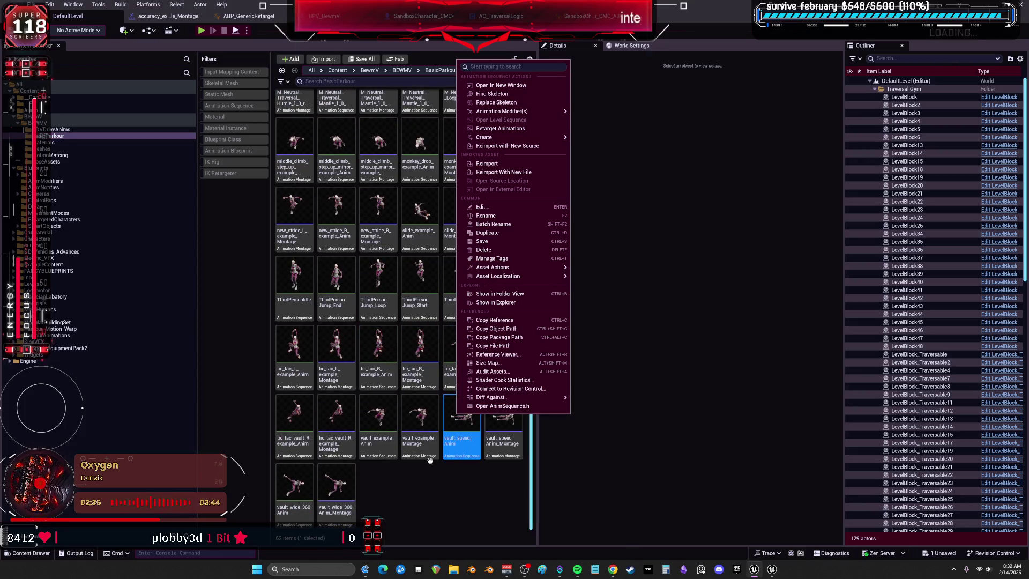
pyautogui.moveTo(514, 138)
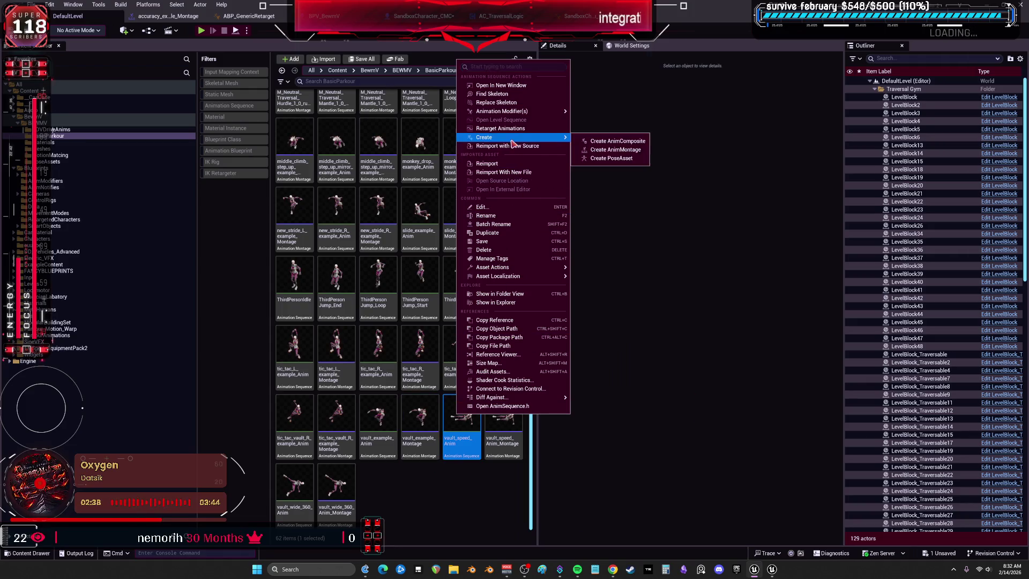
pyautogui.click(617, 156)
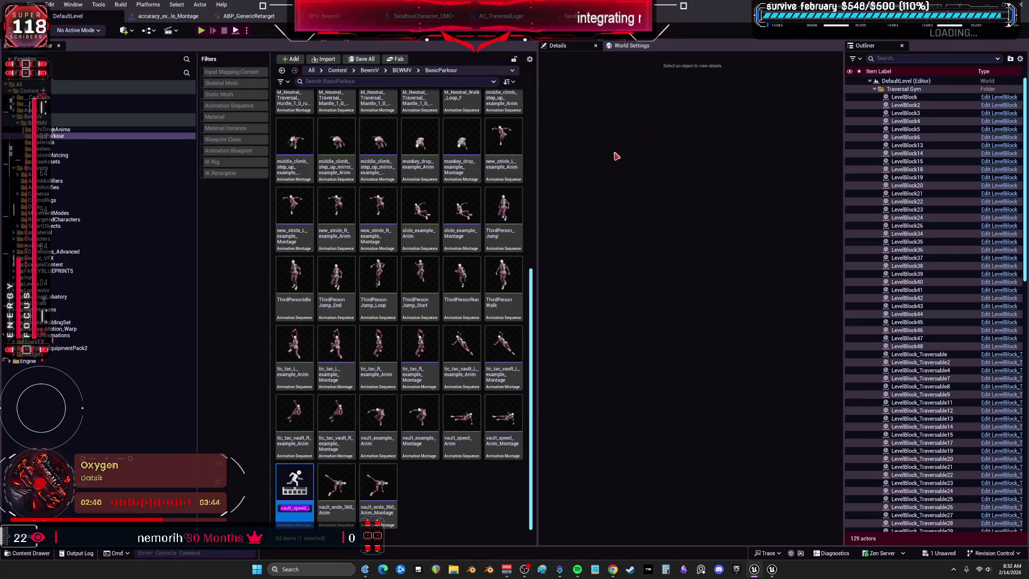
pyautogui.write('deleteme')
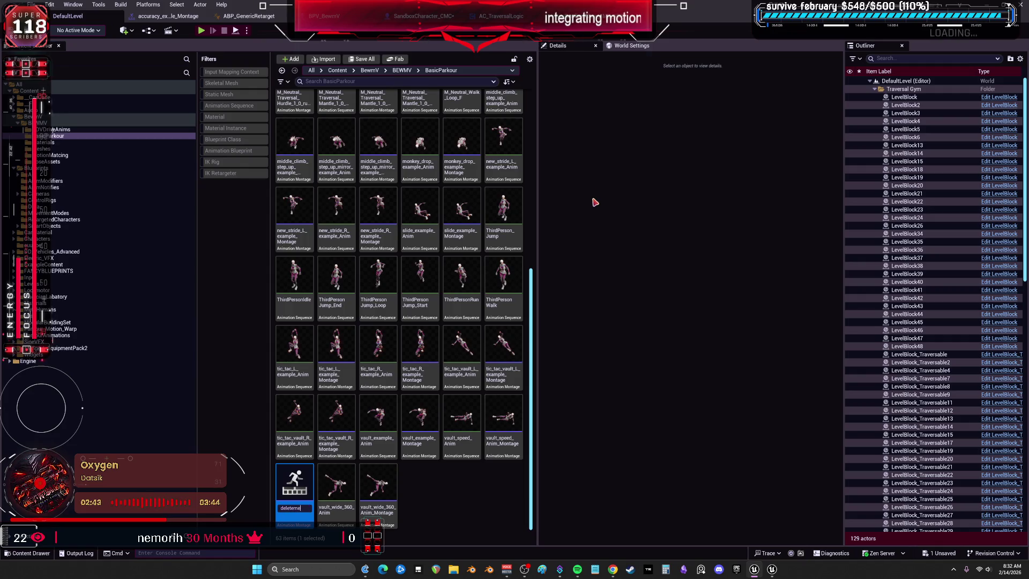
pyautogui.press('Return')
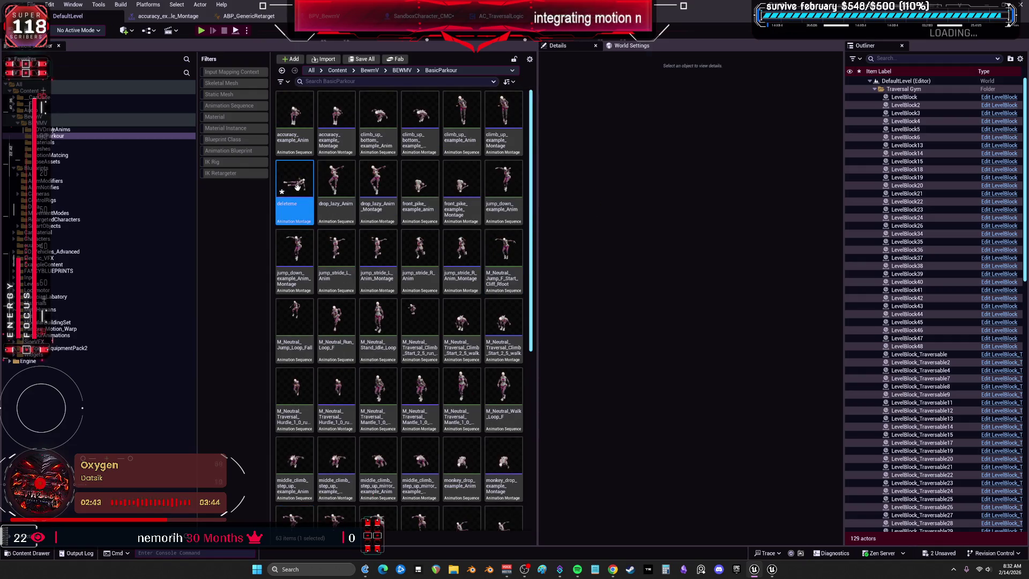
# Open and save the deleteme montage, then return to BPV_BewmV's Event Graph
pyautogui.doubleClick(294, 204)
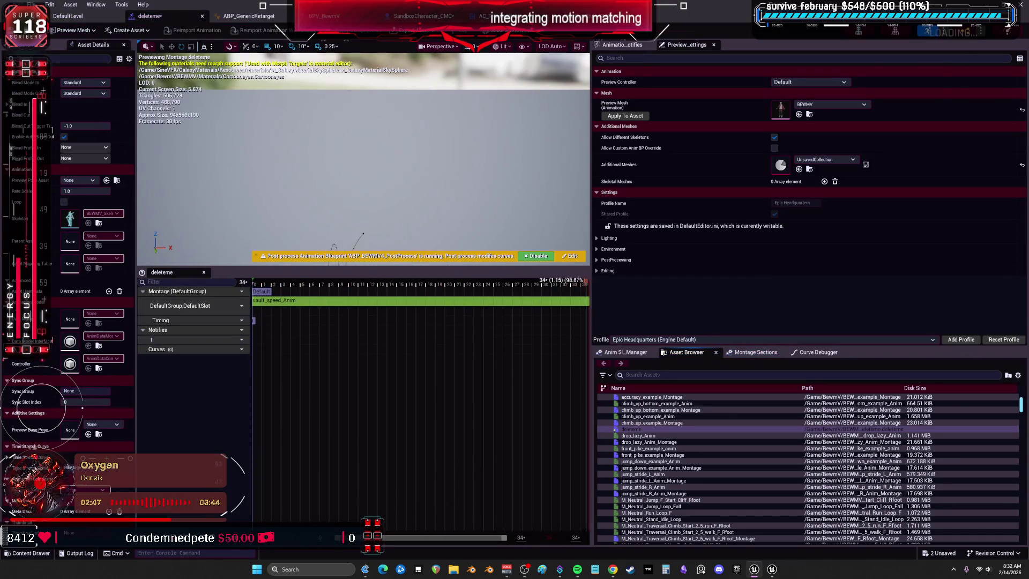
pyautogui.hotkey('ctrl', 's')
pyautogui.click(68, 16)
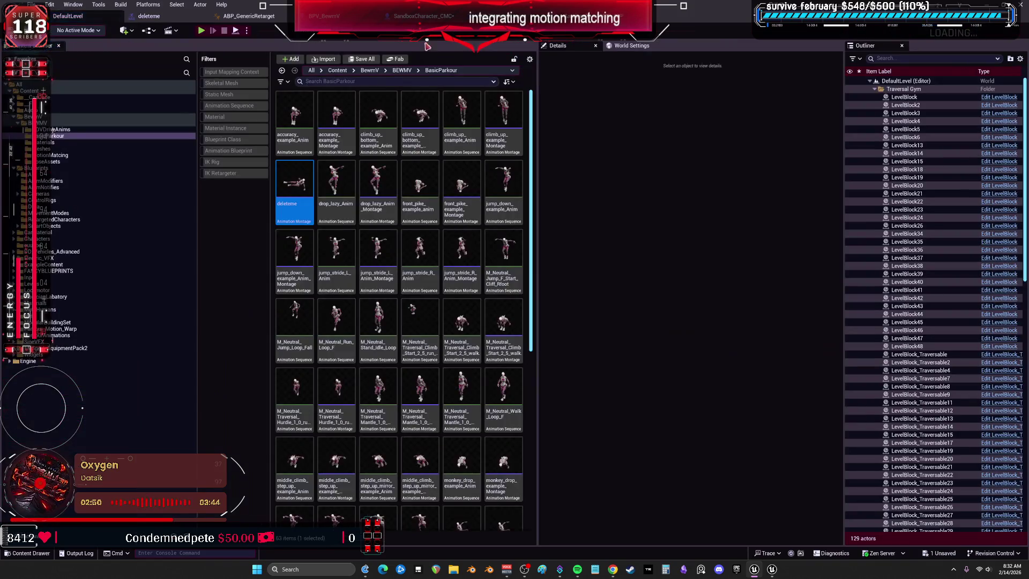
pyautogui.click(327, 16)
# Add a Play Montage node to BPV_BewmV with Montage to Play set to deleteme
pyautogui.moveTo(345, 257)
pyautogui.mouseDown()
pyautogui.moveTo(487, 223)
pyautogui.moveTo(445, 222)
pyautogui.moveTo(450, 197)
pyautogui.moveTo(471, 223)
pyautogui.mouseUp()
pyautogui.rightClick(448, 216)
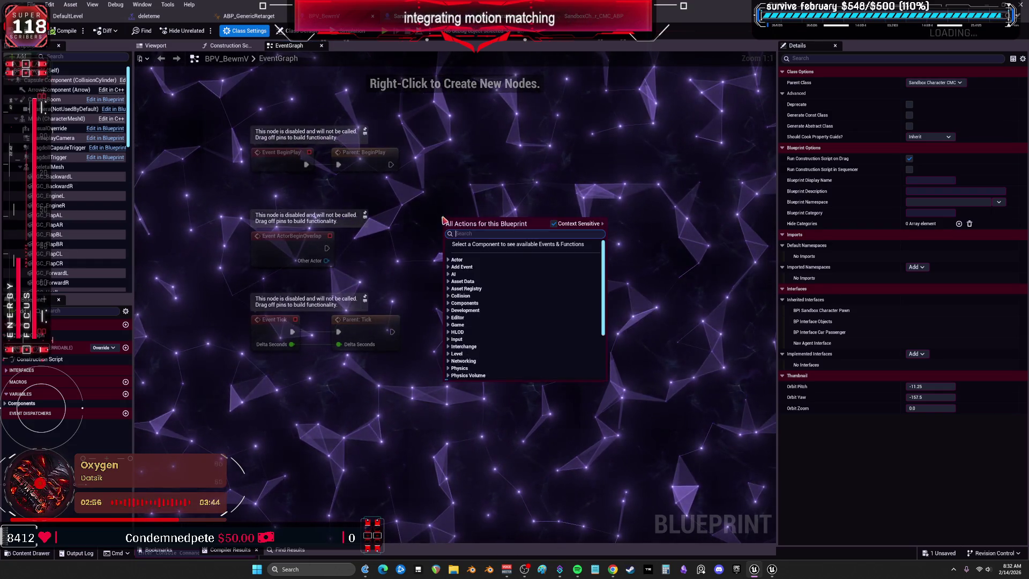
pyautogui.write('play monta')
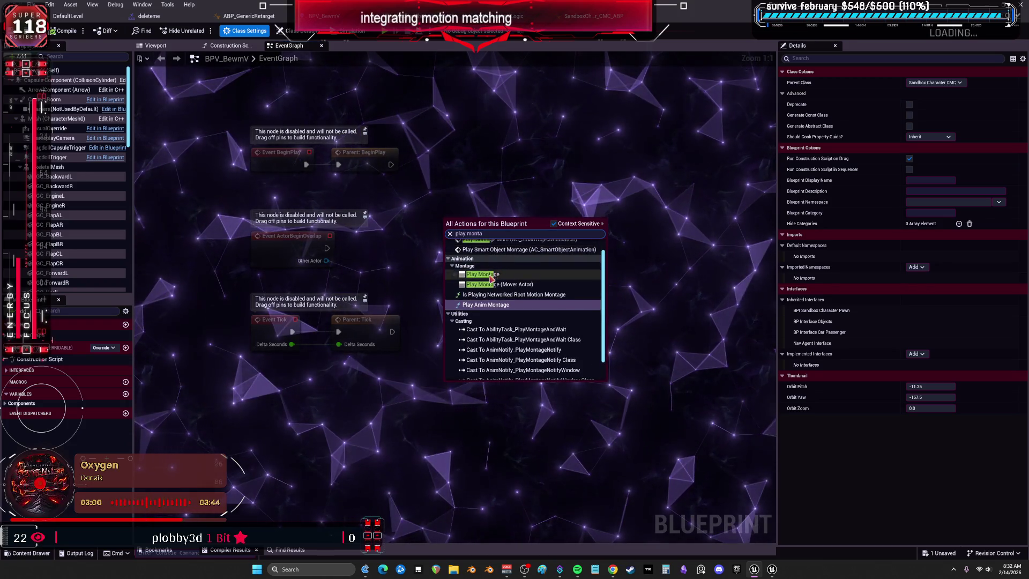
pyautogui.click(483, 248)
pyautogui.click(492, 261)
pyautogui.moveTo(492, 263); pyautogui.dragTo(582, 230)
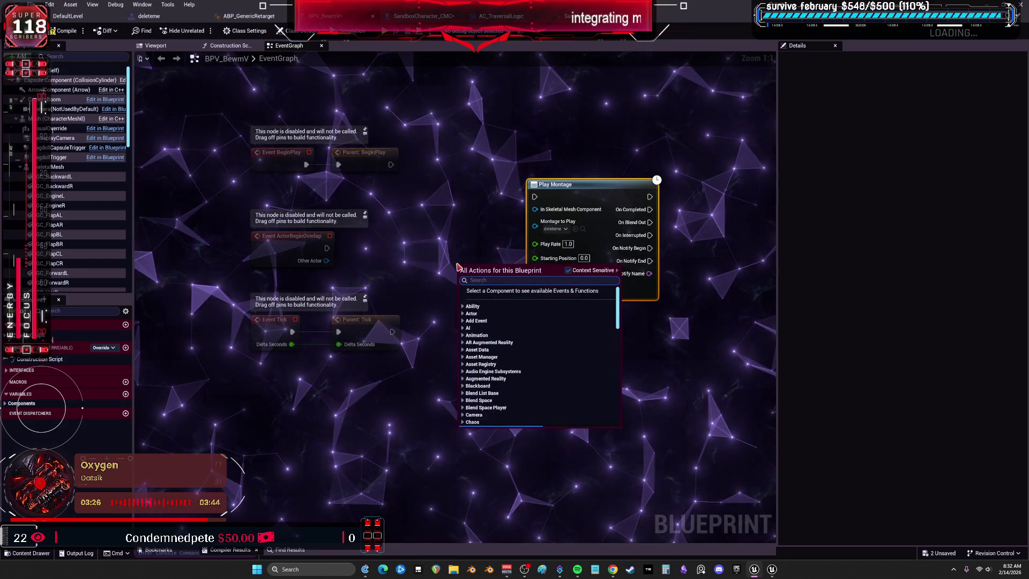
pyautogui.click(488, 125)
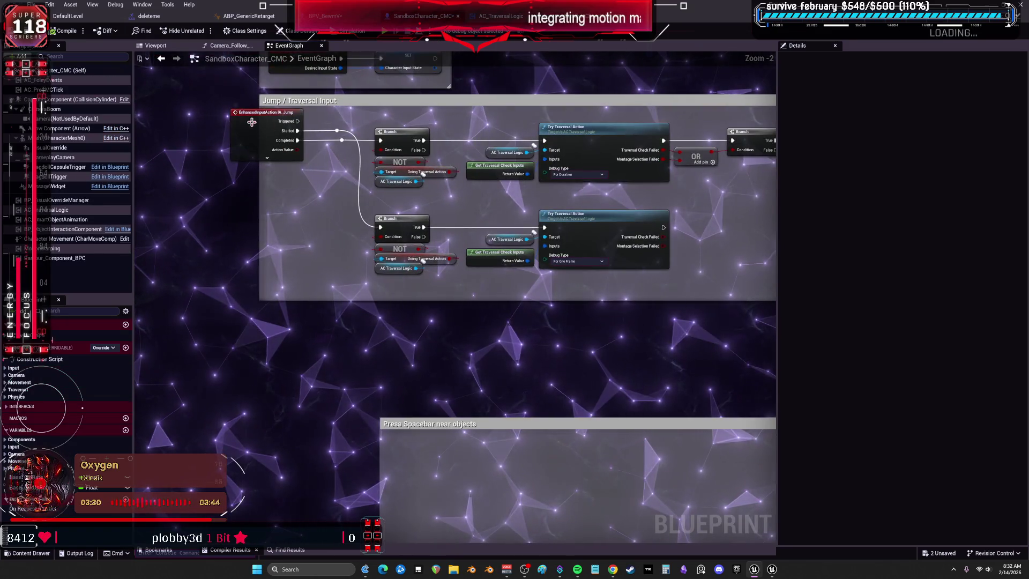
# Paste the IA_Jump event from the character graph and wire its Started output to Play Montage
pyautogui.click(239, 122)
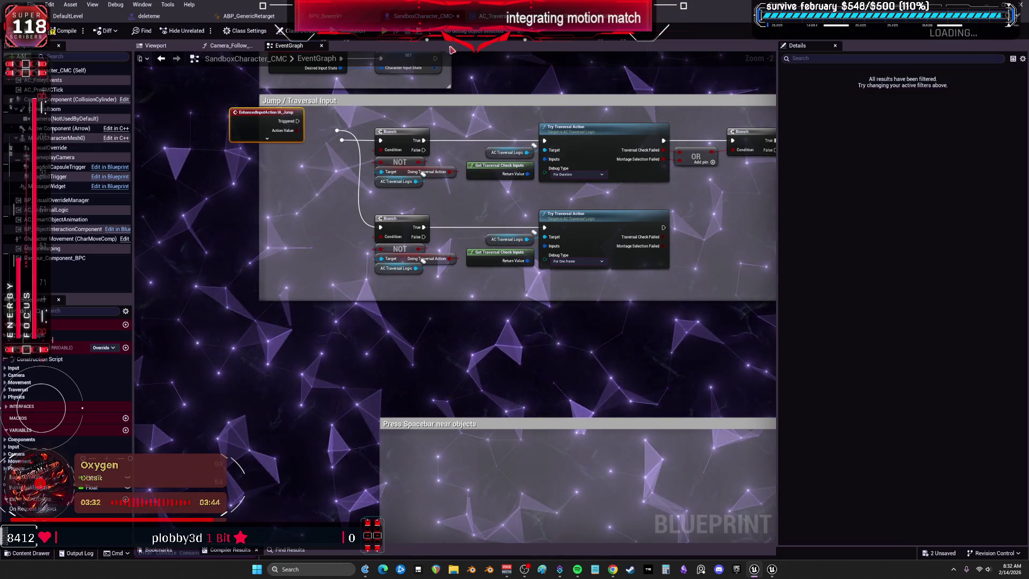
pyautogui.click(345, 19)
pyautogui.hotkey('ctrl', 'v')
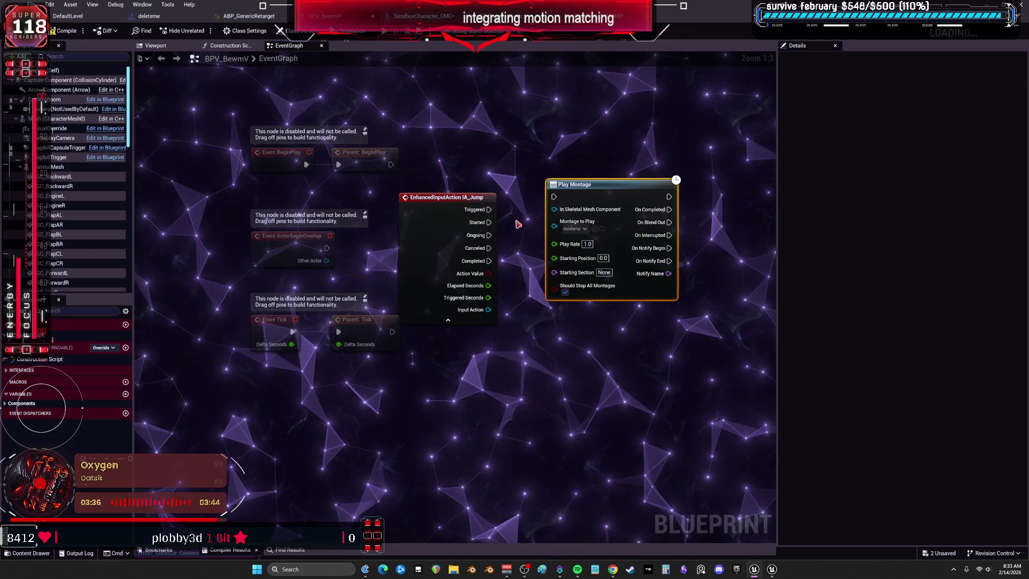
pyautogui.moveTo(535, 197); pyautogui.dragTo(489, 222)
pyautogui.moveTo(577, 191); pyautogui.dragTo(610, 209)
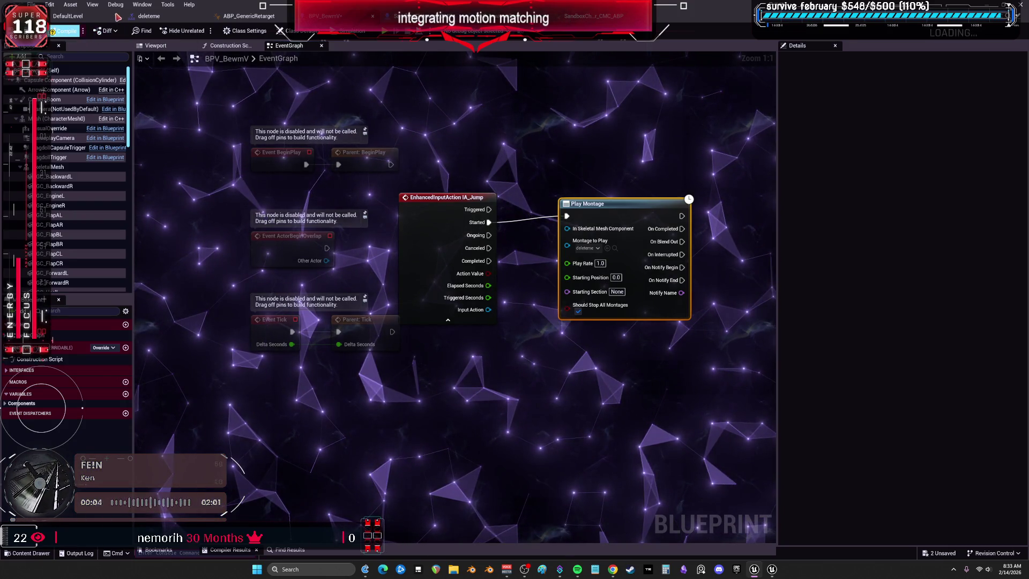
# After a quick play test, chain a Print String of 'jump' after Play Montage
pyautogui.hotkey('alt', 'p')
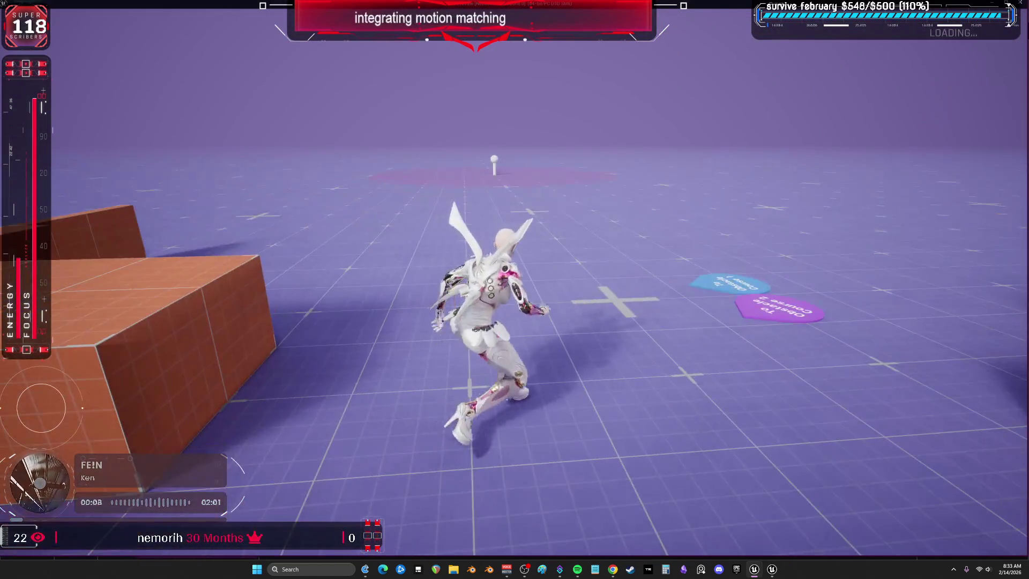
pyautogui.press('Escape')
pyautogui.click(433, 207)
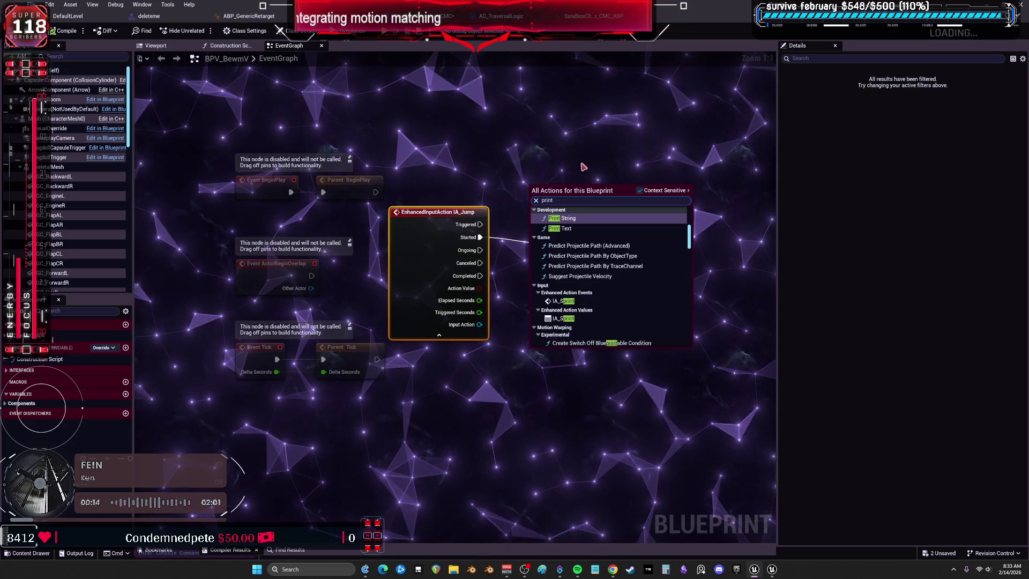
pyautogui.click(542, 176)
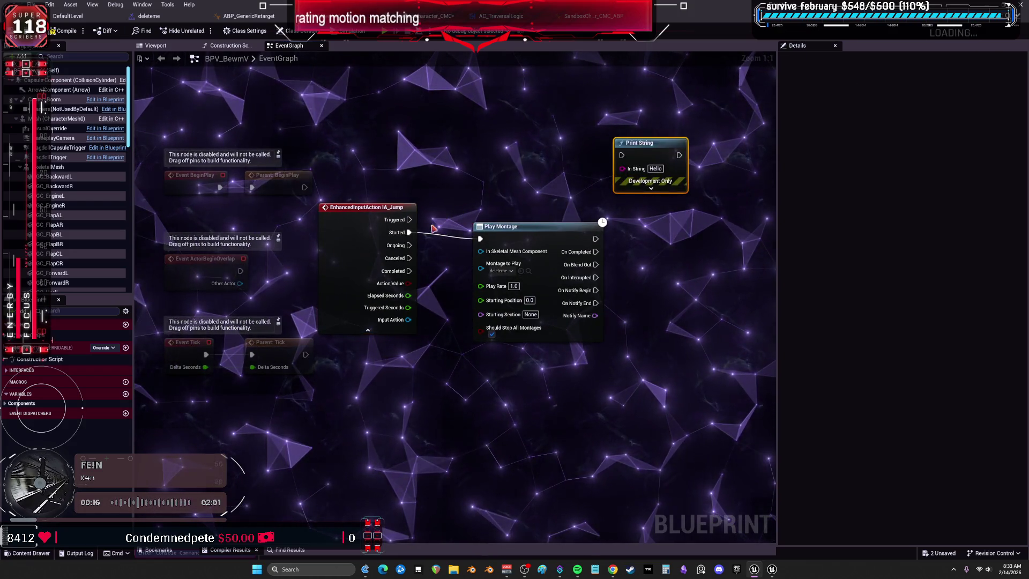
pyautogui.moveTo(595, 238)
pyautogui.mouseDown()
pyautogui.moveTo(614, 233)
pyautogui.moveTo(623, 156)
pyautogui.mouseUp()
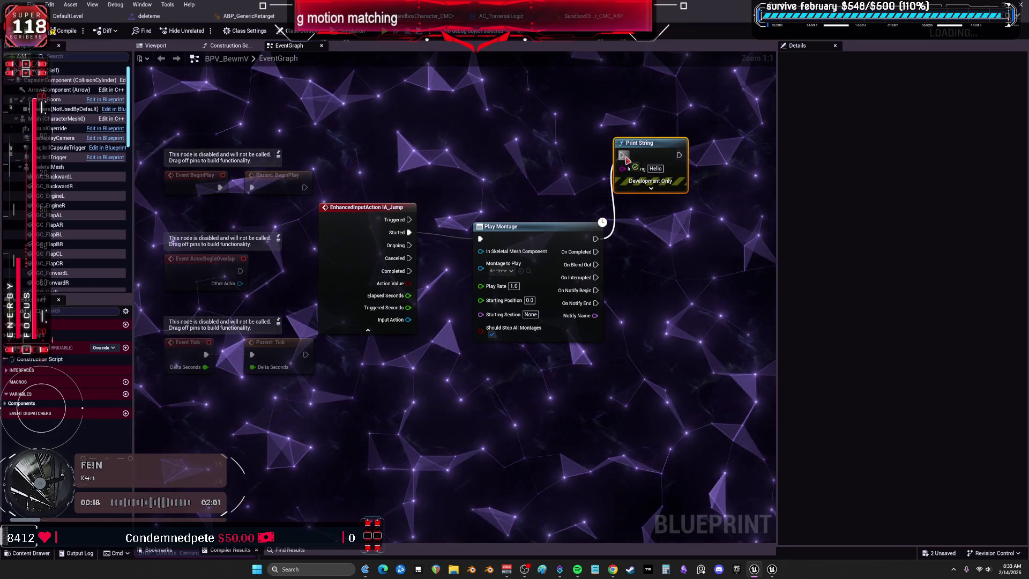
pyautogui.click(655, 168)
pyautogui.write('jum')
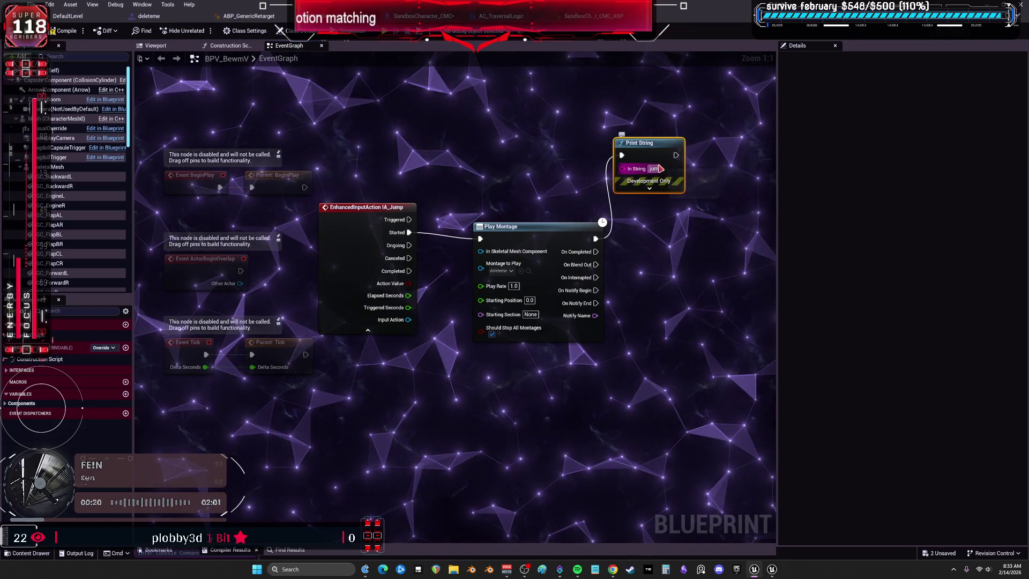
pyautogui.write('p')
pyautogui.click(439, 154)
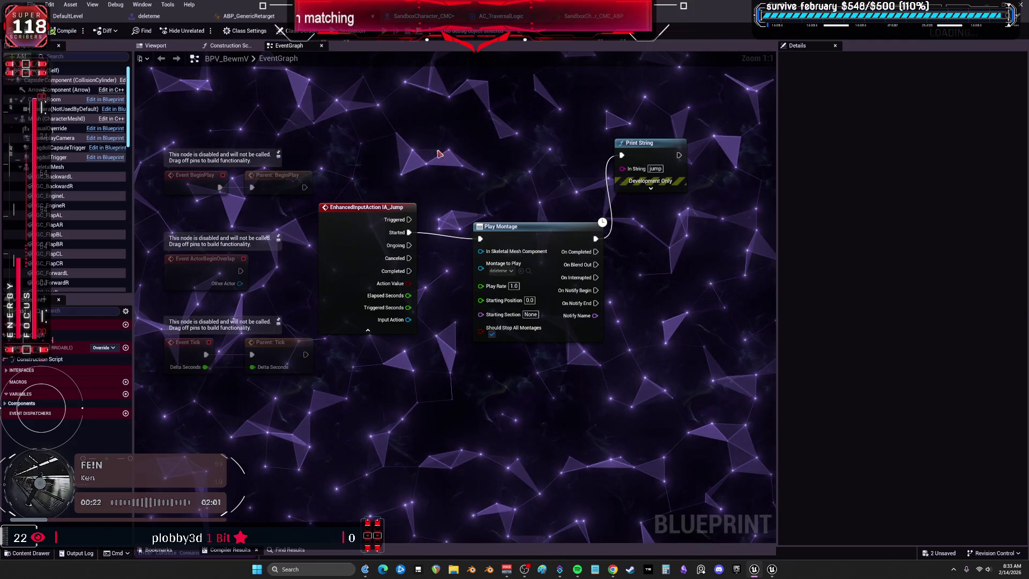
# Play-test the jump again, then locate the deleteme montage in the content browser
pyautogui.hotkey('alt', 'p')
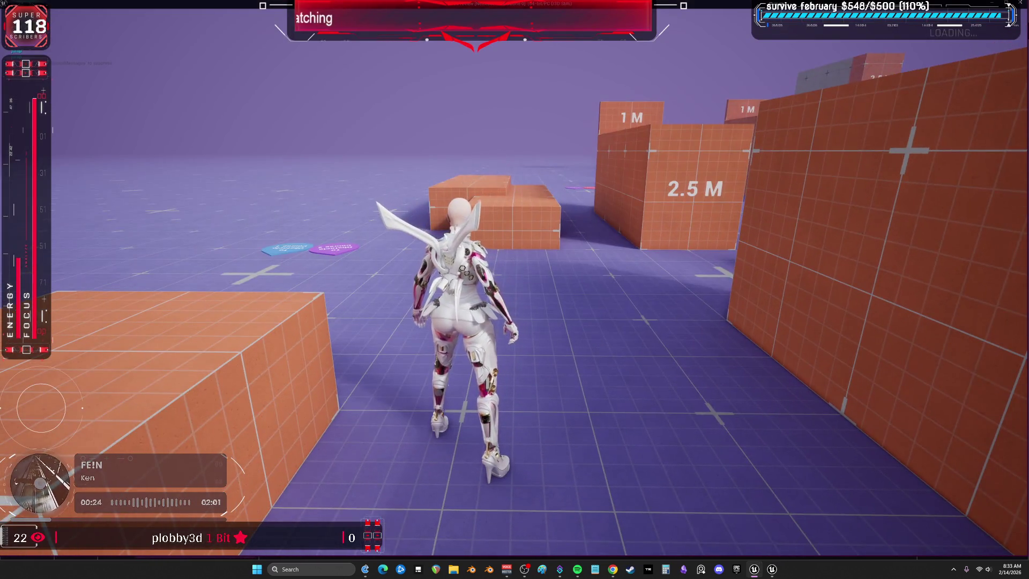
pyautogui.press('Escape')
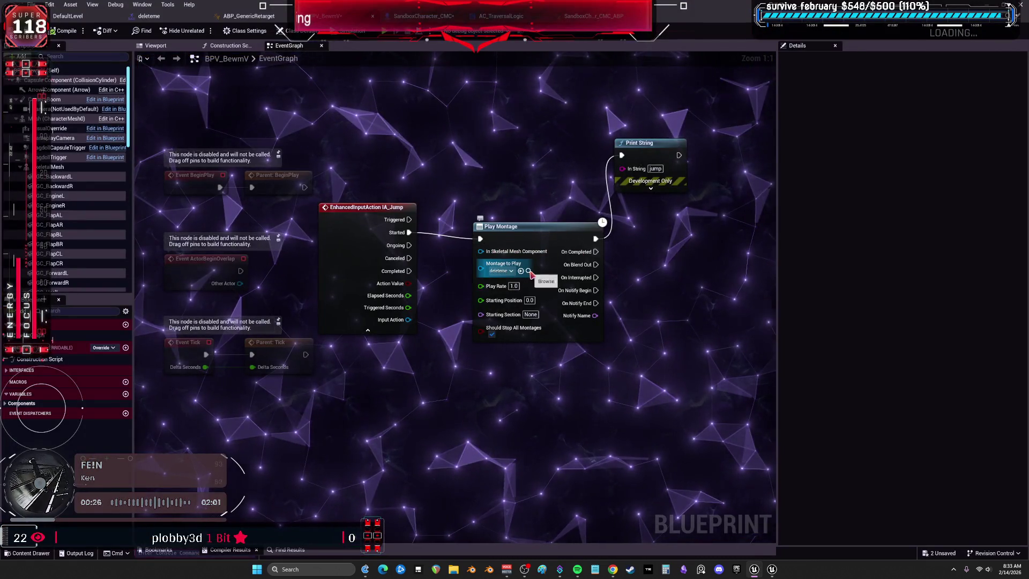
pyautogui.click(529, 272)
# Compare the deleteme montage's slot with the DefaultSlot node in ABP_GenericRetarget's AnimGraph
pyautogui.doubleClick(292, 193)
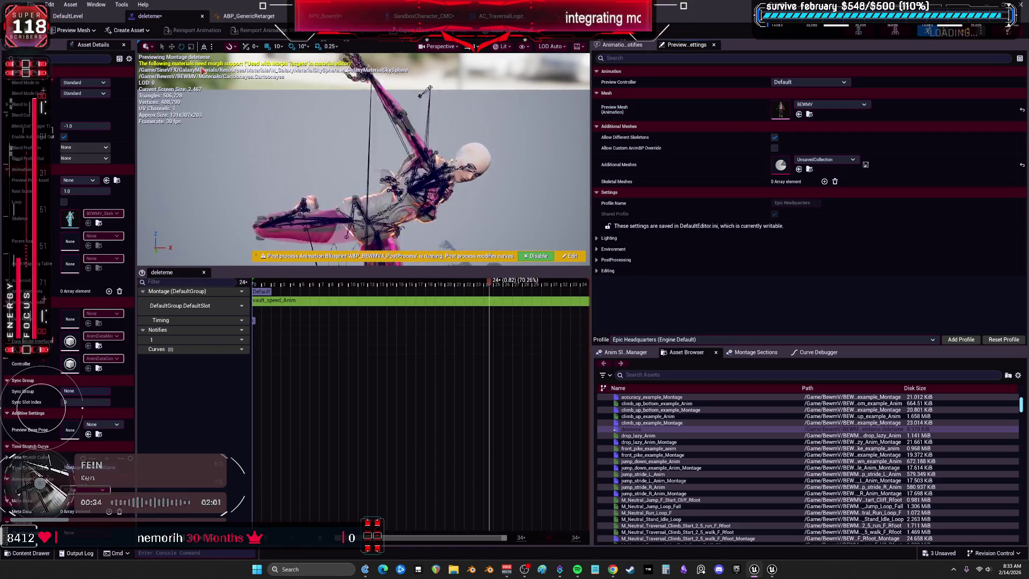
pyautogui.click(249, 16)
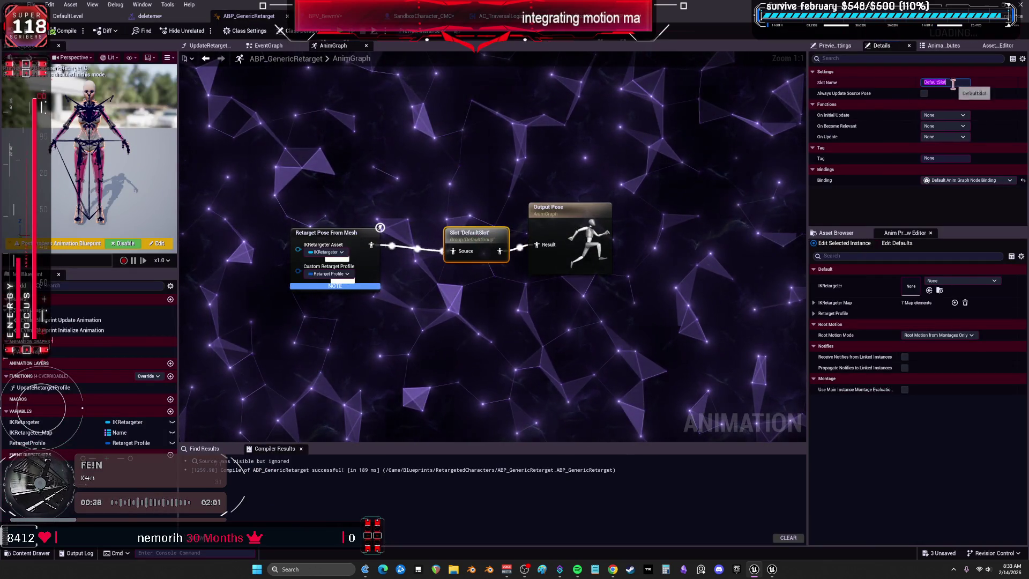
pyautogui.moveTo(483, 241); pyautogui.dragTo(451, 233)
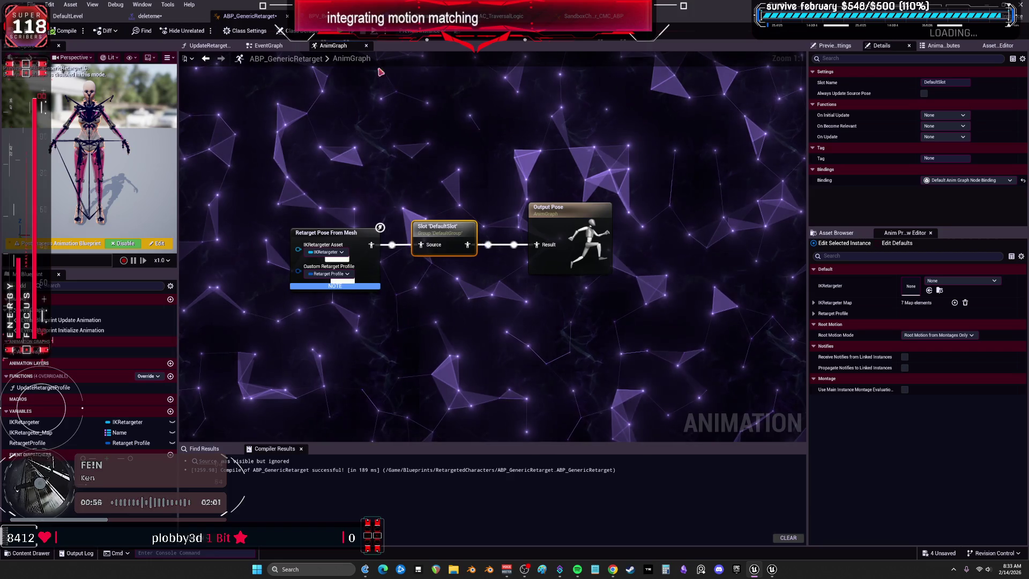
pyautogui.click(149, 15)
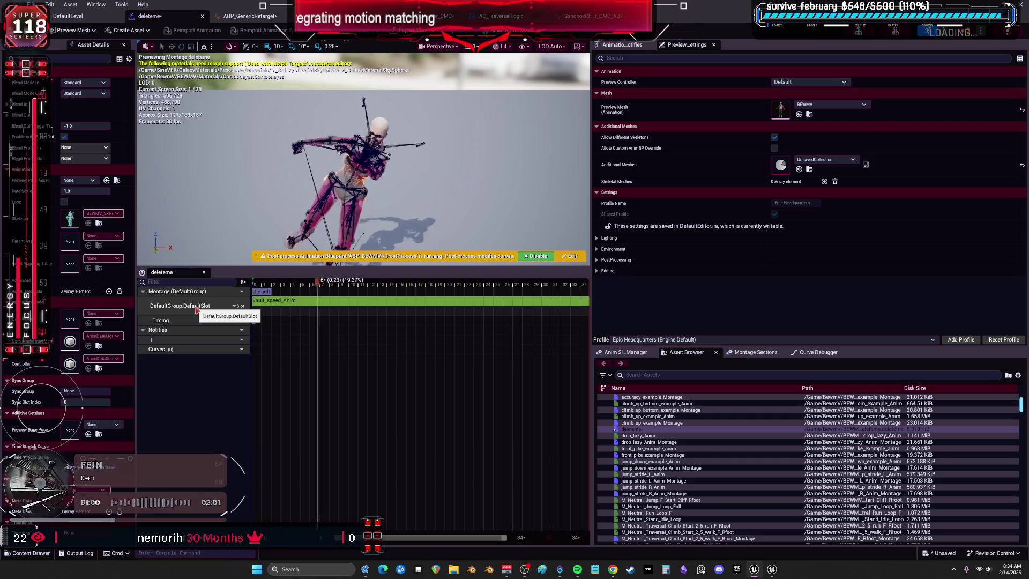
pyautogui.click(247, 15)
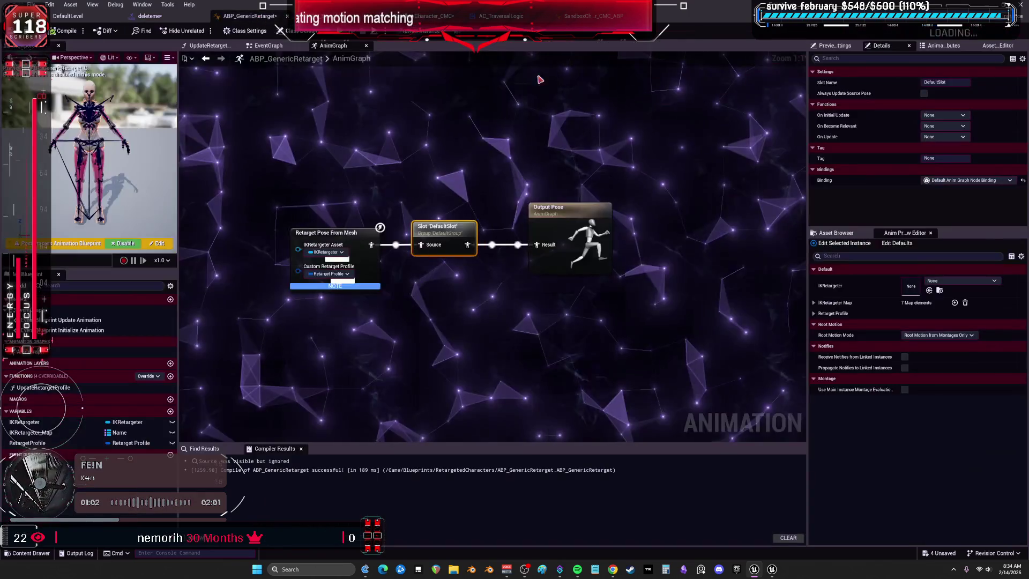
# Rename the slot to DefaultGroup.DefaultSlot, recompile the animation blueprint, and start a play test
pyautogui.rightClick(956, 84)
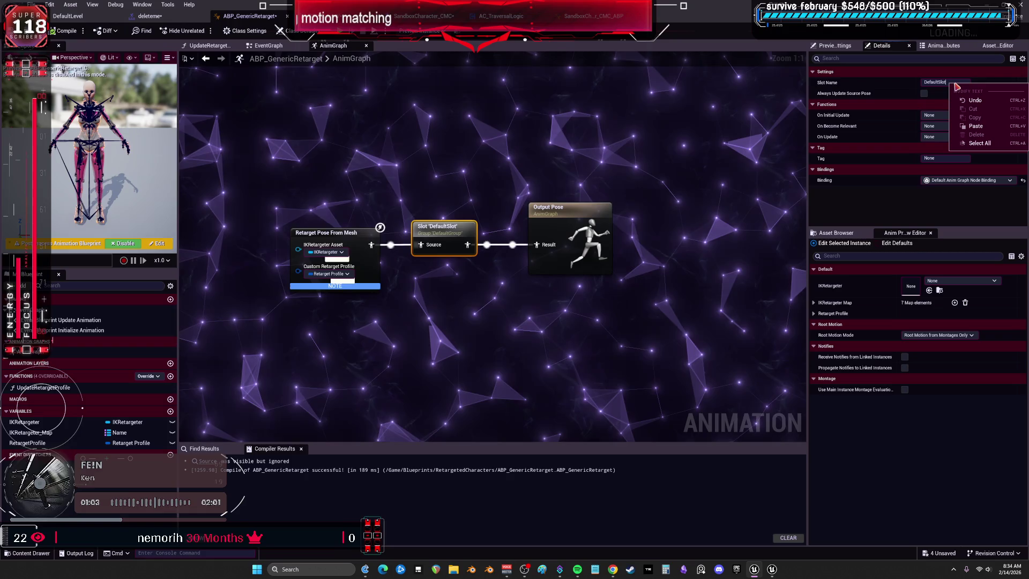
pyautogui.click(940, 83)
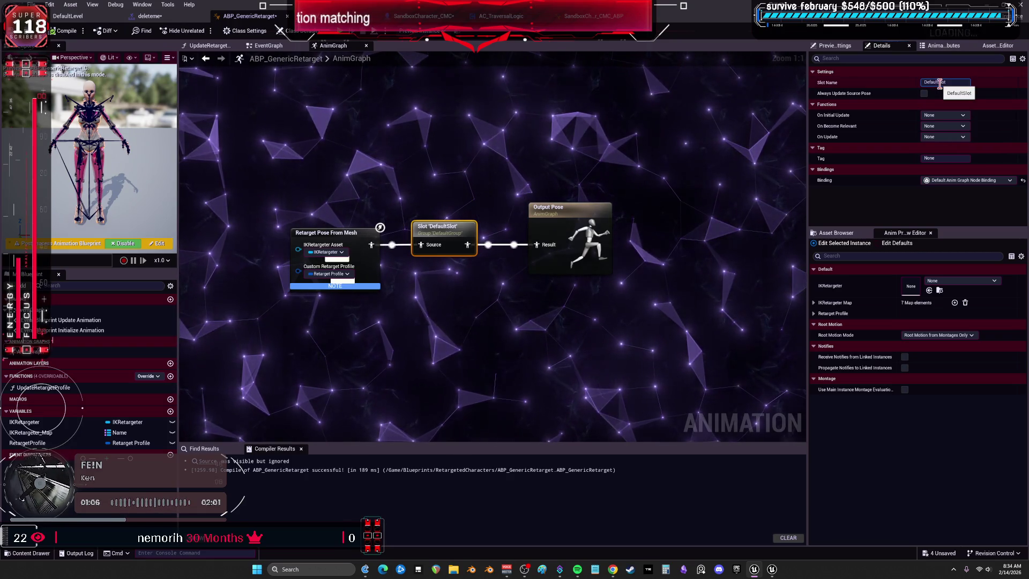
pyautogui.write('ultGroup.')
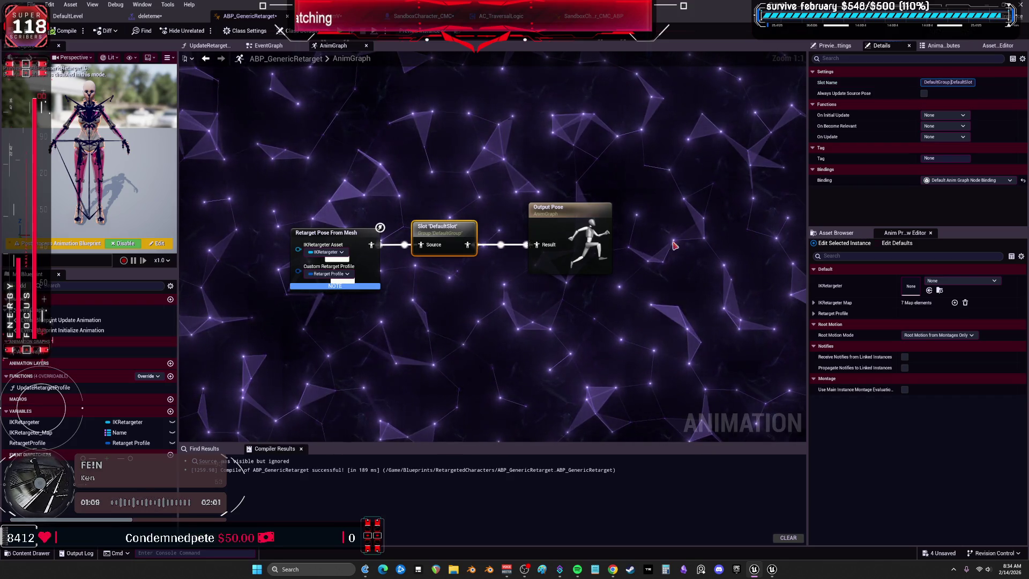
pyautogui.click(613, 320)
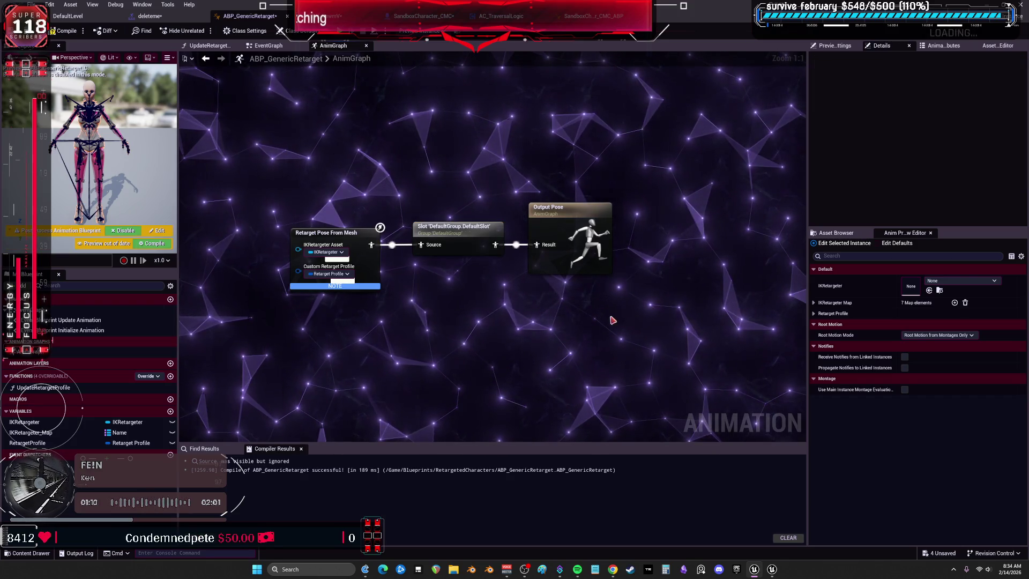
pyautogui.click(465, 240)
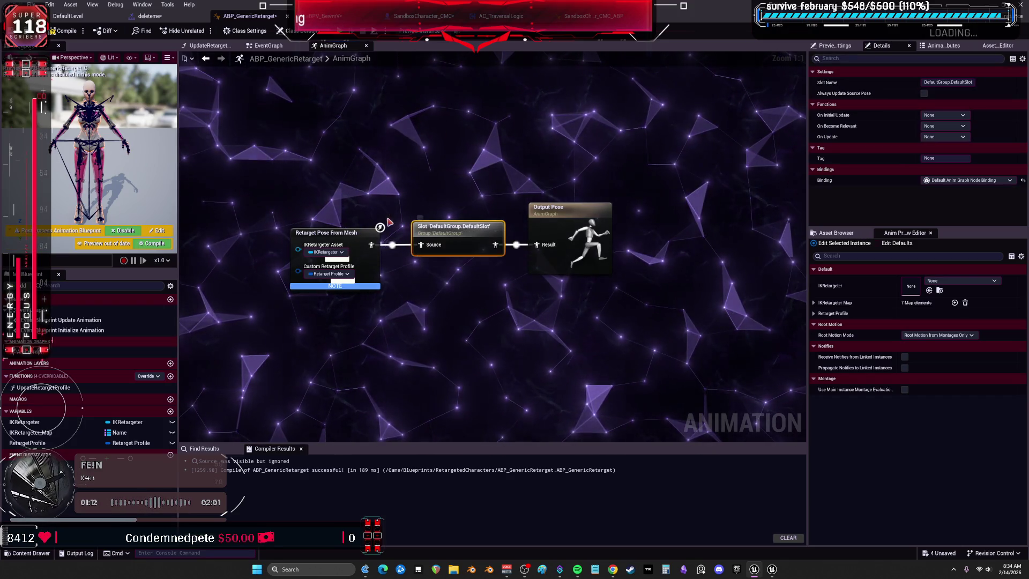
pyautogui.click(65, 31)
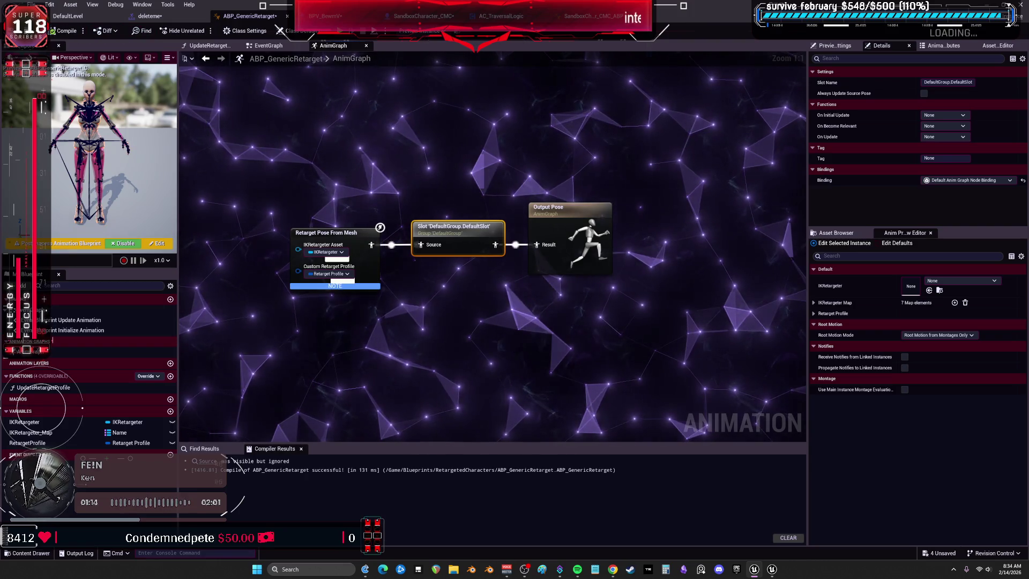
pyautogui.hotkey('alt', 'Tab')
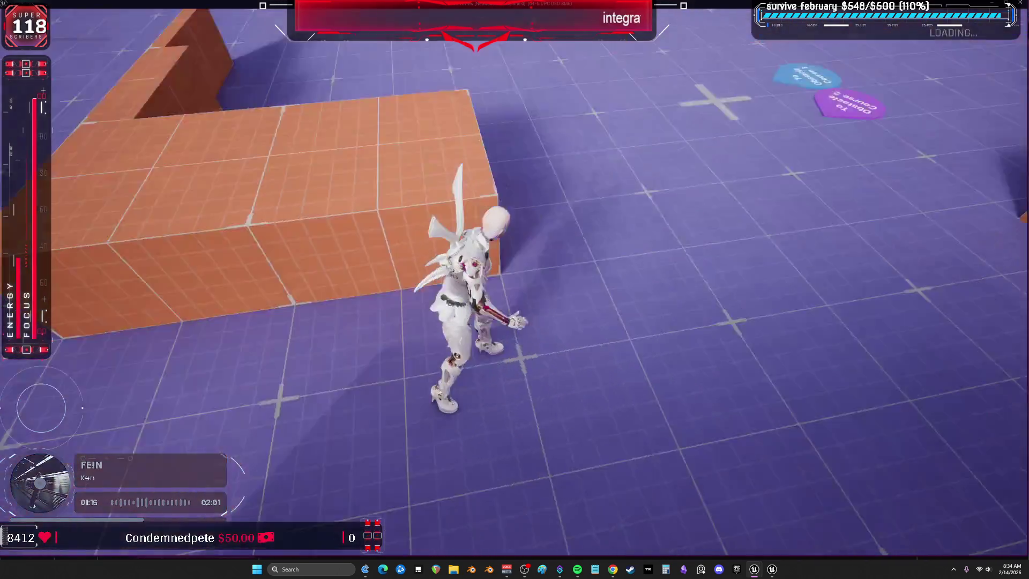
# Wire a Skeletal Mesh reference into the jump's Play Montage and play-test running forward
pyautogui.hotkey('alt', 'Tab')
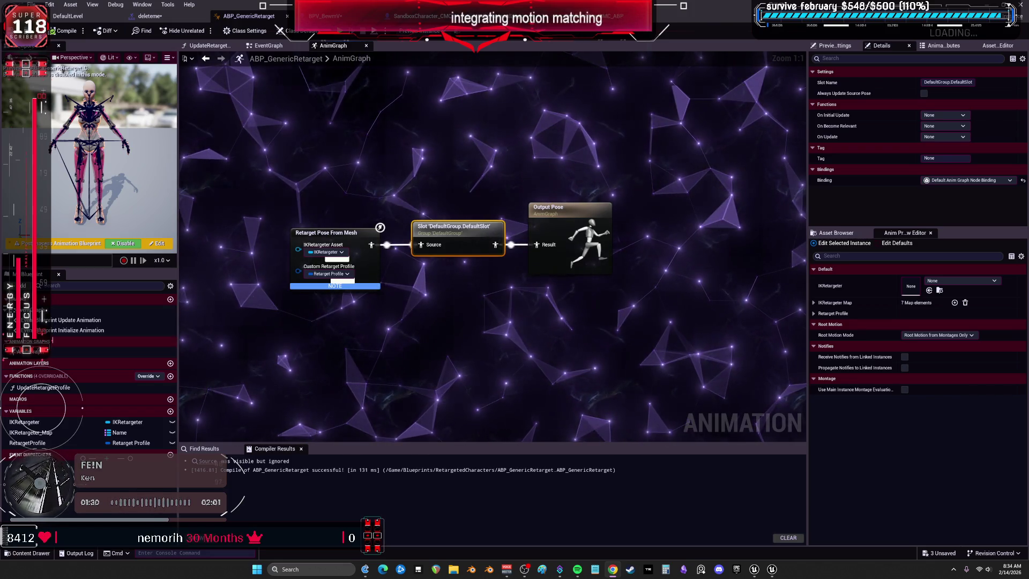
pyautogui.click(327, 15)
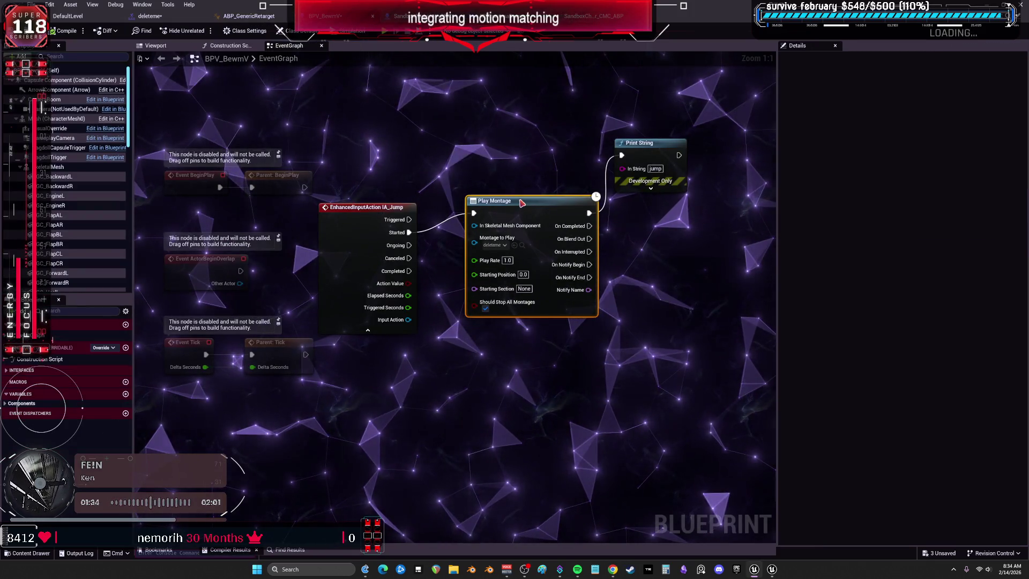
pyautogui.moveTo(521, 204); pyautogui.dragTo(522, 223)
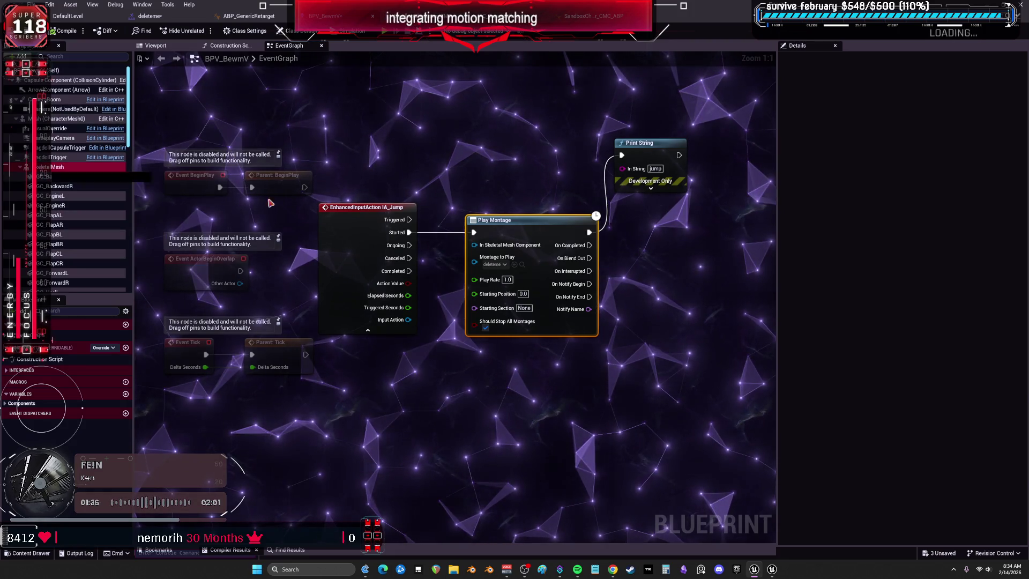
pyautogui.moveTo(58, 166)
pyautogui.mouseDown()
pyautogui.moveTo(523, 177)
pyautogui.moveTo(478, 246)
pyautogui.mouseUp()
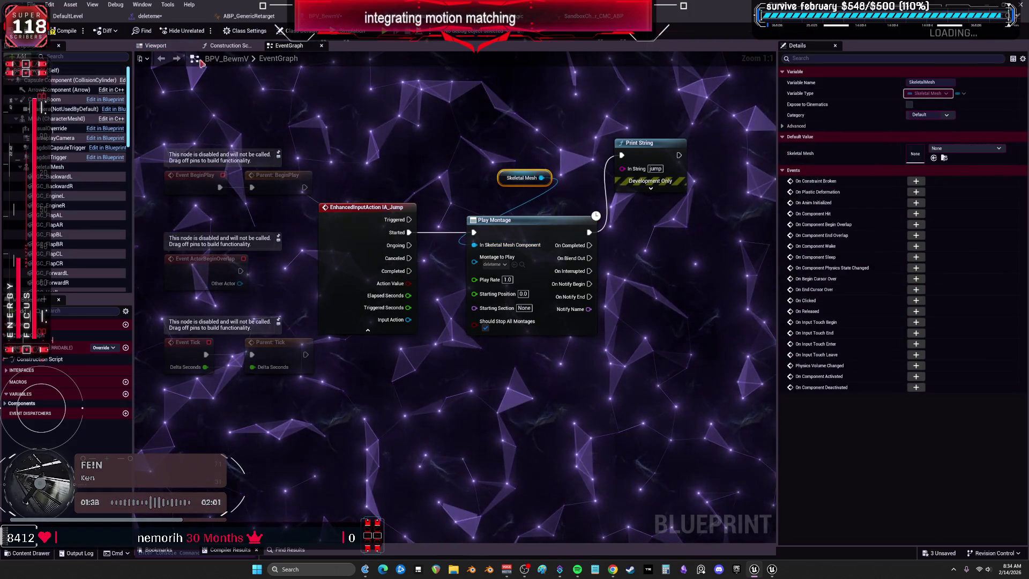
pyautogui.hotkey('alt', 'p')
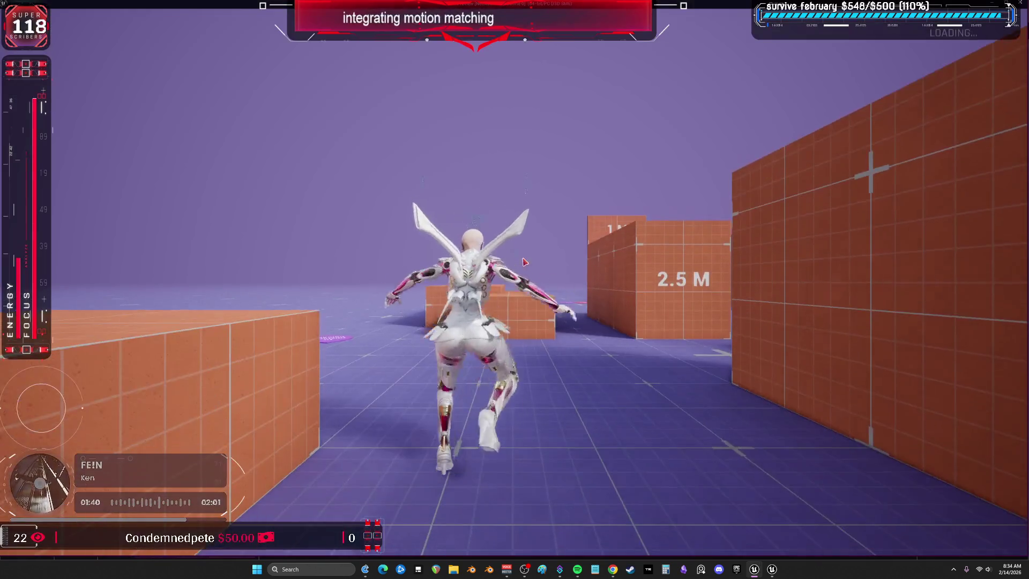
pyautogui.press('w')
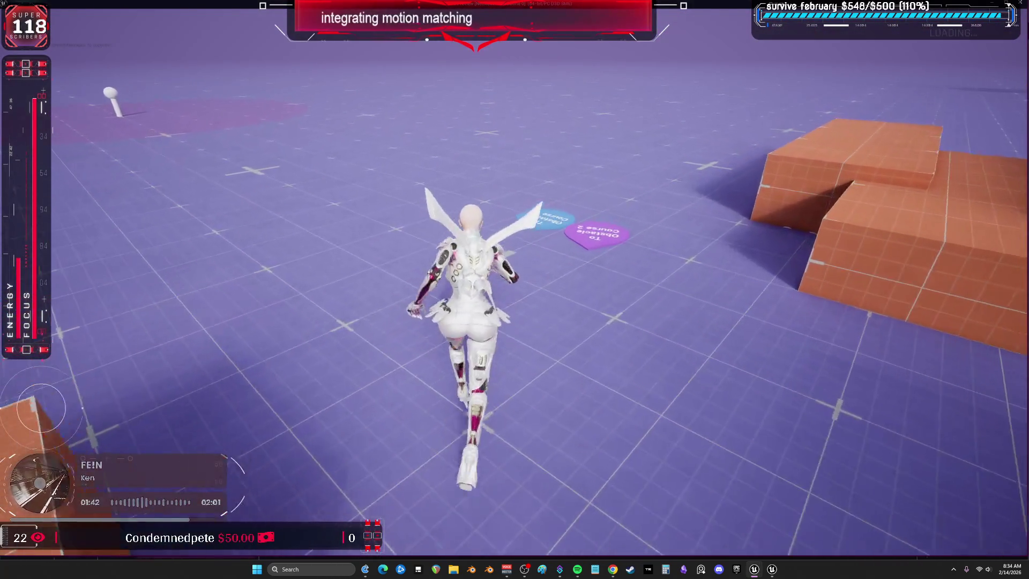
pyautogui.press('Escape')
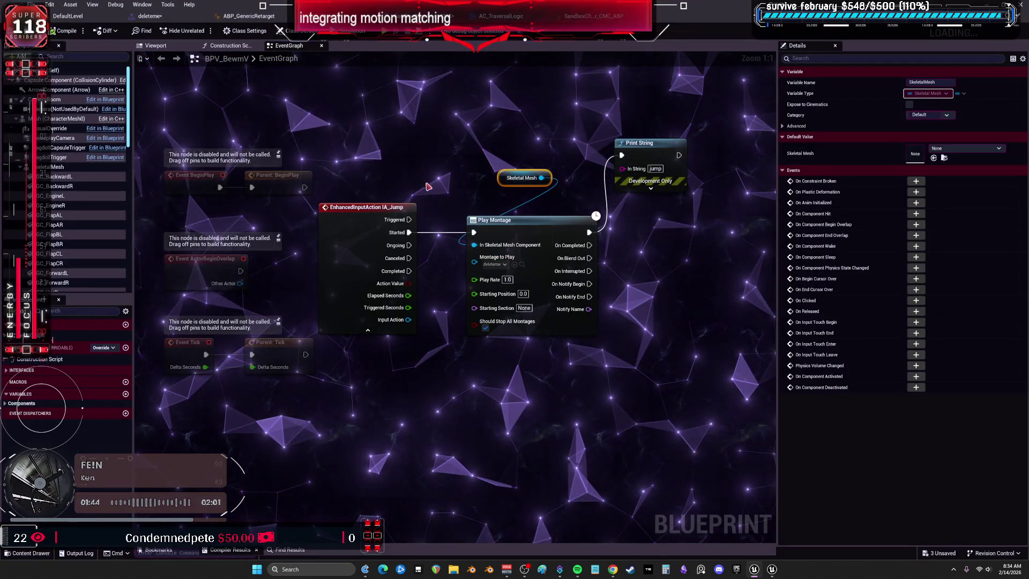
# Add a Mesh reference for a second Play Montage, connect it to Print String, and compile
pyautogui.click(53, 167)
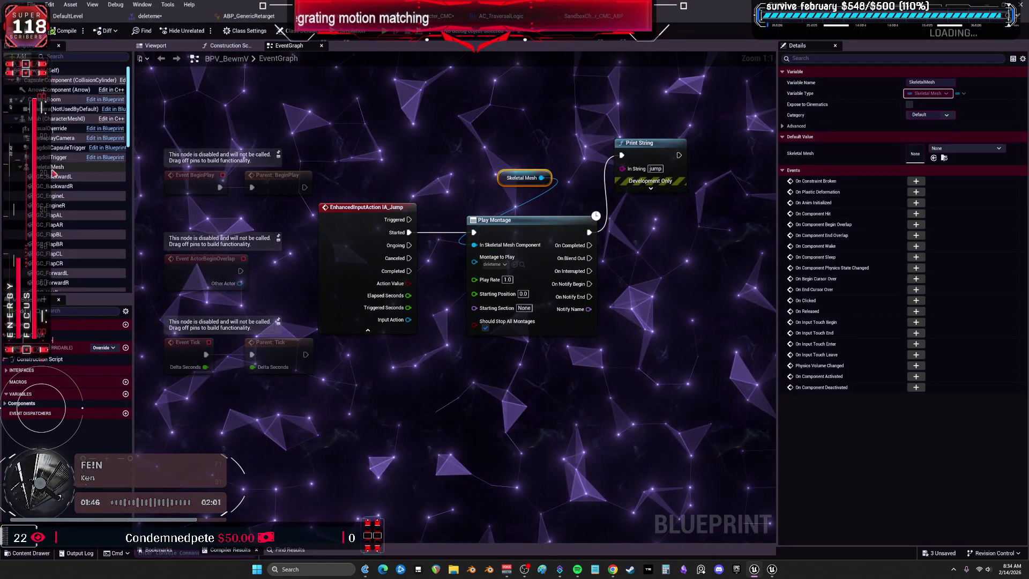
pyautogui.scroll(-10, 83, 157)
pyautogui.scroll(-5, 83, 157)
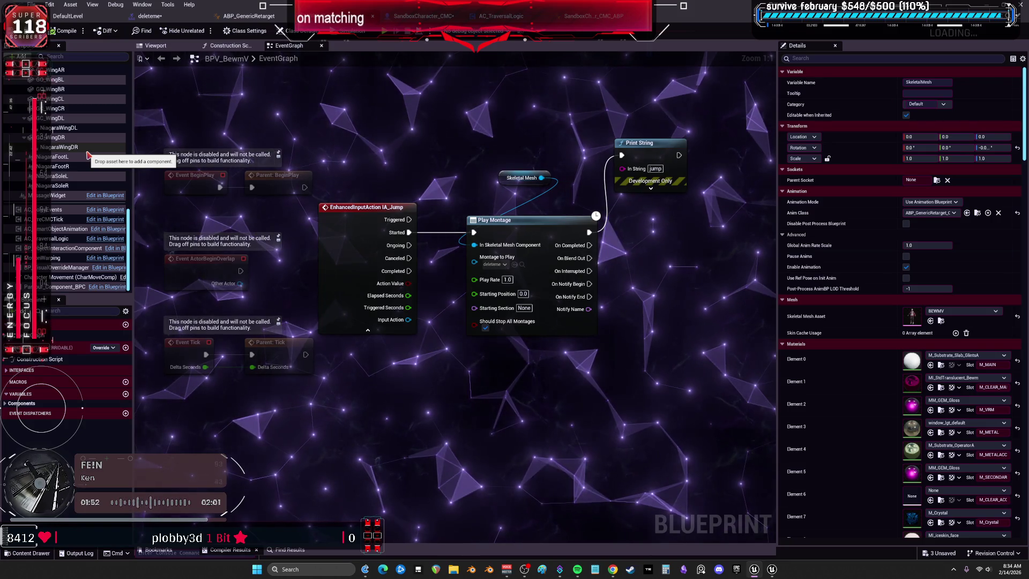
pyautogui.scroll(15, 87, 152)
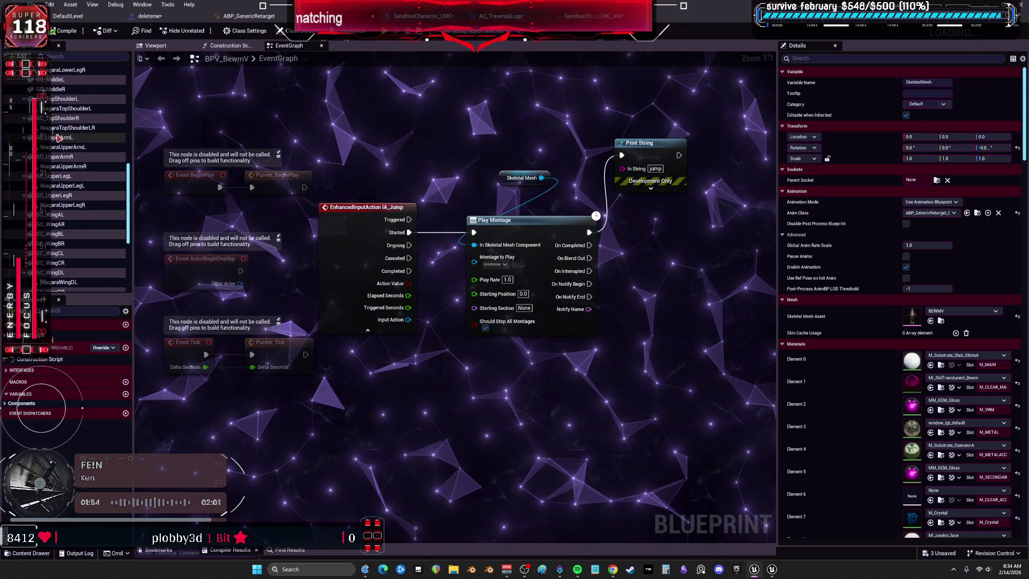
pyautogui.moveTo(54, 119); pyautogui.dragTo(493, 138)
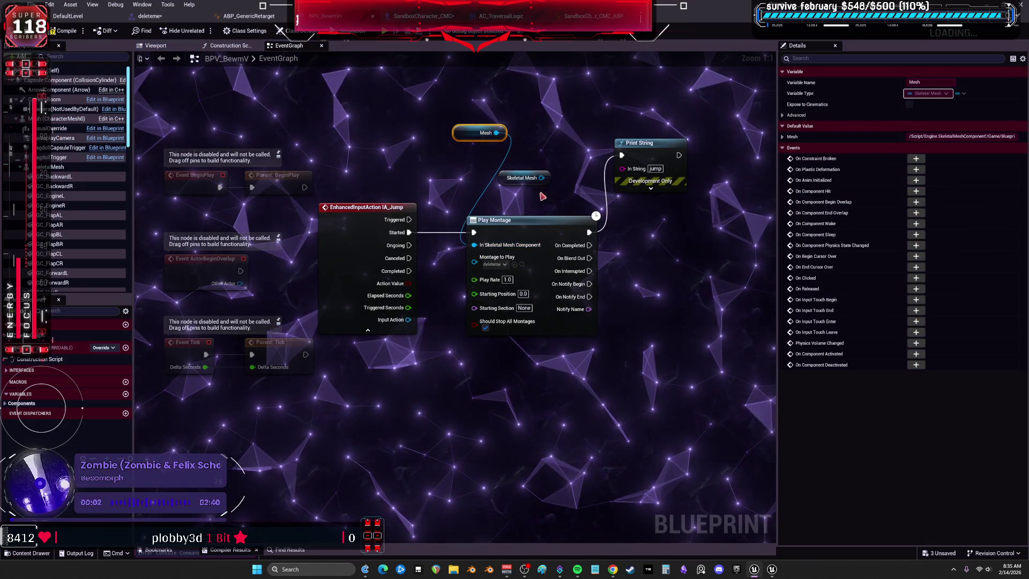
pyautogui.moveTo(500, 180); pyautogui.dragTo(470, 179)
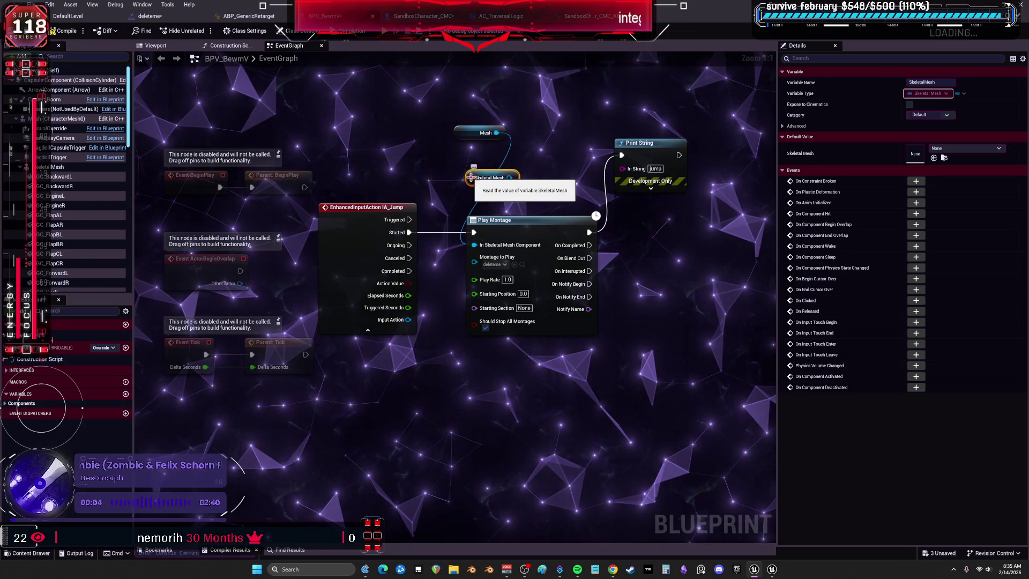
pyautogui.moveTo(628, 160); pyautogui.dragTo(666, 143)
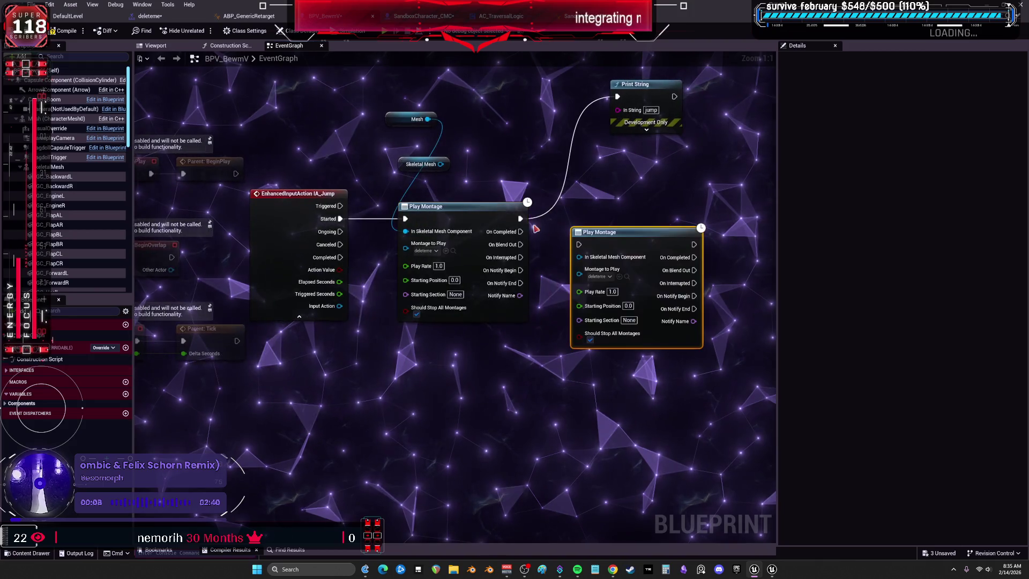
pyautogui.moveTo(442, 170); pyautogui.dragTo(589, 271)
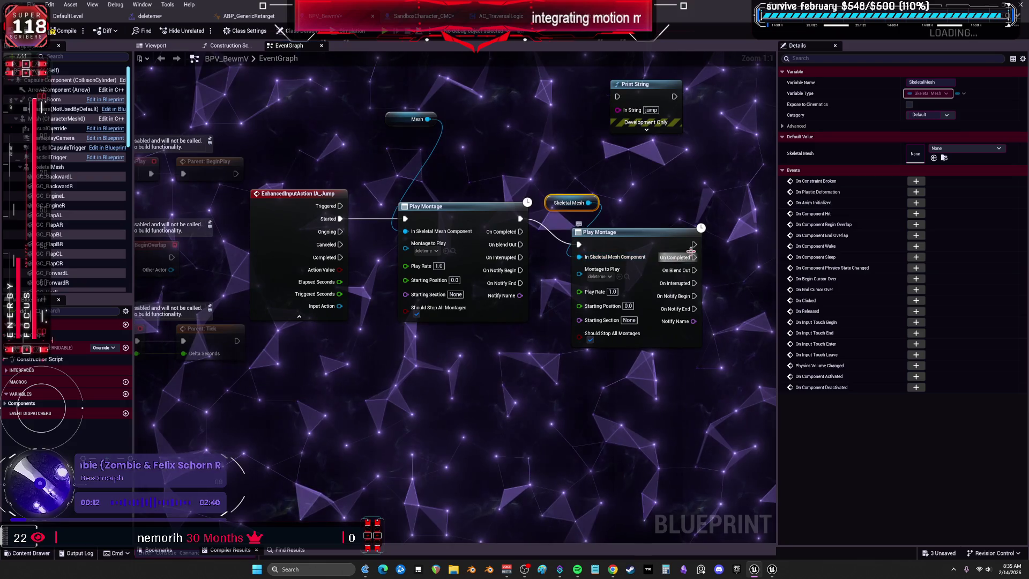
pyautogui.moveTo(628, 115); pyautogui.dragTo(618, 97)
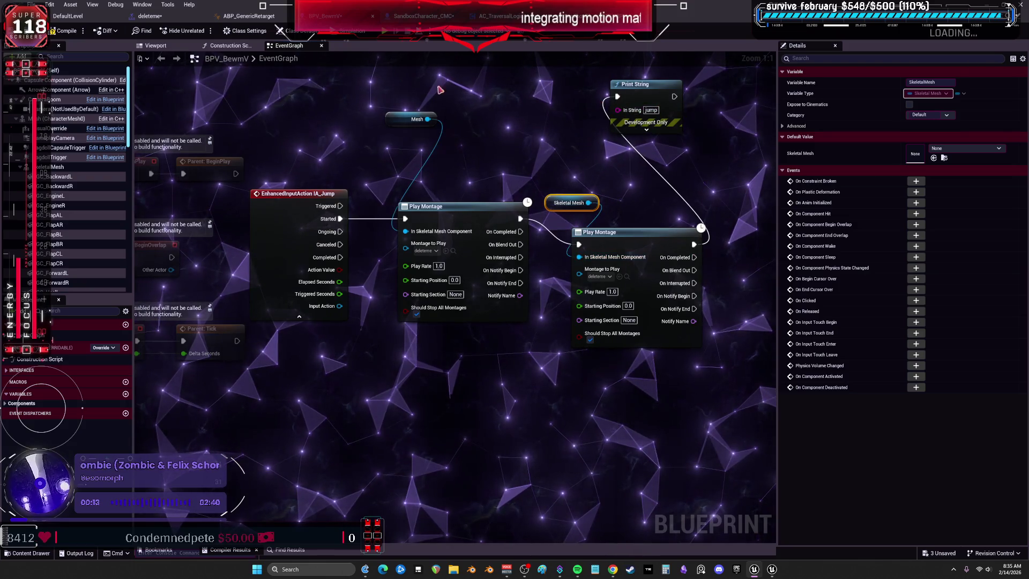
pyautogui.click(67, 32)
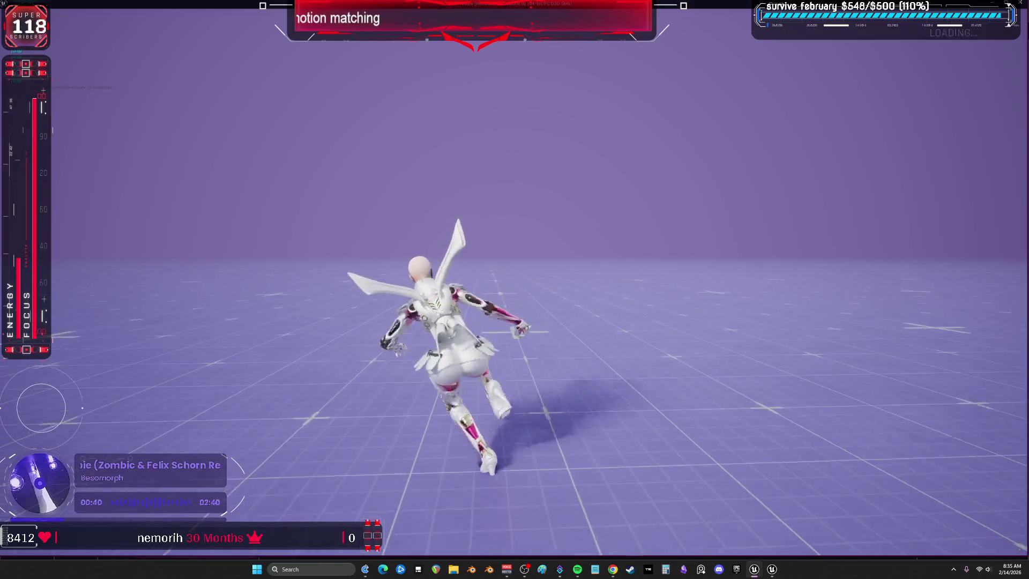
# Delete the second Play Montage and its Skeletal Mesh getter, wiring Play Montage straight to Print String
pyautogui.press('Escape')
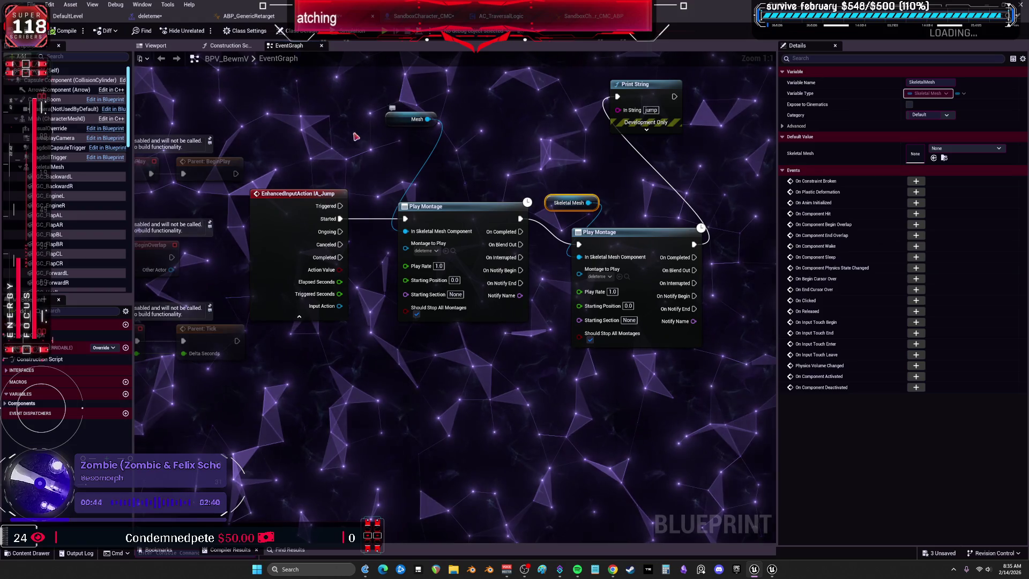
pyautogui.keyDown('shift'); pyautogui.click(601, 232); pyautogui.keyUp('shift')
pyautogui.press('Delete')
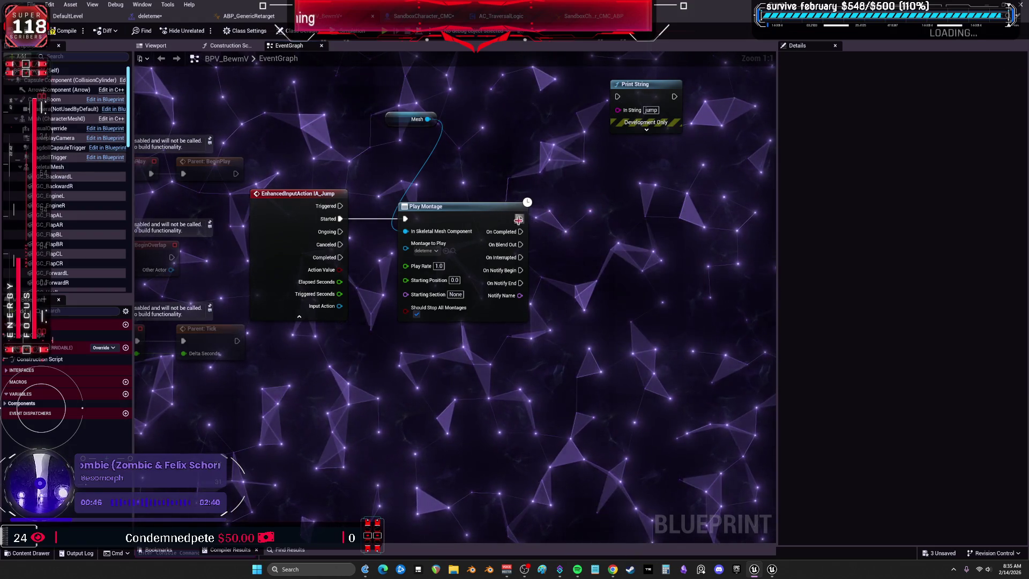
pyautogui.moveTo(519, 220)
pyautogui.mouseDown()
pyautogui.moveTo(618, 97)
pyautogui.moveTo(644, 123)
pyautogui.mouseUp()
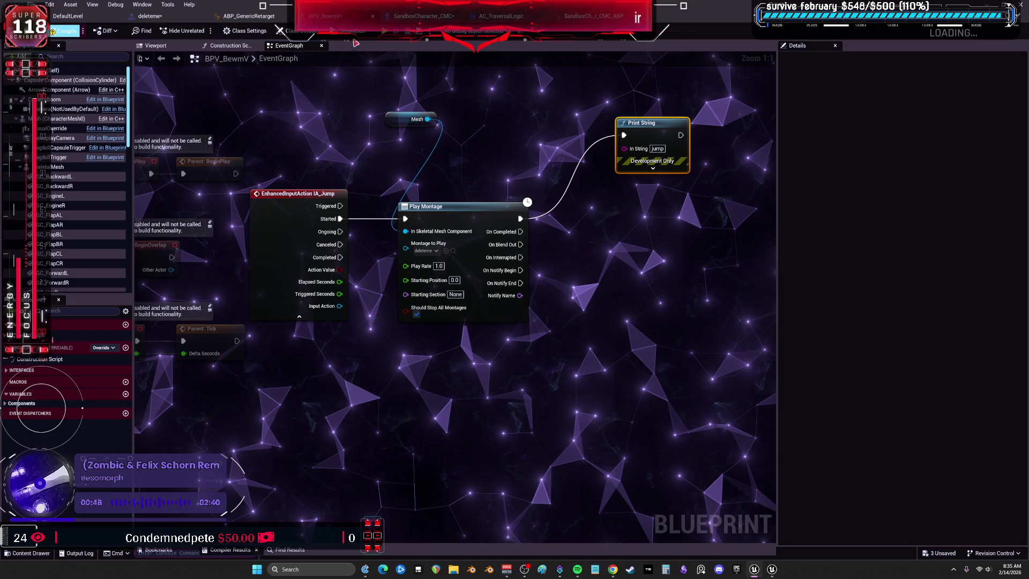
# Play-test the change, then return to the ABP_GenericRetarget AnimGraph
pyautogui.click(384, 33)
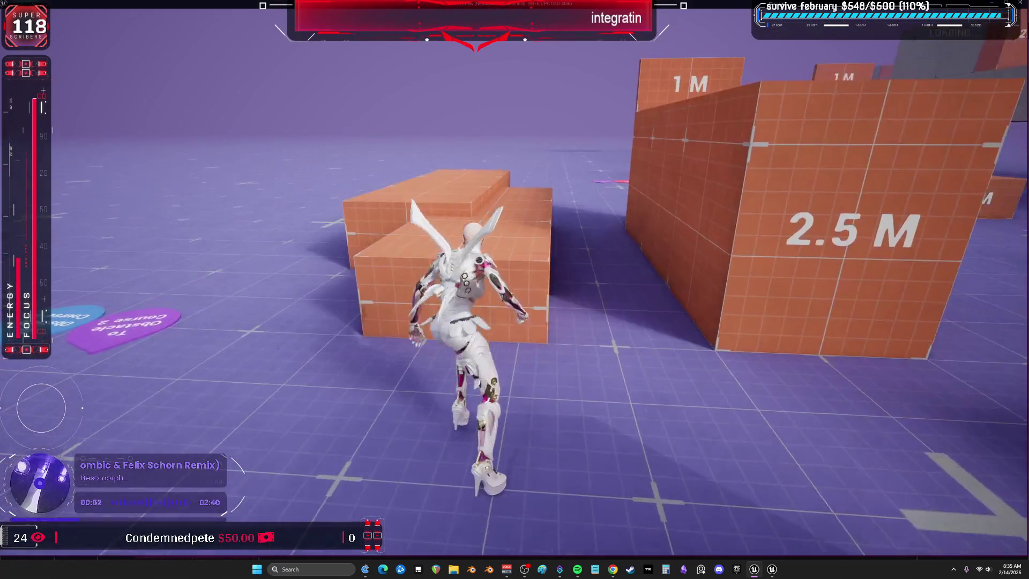
pyautogui.press('Escape')
pyautogui.click(249, 16)
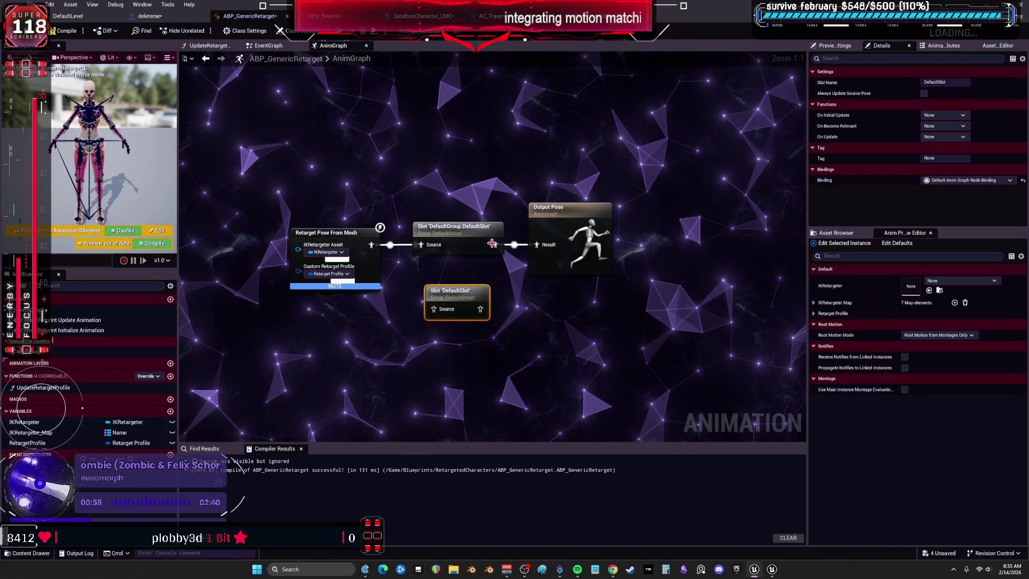
# Feed Slot 'DefaultSlot' into Output Pose, compile, play-test, and place the slot between Retarget and Output
pyautogui.moveTo(480, 310); pyautogui.dragTo(537, 244)
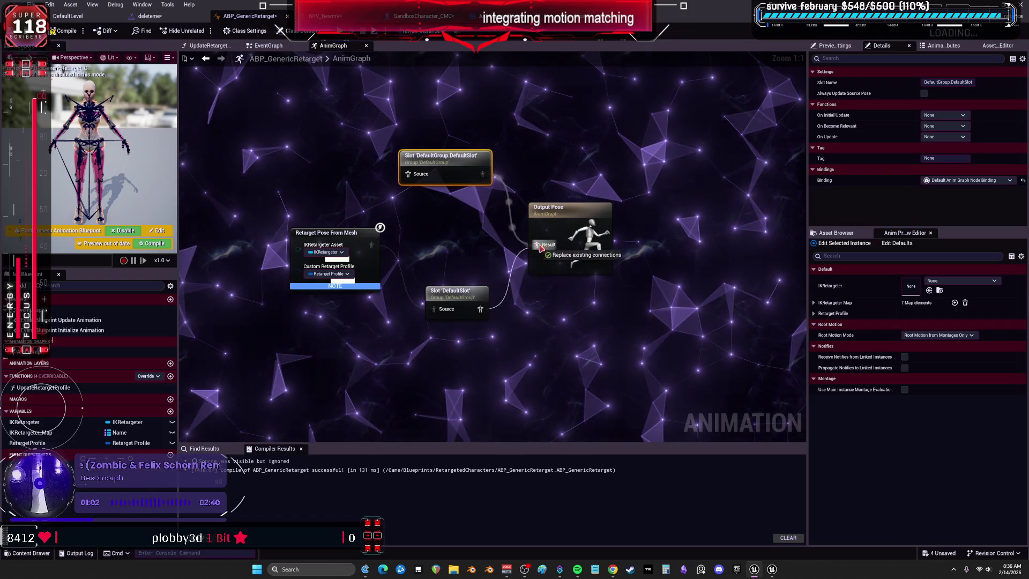
pyautogui.press('F7')
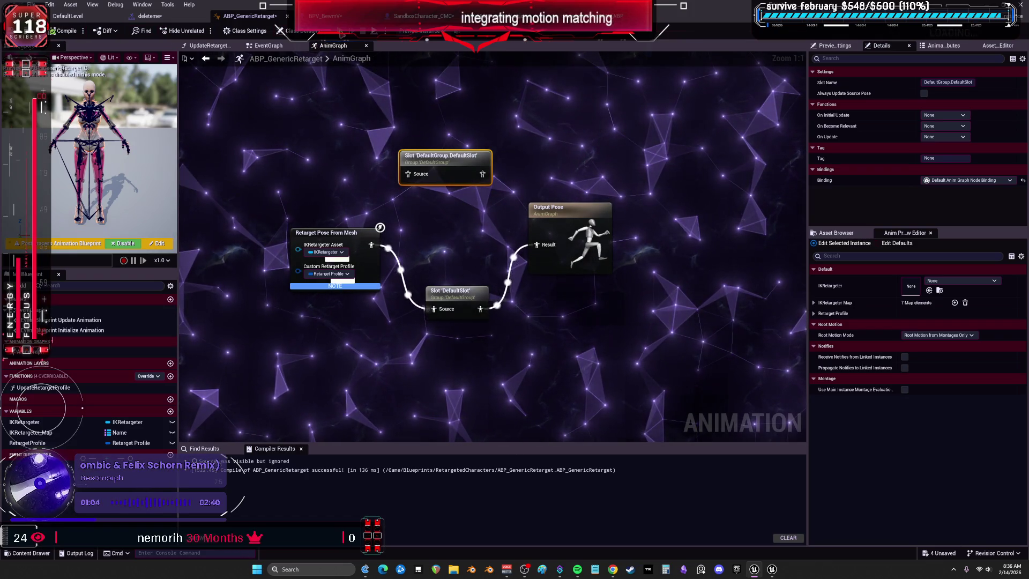
pyautogui.hotkey('alt', 'Tab')
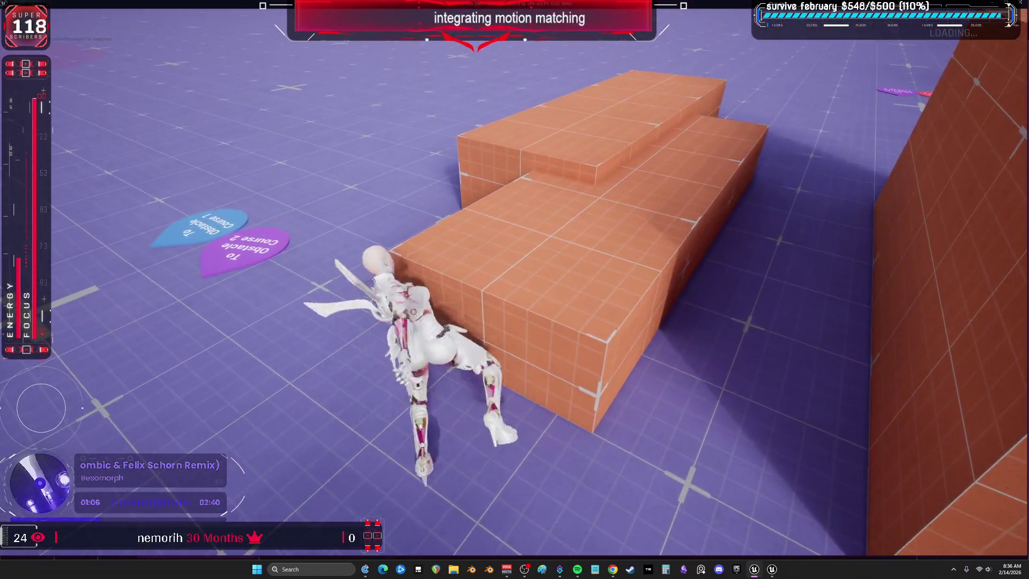
pyautogui.press('Escape')
pyautogui.moveTo(444, 287); pyautogui.dragTo(437, 236)
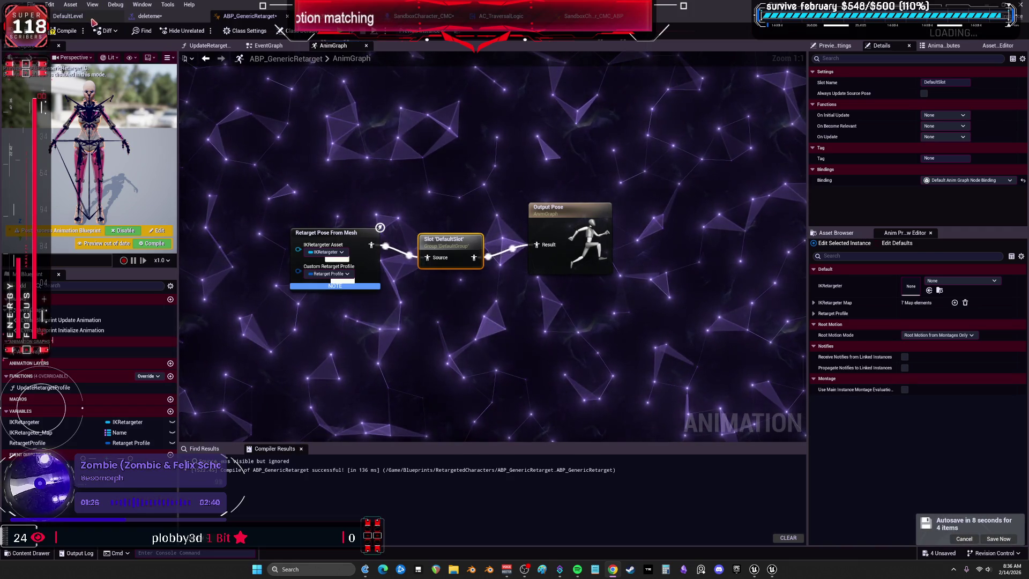
# Close the vault montage editor and maximize the blueprint editor window again
pyautogui.moveTo(144, 23)
pyautogui.mouseDown()
pyautogui.moveTo(574, 87)
pyautogui.moveTo(600, 173)
pyautogui.mouseUp()
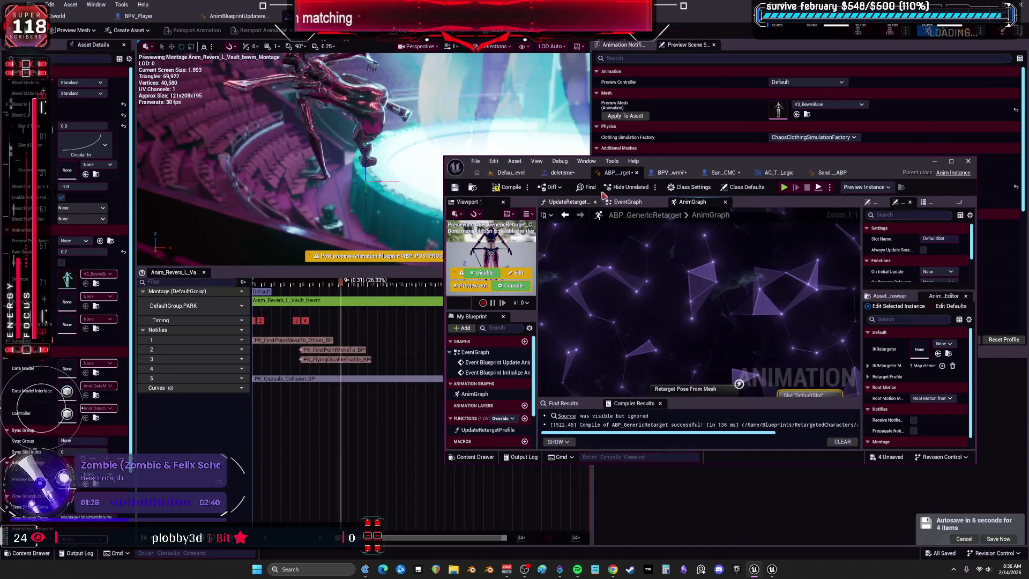
pyautogui.click(739, 111)
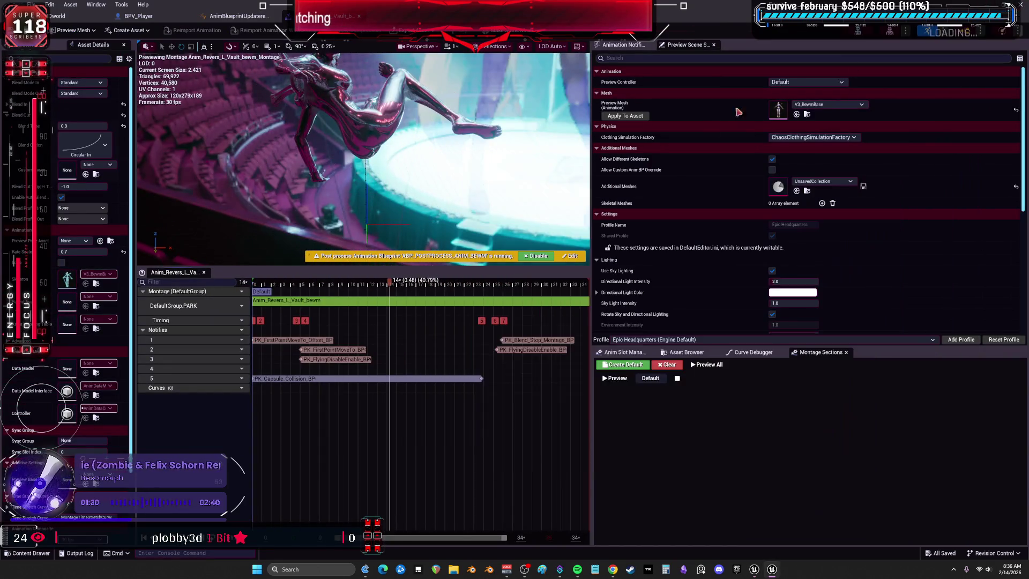
pyautogui.press('super+Down')
pyautogui.moveTo(708, 160); pyautogui.dragTo(360, 3)
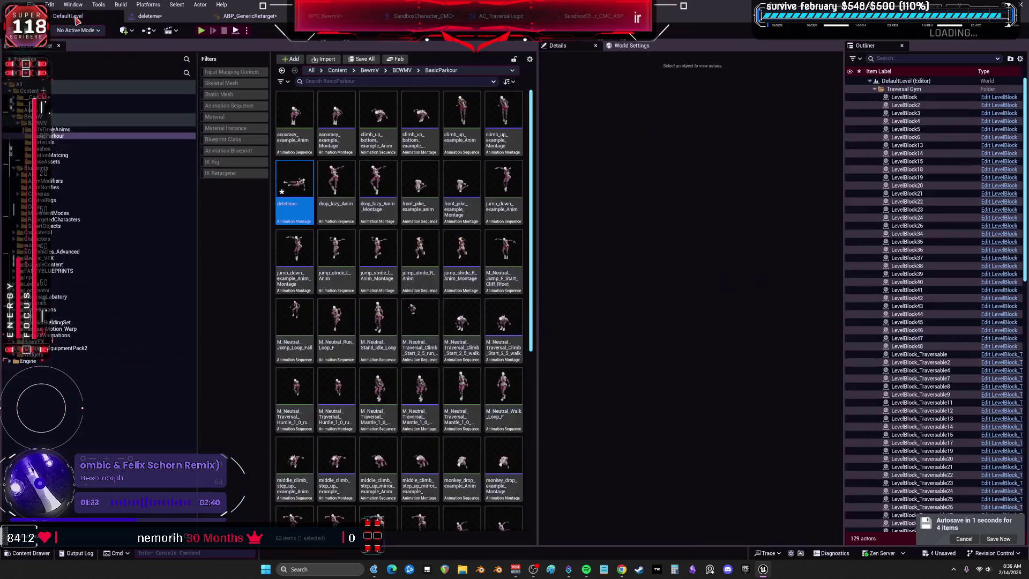
# Browse the Content Browser to RetargetedCharacters and open ABP_GenericRetarget
pyautogui.click(67, 16)
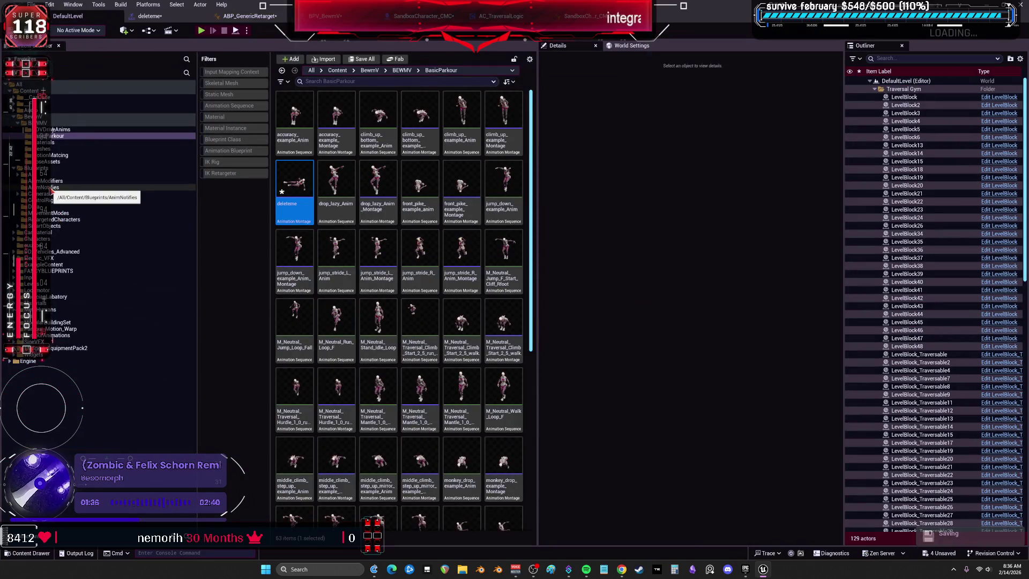
pyautogui.click(52, 188)
pyautogui.click(52, 180)
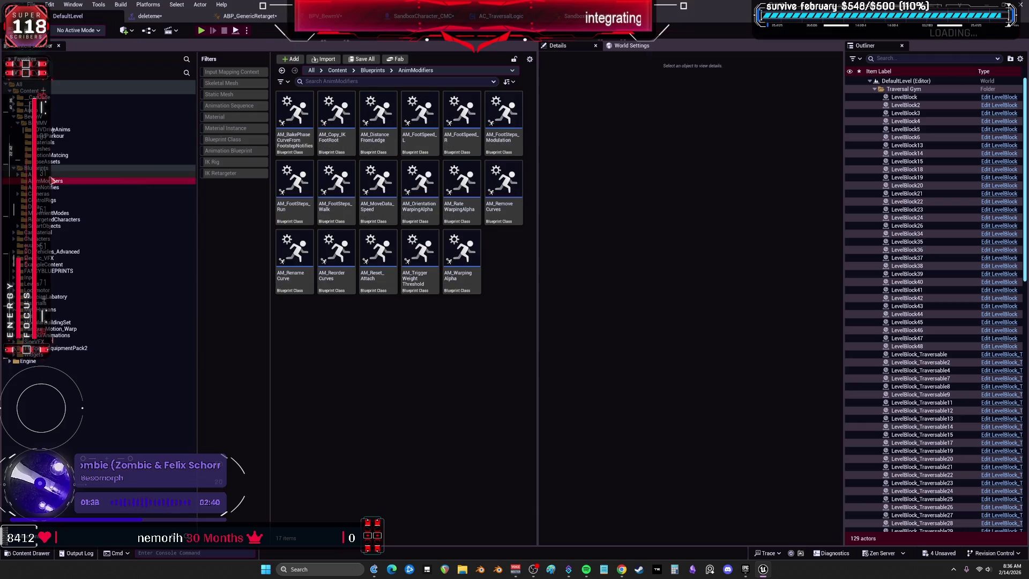
pyautogui.click(51, 175)
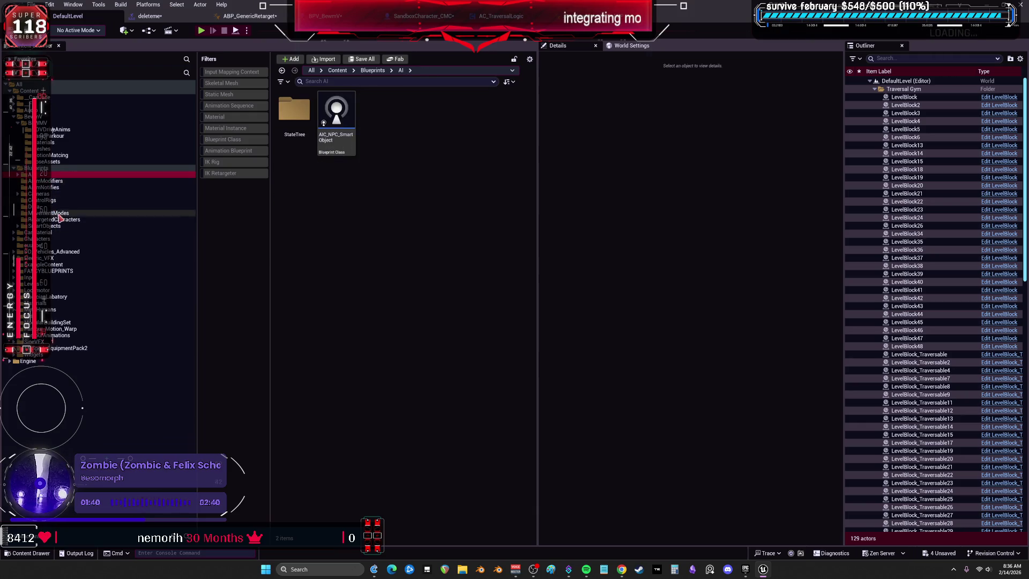
pyautogui.click(53, 219)
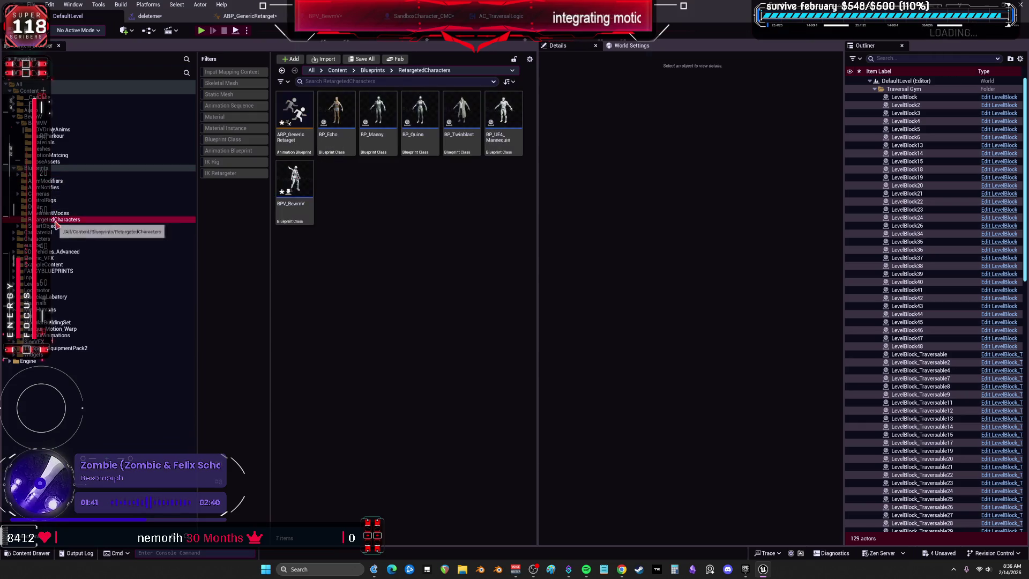
pyautogui.doubleClick(290, 134)
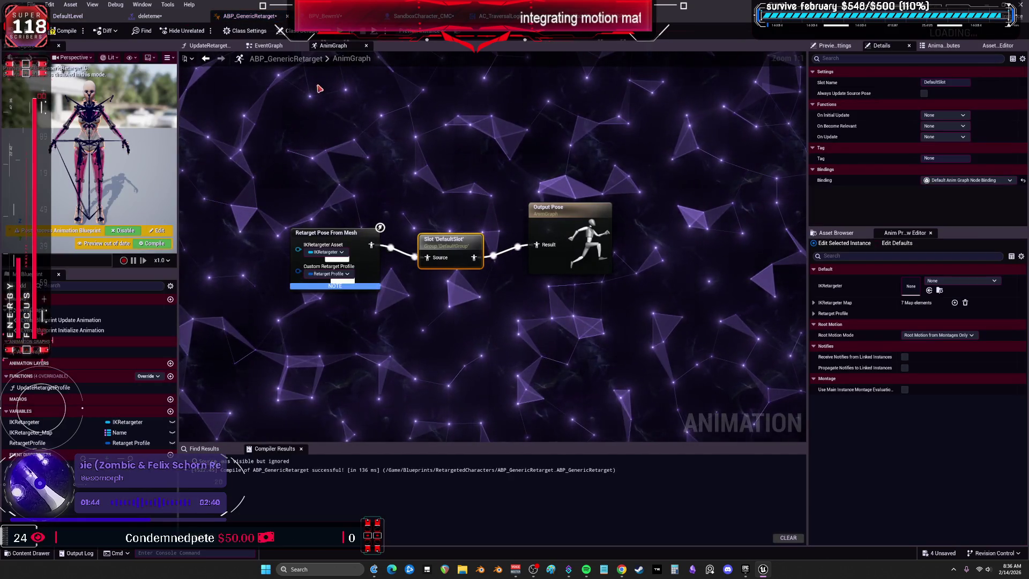
# Switch to the SandboxCharacter_CMC_ABP AnimGraph and widen the character preview area
pyautogui.click(424, 16)
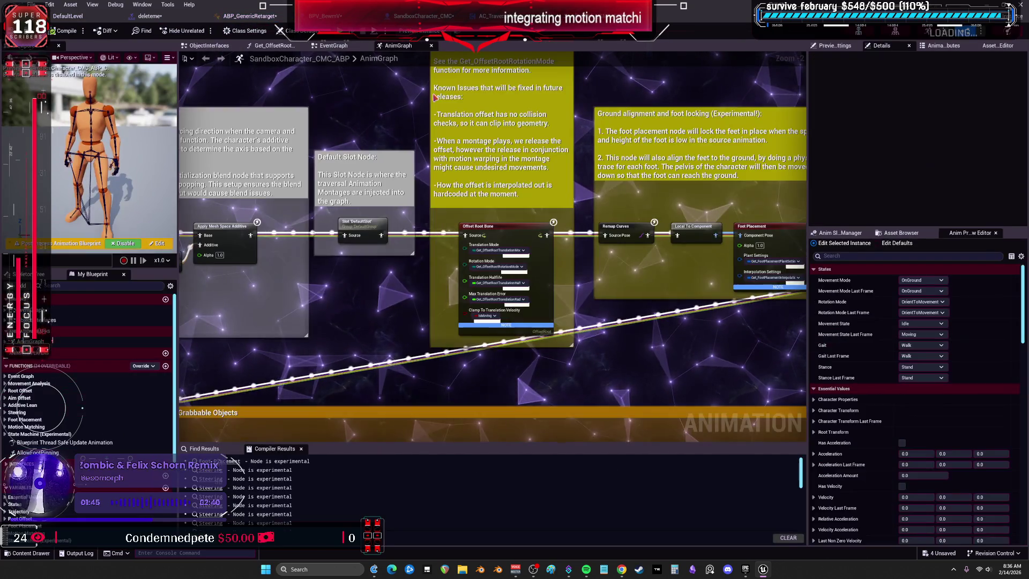
pyautogui.click(181, 171)
pyautogui.moveTo(178, 170); pyautogui.dragTo(412, 170)
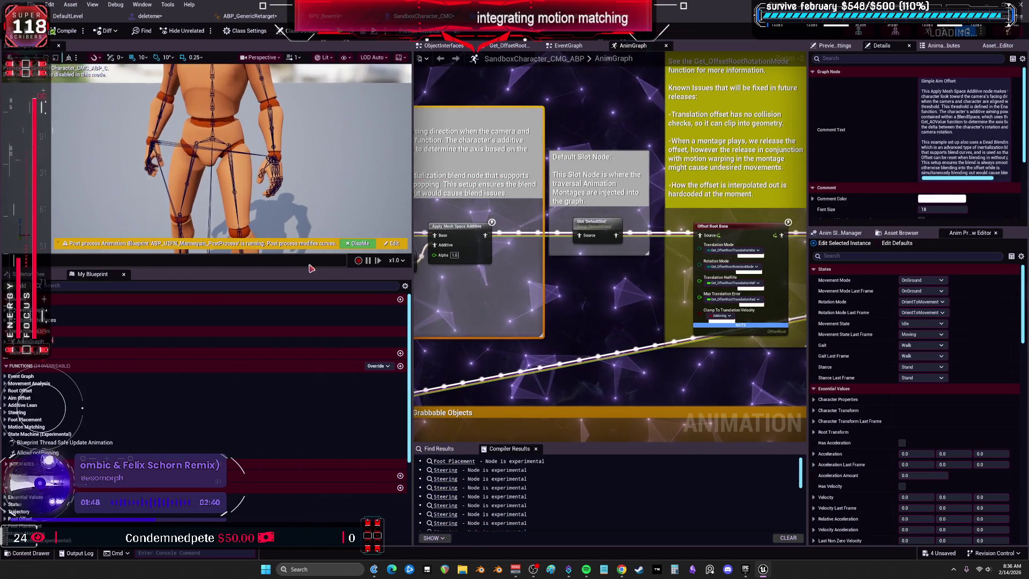
# Drag the splitter beneath the character preview downward to enlarge the viewport
pyautogui.moveTo(305, 270); pyautogui.dragTo(305, 511)
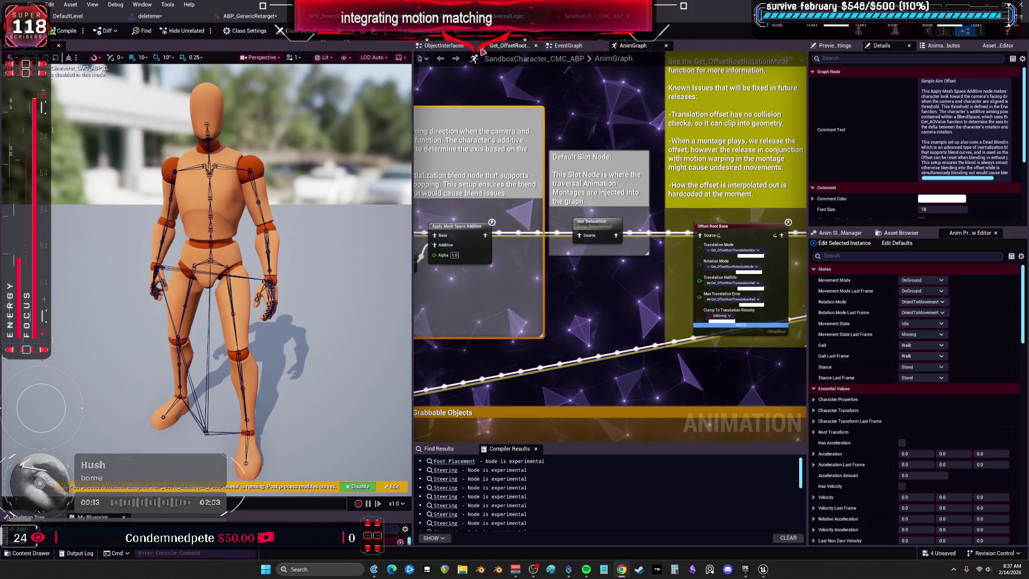
# In the BPV_BewmV viewport, select Mesh (CharacterMesh0) and check Visible
pyautogui.click(324, 16)
pyautogui.click(155, 46)
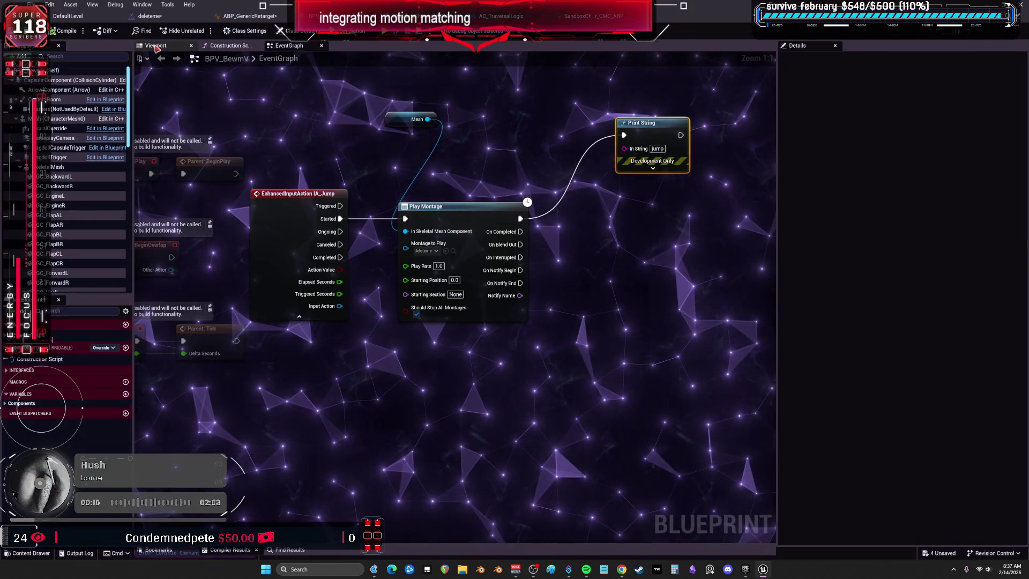
pyautogui.click(65, 119)
pyautogui.write('vis')
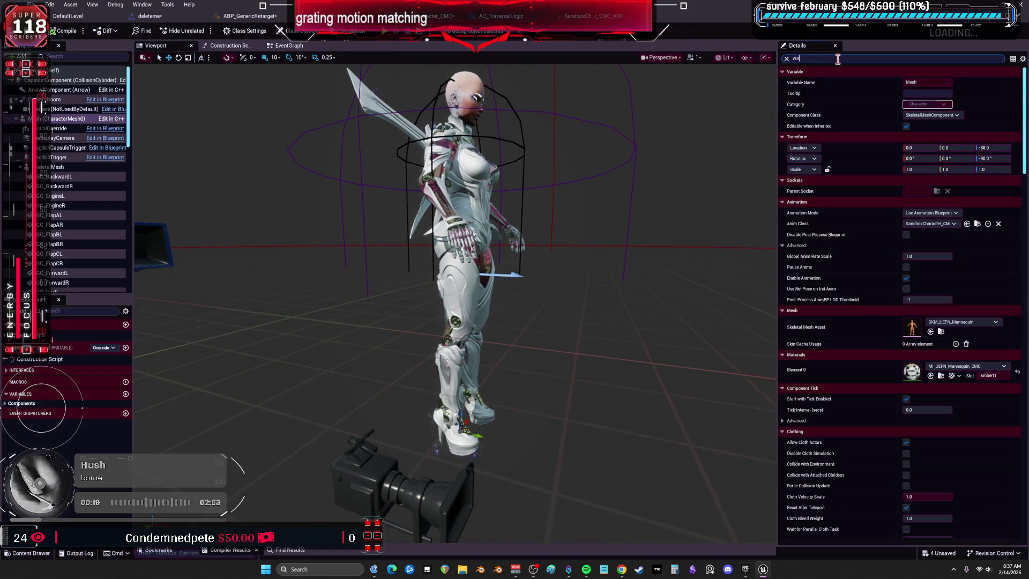
pyautogui.write('i')
pyautogui.click(909, 115)
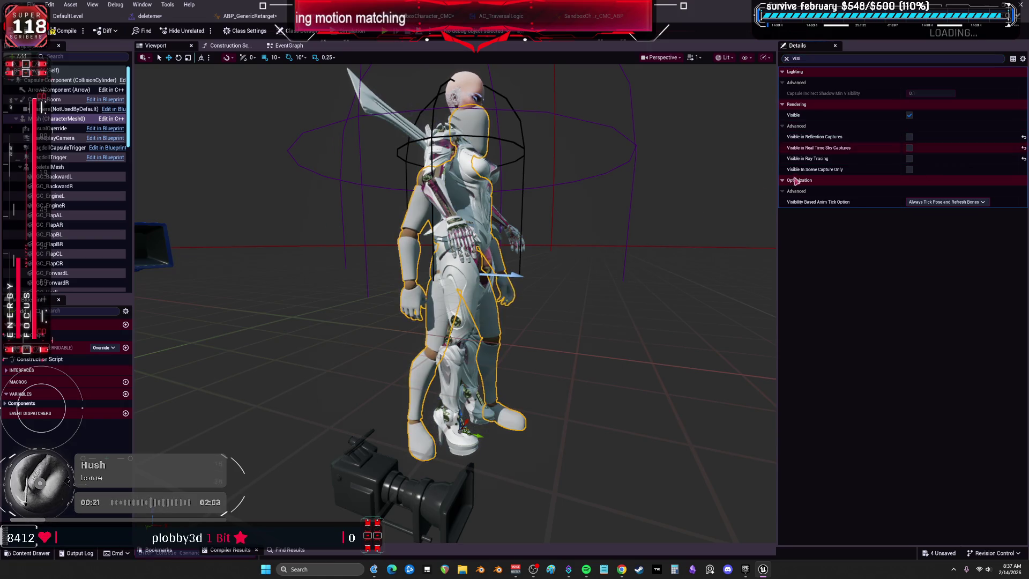
# Filter the mesh's Details for hidden options and hide it from scene captures
pyautogui.moveTo(614, 269)
pyautogui.mouseDown()
pyautogui.moveTo(600, 268)
pyautogui.moveTo(615, 270)
pyautogui.mouseUp()
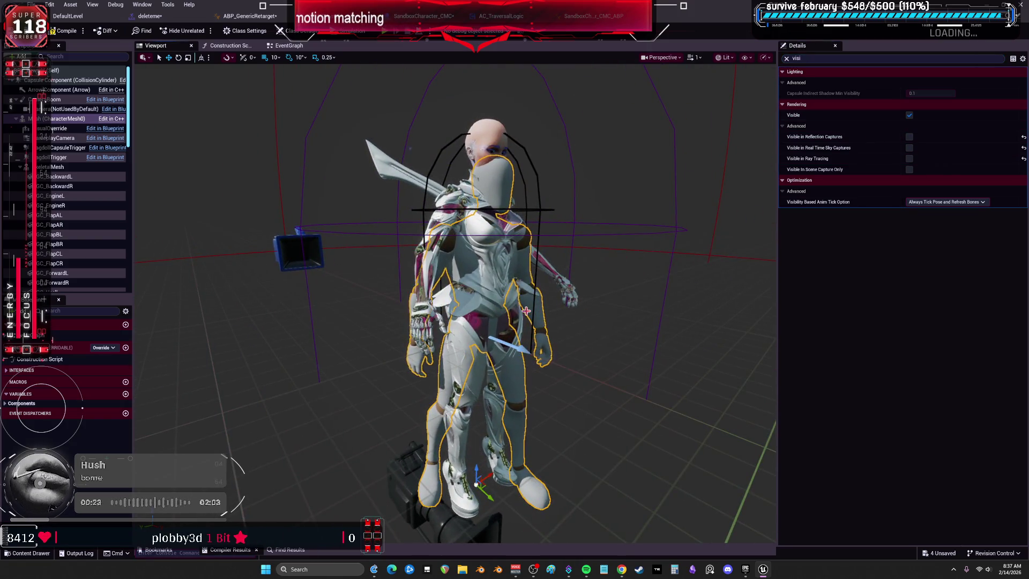
pyautogui.moveTo(584, 304); pyautogui.dragTo(594, 289)
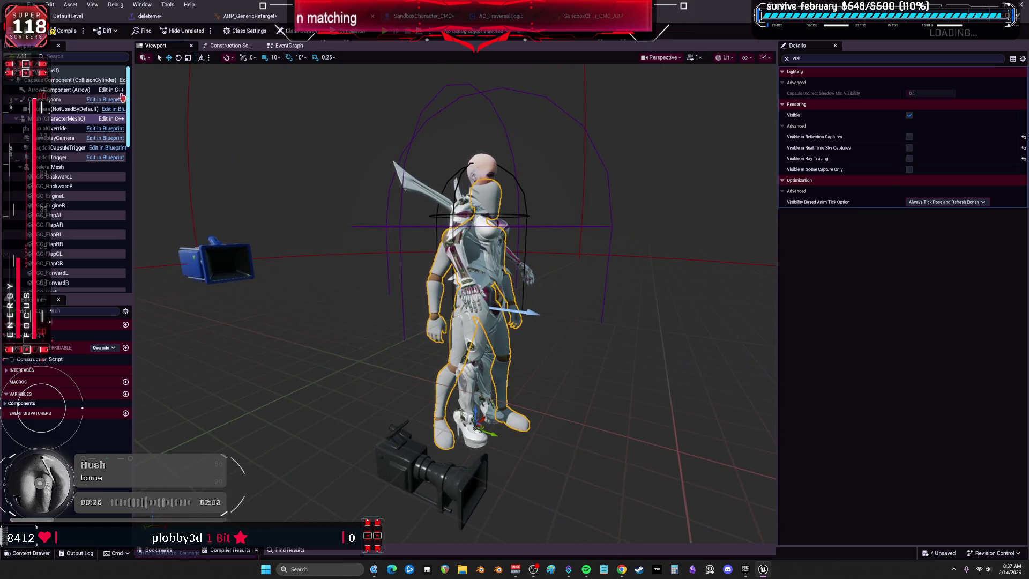
pyautogui.click(832, 59)
pyautogui.write('hid')
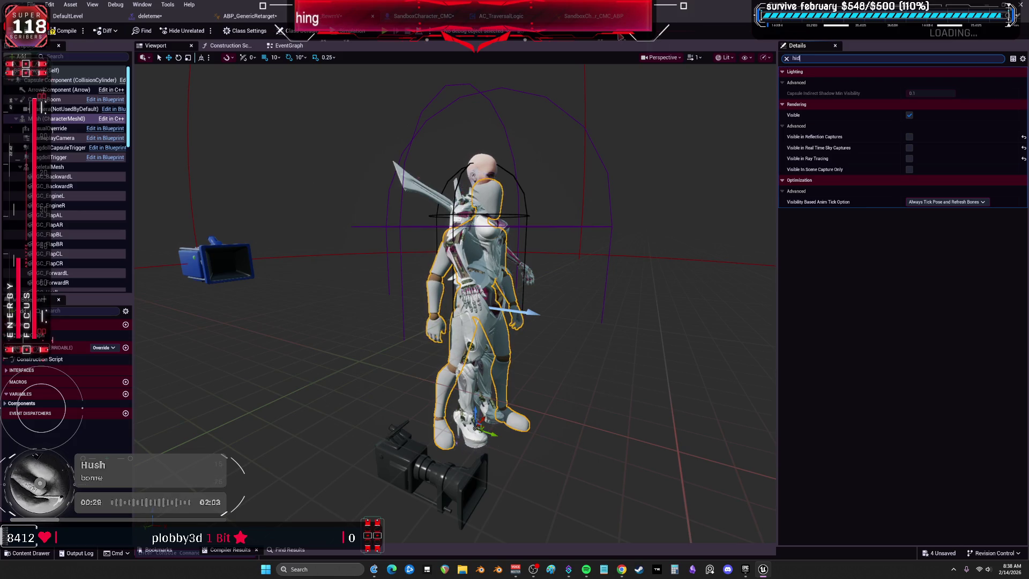
pyautogui.click(910, 180)
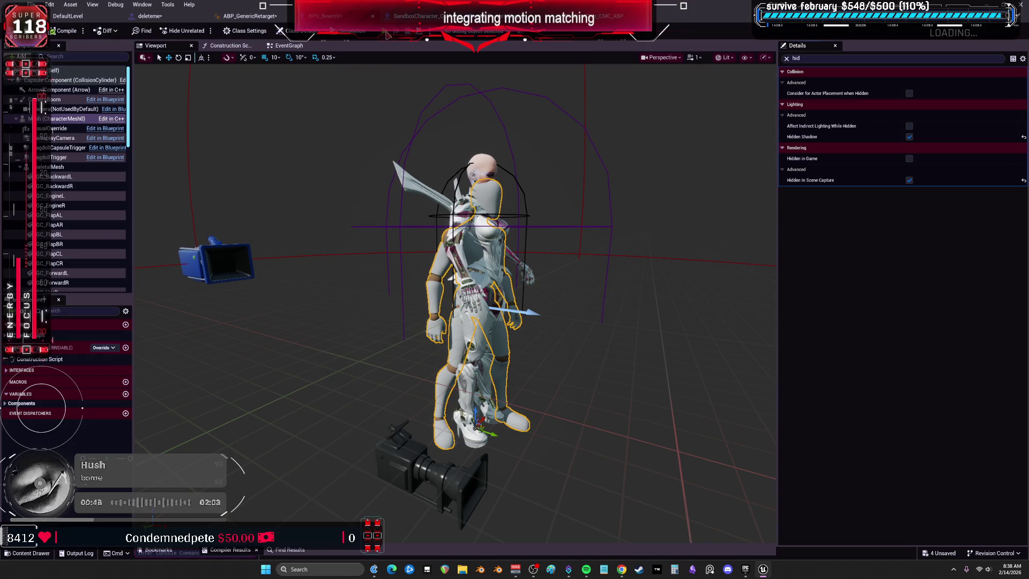
# Start a play session, trigger the jump to test the vault, then exit play
pyautogui.press('w')
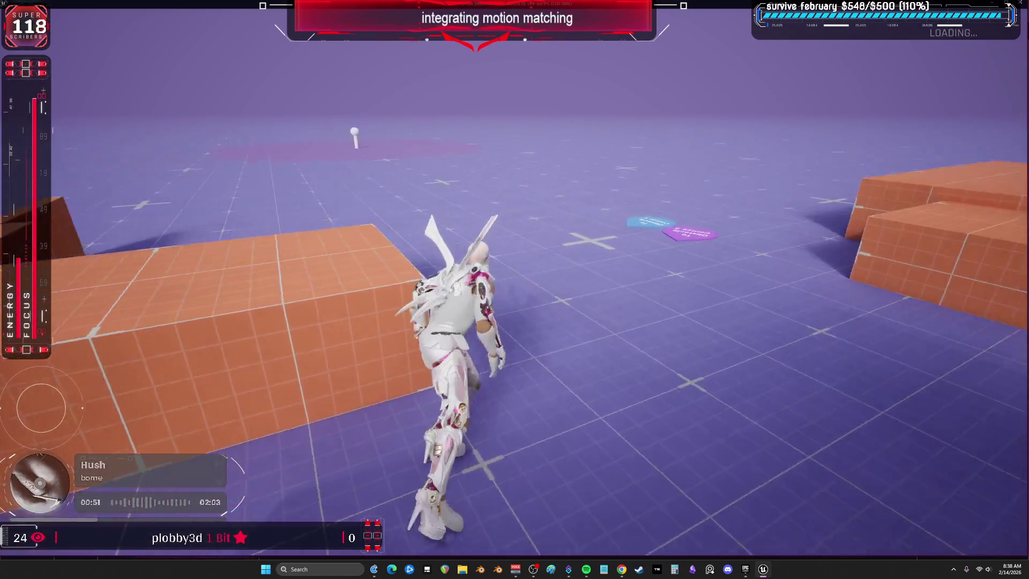
pyautogui.press('ctrl')
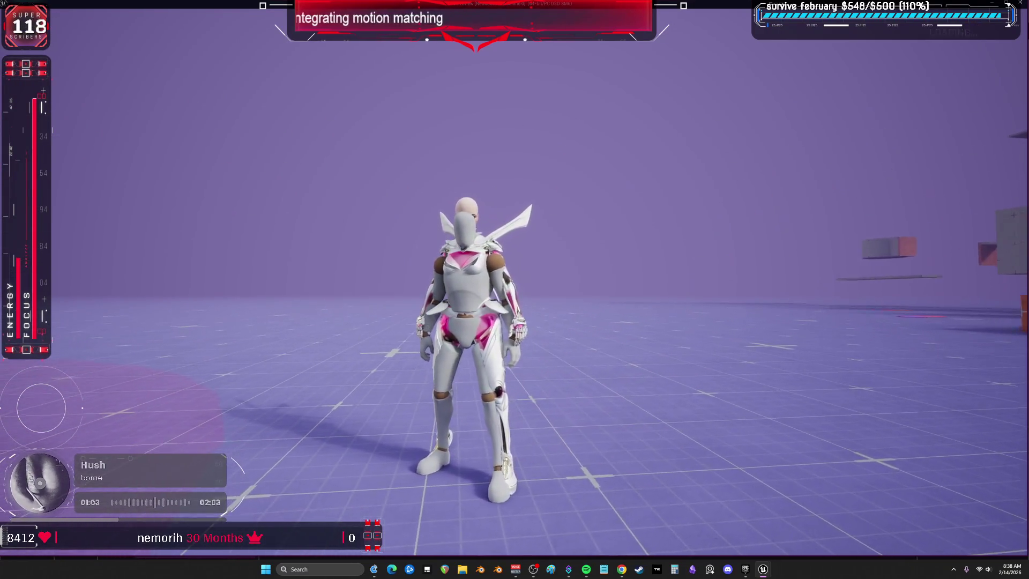
pyautogui.press('Escape')
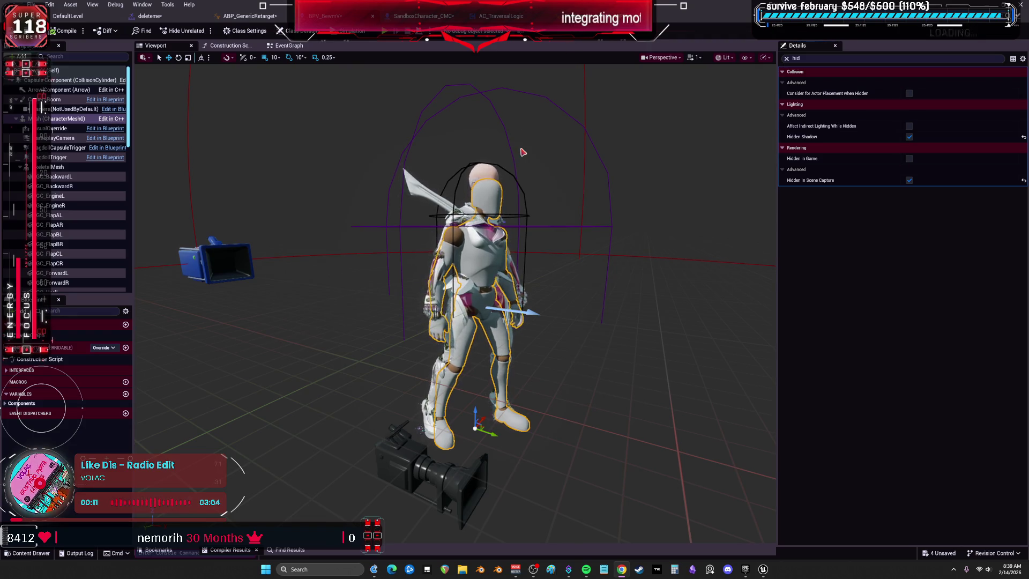
# In SandboxCharacter_CMC_ABP's AnimGraph, pull the Default Slot node off the pose chain
pyautogui.click(240, 15)
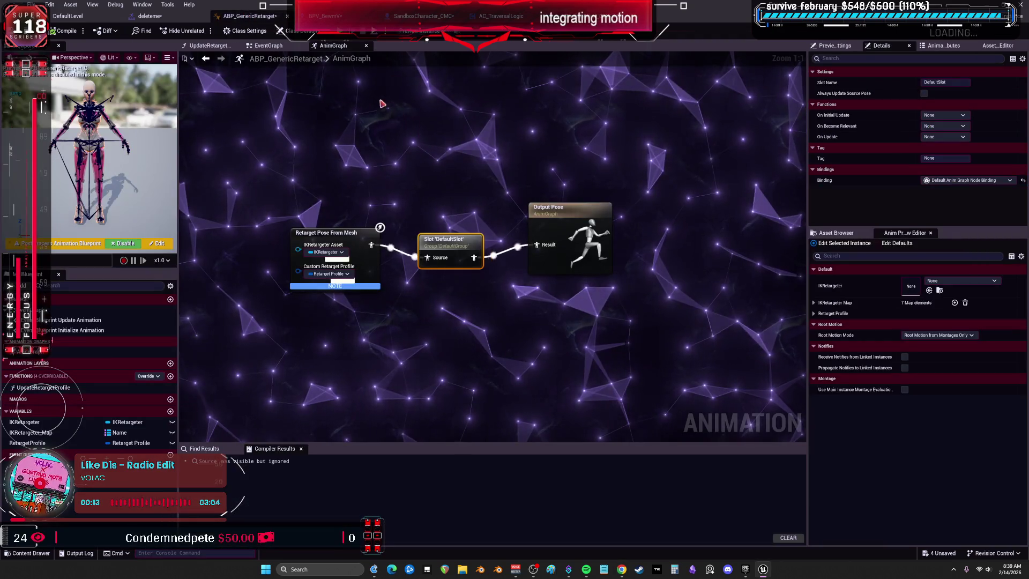
pyautogui.click(423, 16)
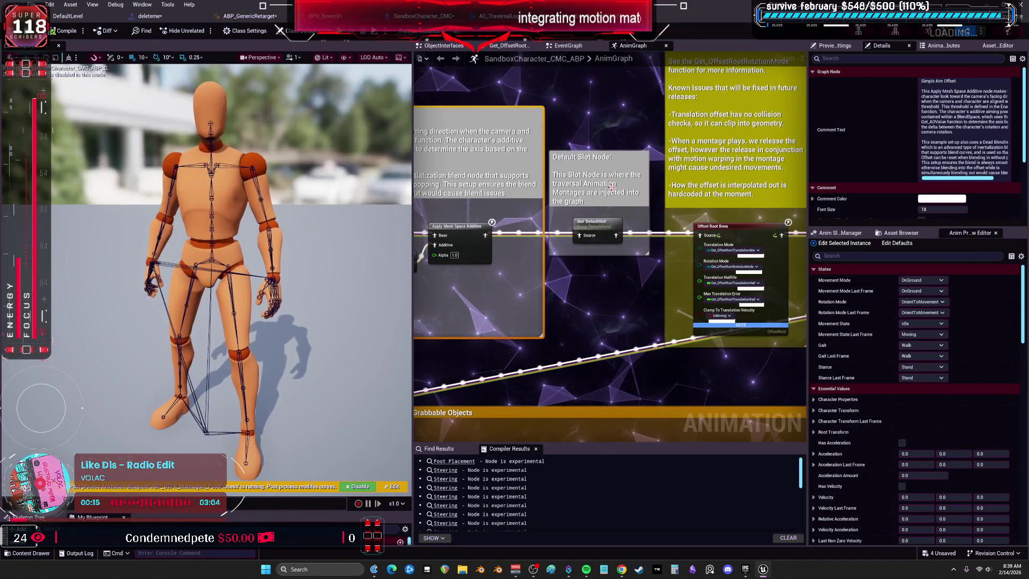
pyautogui.moveTo(595, 224)
pyautogui.mouseDown()
pyautogui.moveTo(672, 256)
pyautogui.moveTo(740, 246)
pyautogui.moveTo(604, 289)
pyautogui.mouseUp()
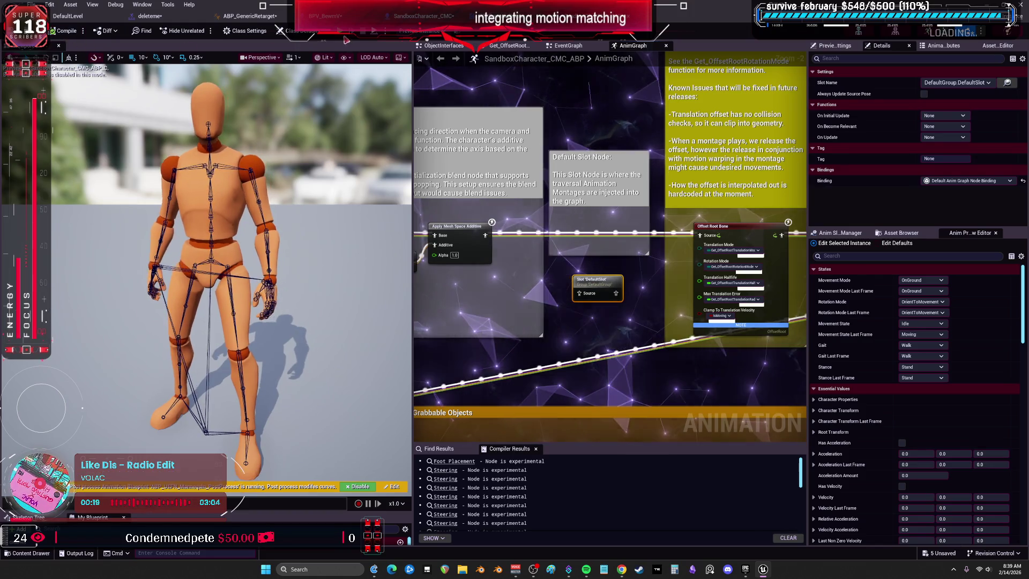
# Play-test by running the character forward and back, then stop play mode
pyautogui.hotkey('alt', 'Tab')
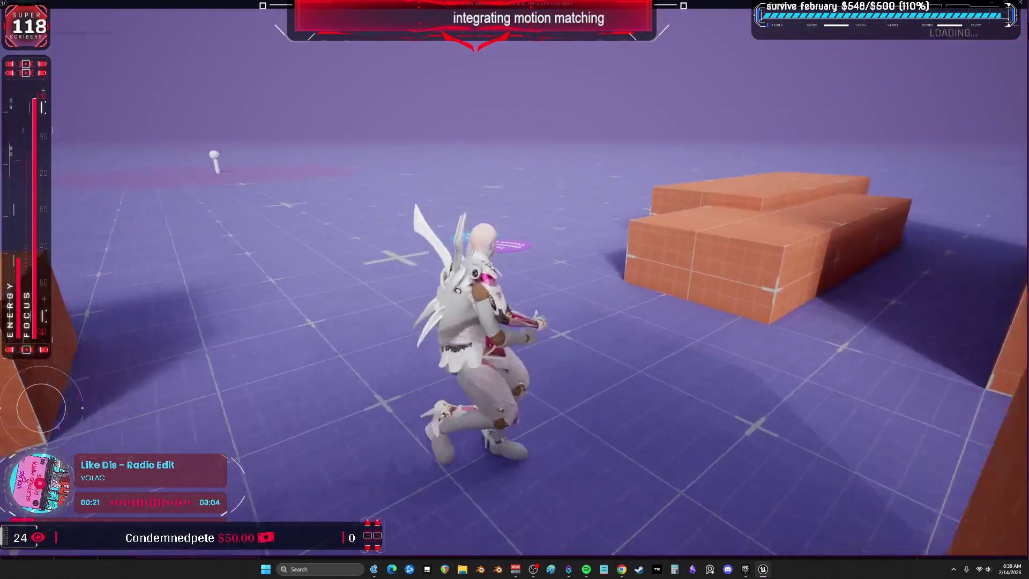
pyautogui.press('w')
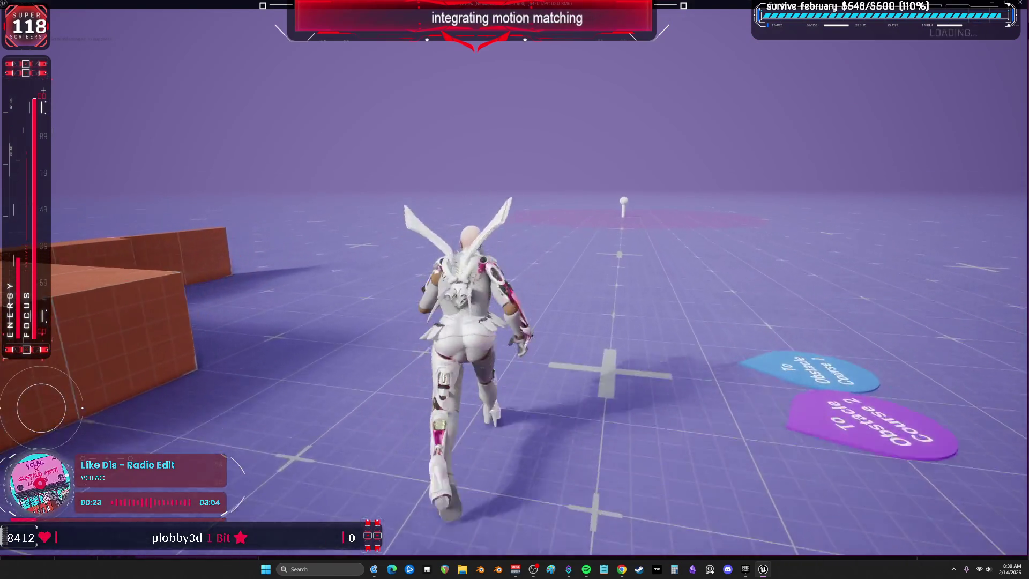
pyautogui.press('s')
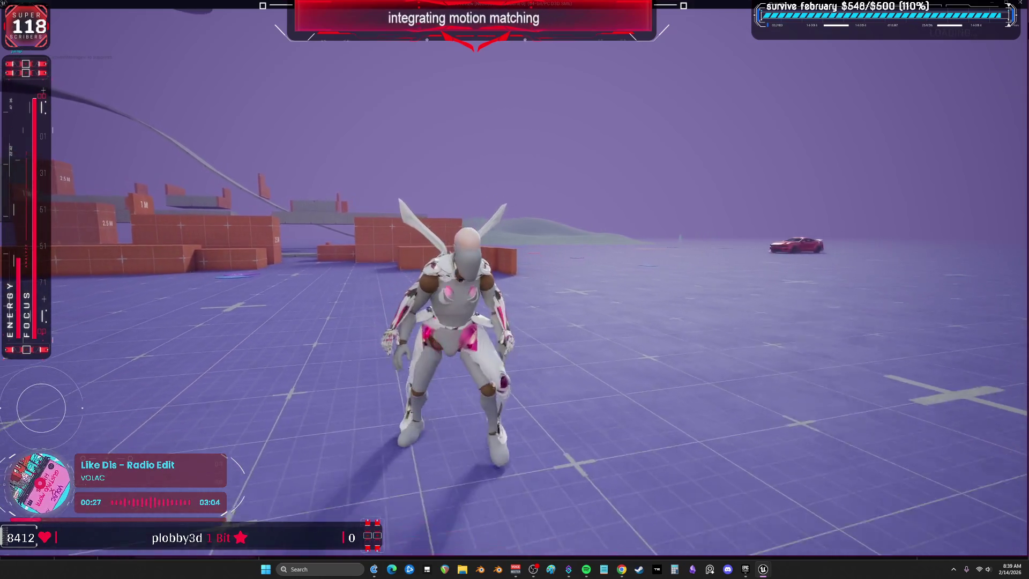
pyautogui.press('w')
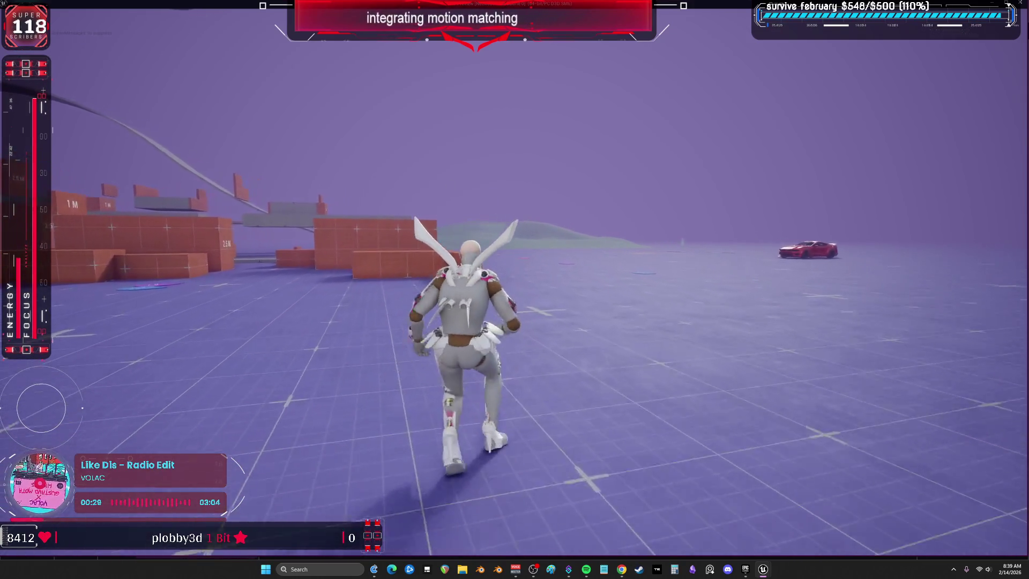
pyautogui.press('Escape')
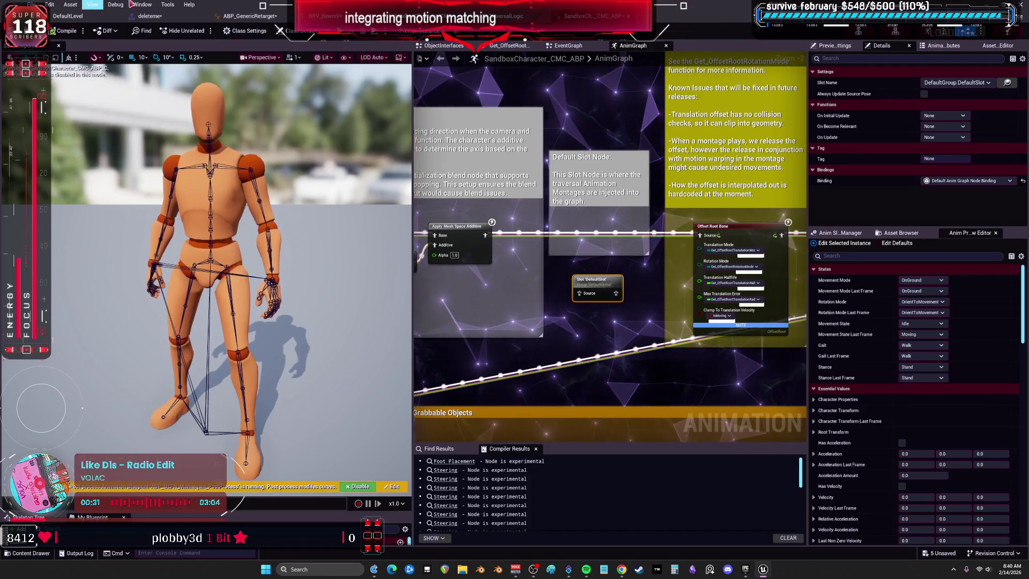
# Connect Apply Mesh Space Additive into the DefaultSlot node's Source and compile
pyautogui.moveTo(569, 292); pyautogui.dragTo(578, 293)
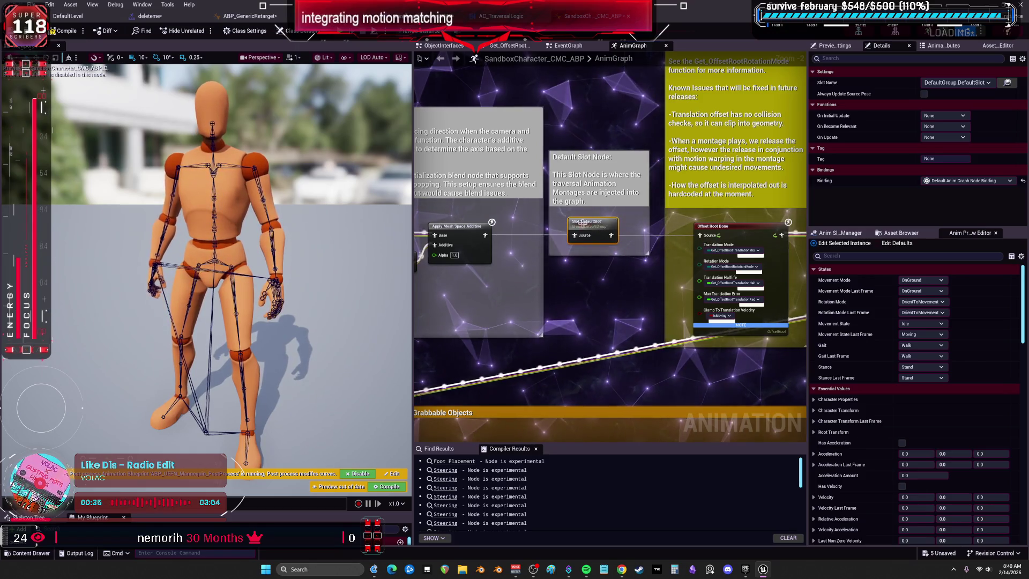
pyautogui.click(67, 30)
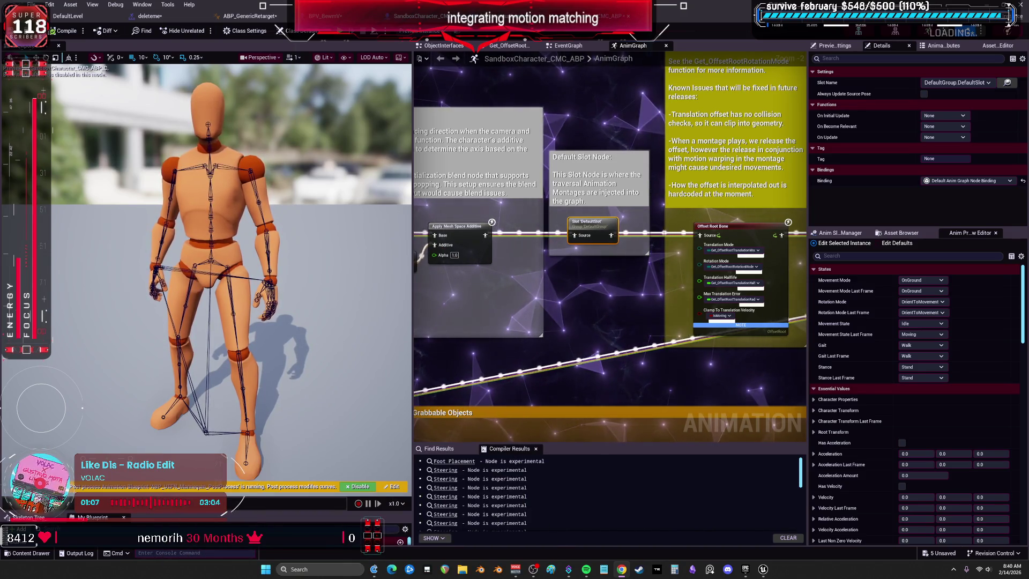
pyautogui.scroll(-3, 632, 255)
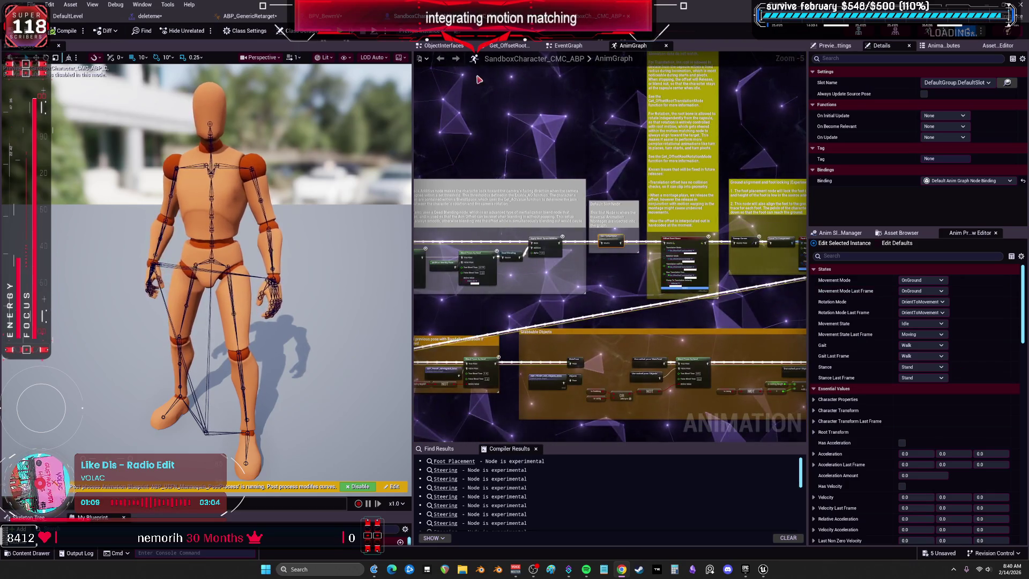
pyautogui.click(166, 30)
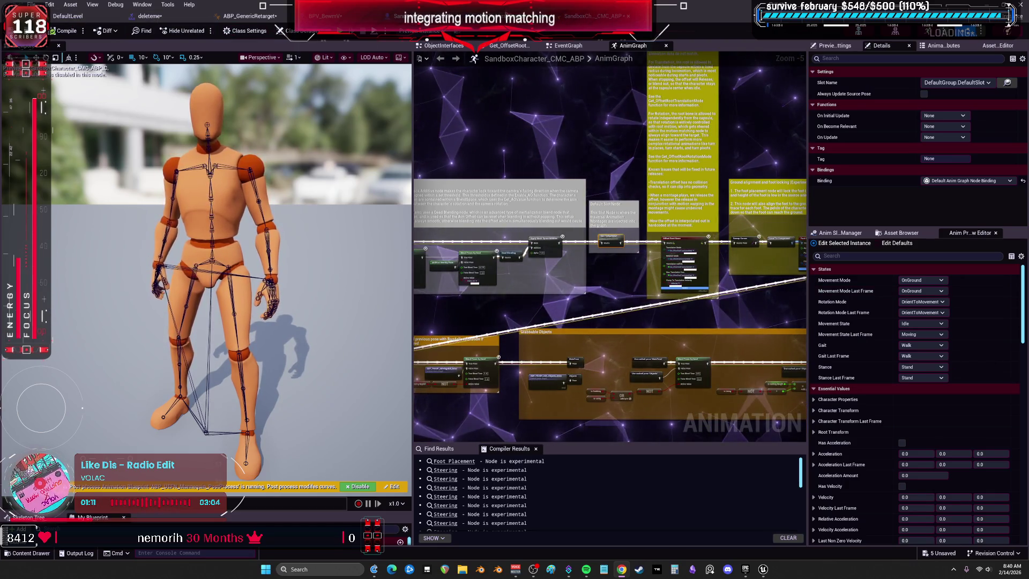
# In ABP_GenericRetarget, move the slot aside and wire Retarget Pose From Mesh directly to Output Pose
pyautogui.click(250, 16)
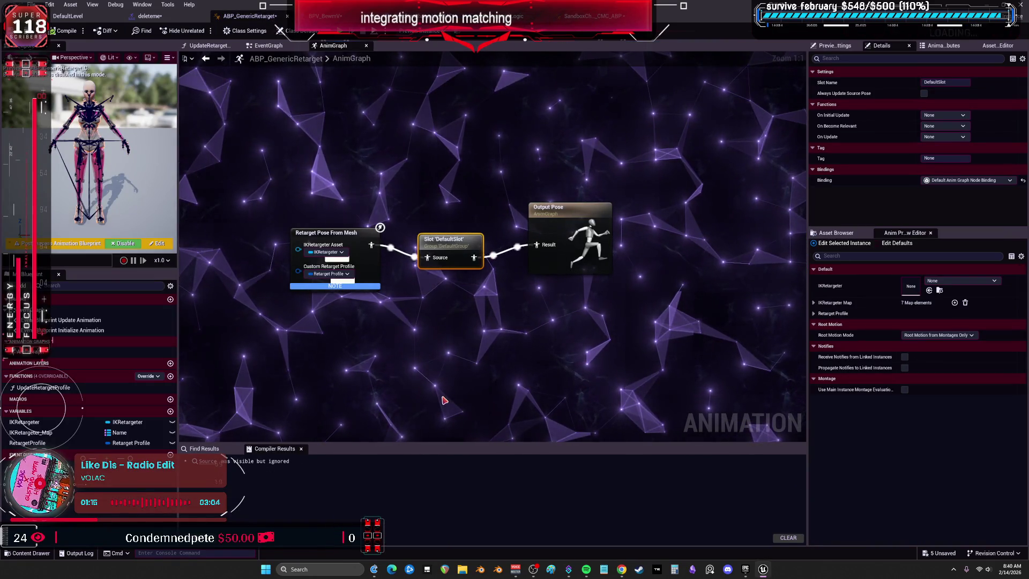
pyautogui.moveTo(420, 244); pyautogui.dragTo(426, 276)
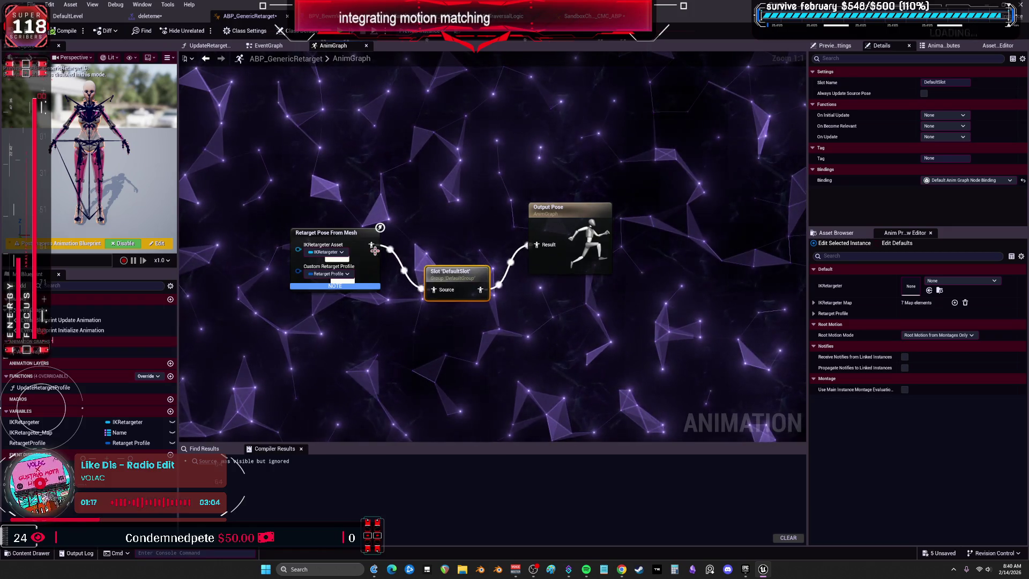
pyautogui.moveTo(371, 245); pyautogui.dragTo(546, 246)
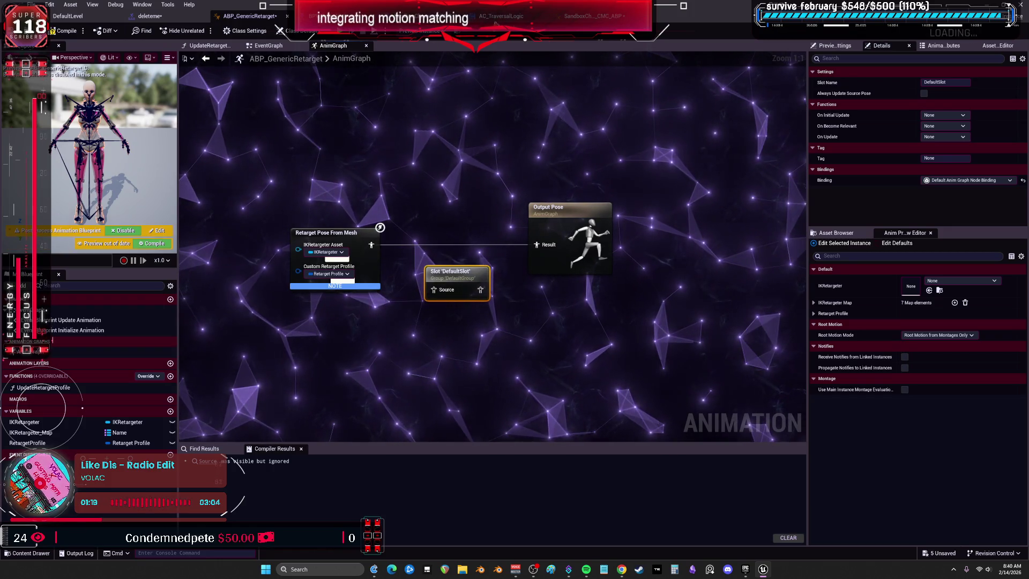
pyautogui.click(595, 16)
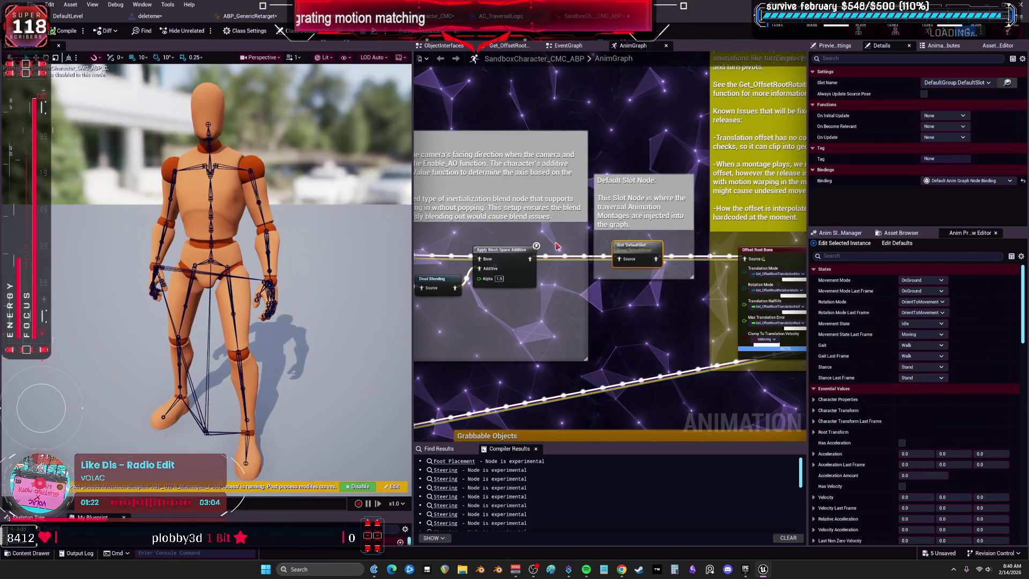
pyautogui.hotkey('alt', 'Tab')
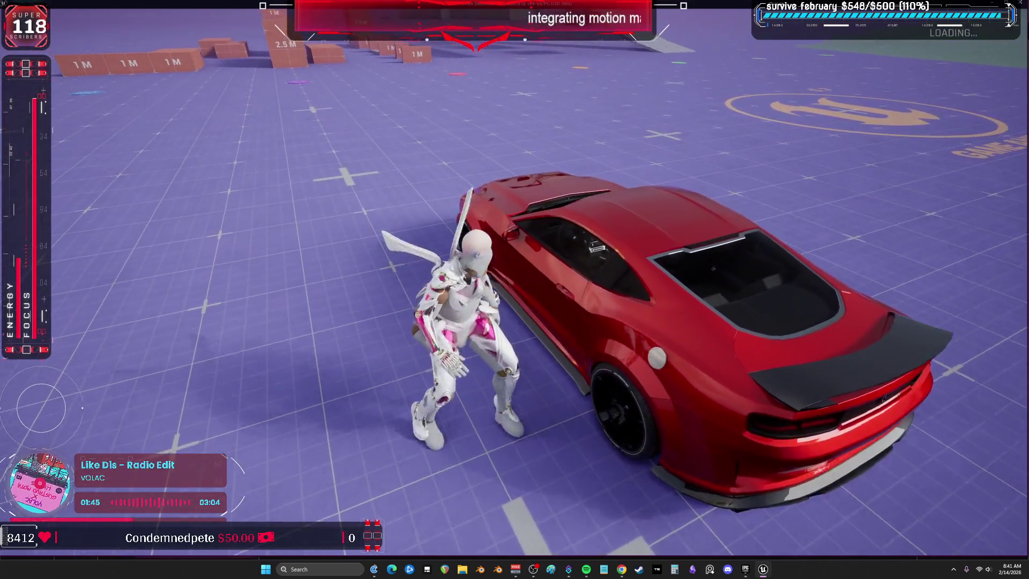
pyautogui.press('e')
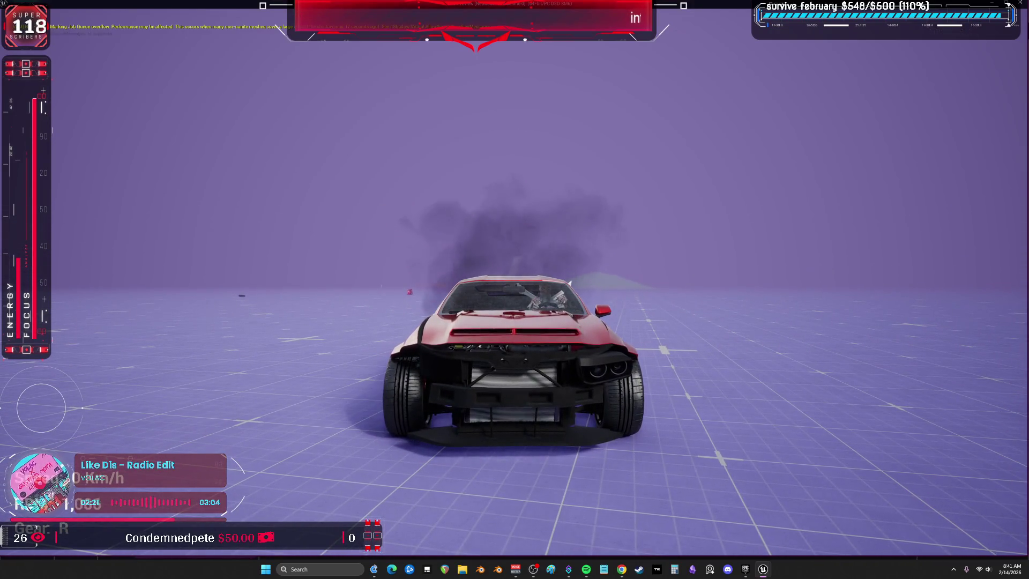
pyautogui.press('f')
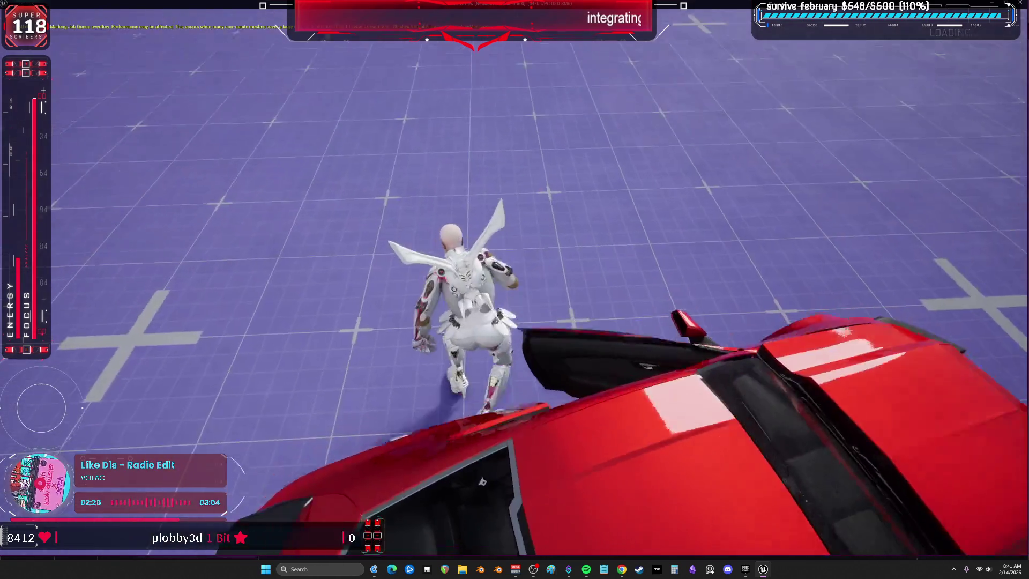
pyautogui.press('Escape')
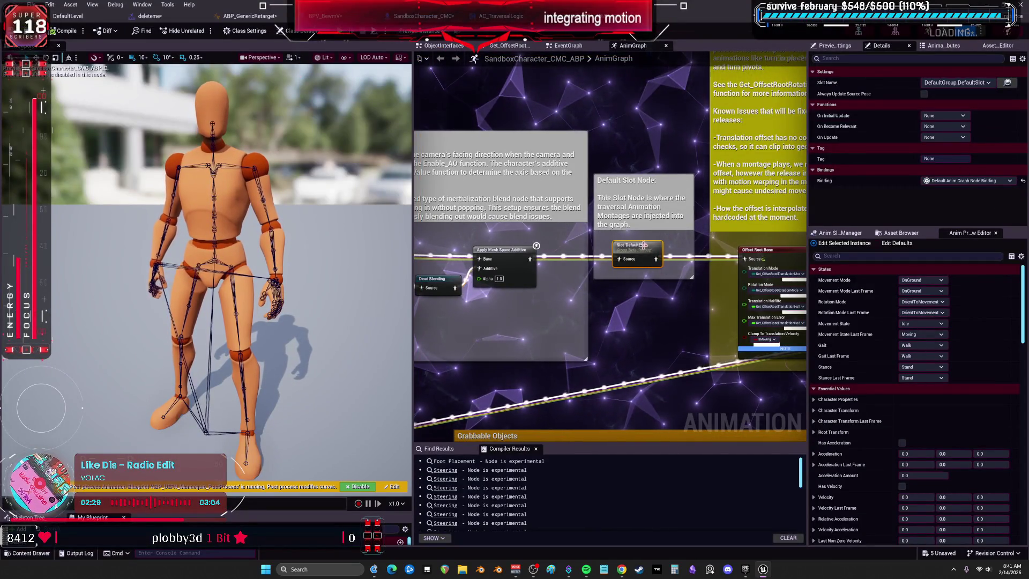
# In the level editor's Content Browser, navigate through MotionMatching into the BasicParkour folder
pyautogui.hotkey('ctrl', 'Tab')
pyautogui.click(327, 177)
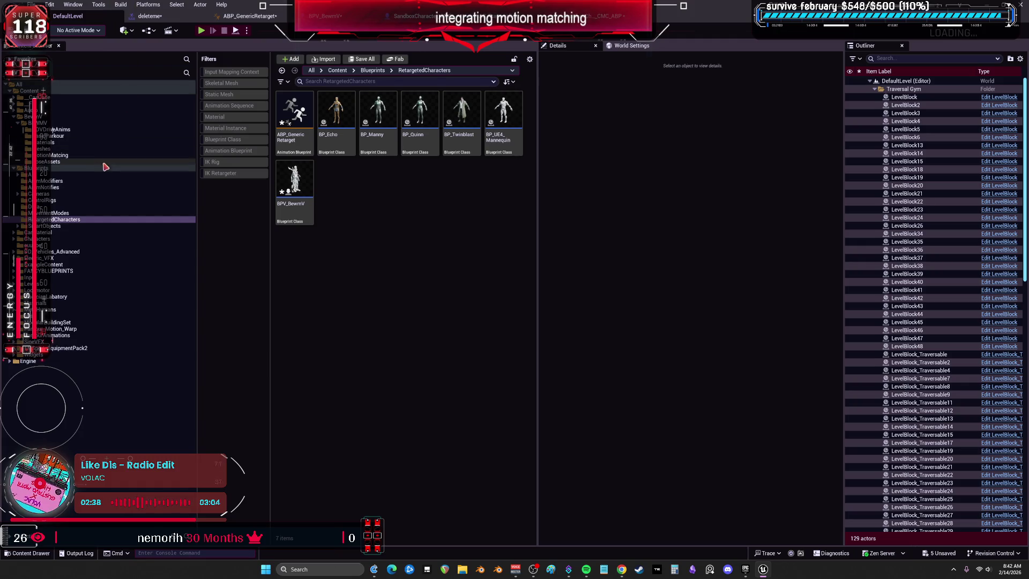
pyautogui.click(80, 156)
pyautogui.click(95, 138)
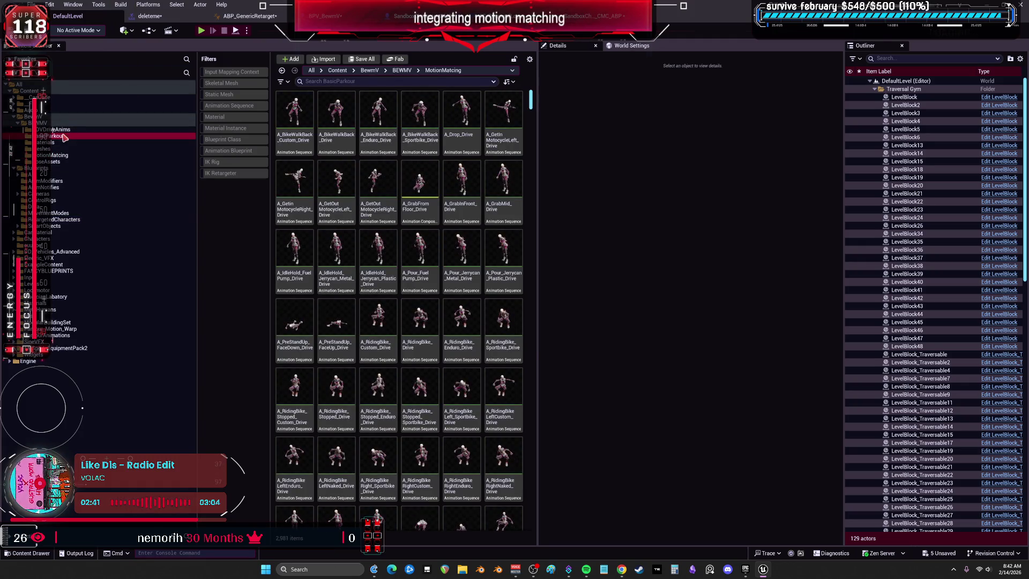
pyautogui.click(278, 166)
# Browse the parkour animation assets and open the deleteme montage
pyautogui.click(378, 193)
pyautogui.click(410, 201)
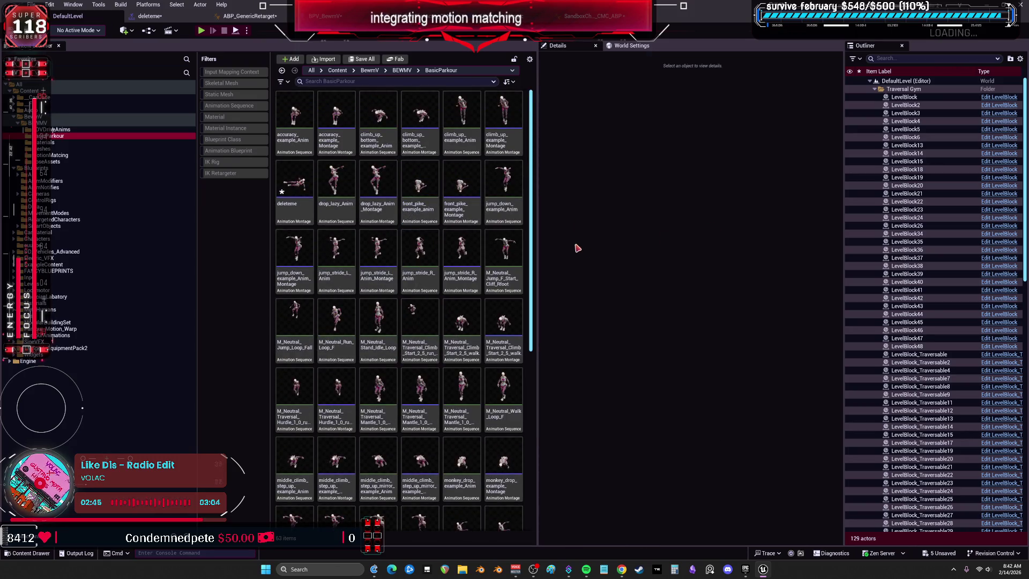
pyautogui.click(426, 233)
pyautogui.click(378, 193)
pyautogui.click(380, 150)
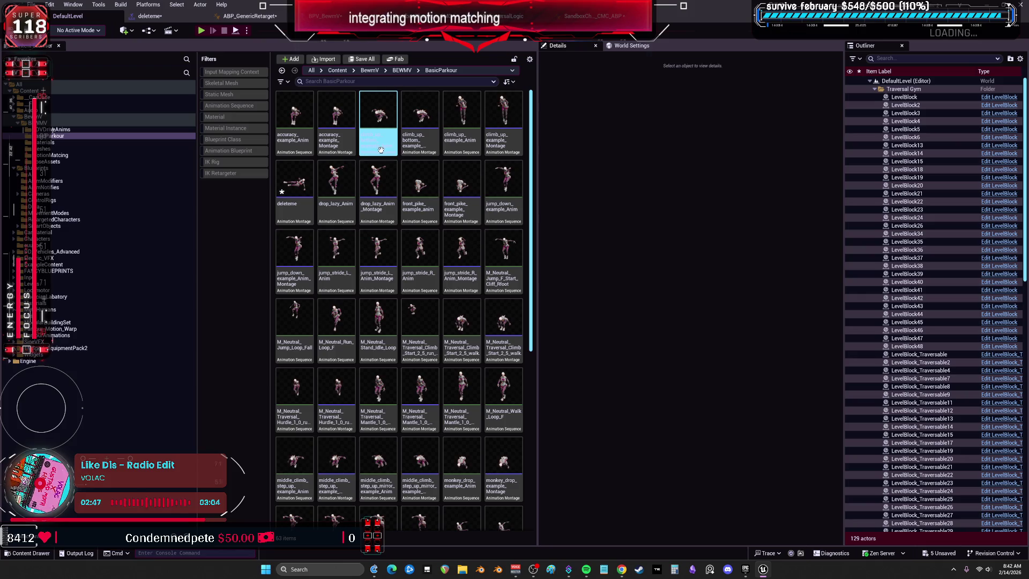
pyautogui.click(386, 244)
pyautogui.click(343, 167)
pyautogui.click(346, 154)
pyautogui.click(373, 270)
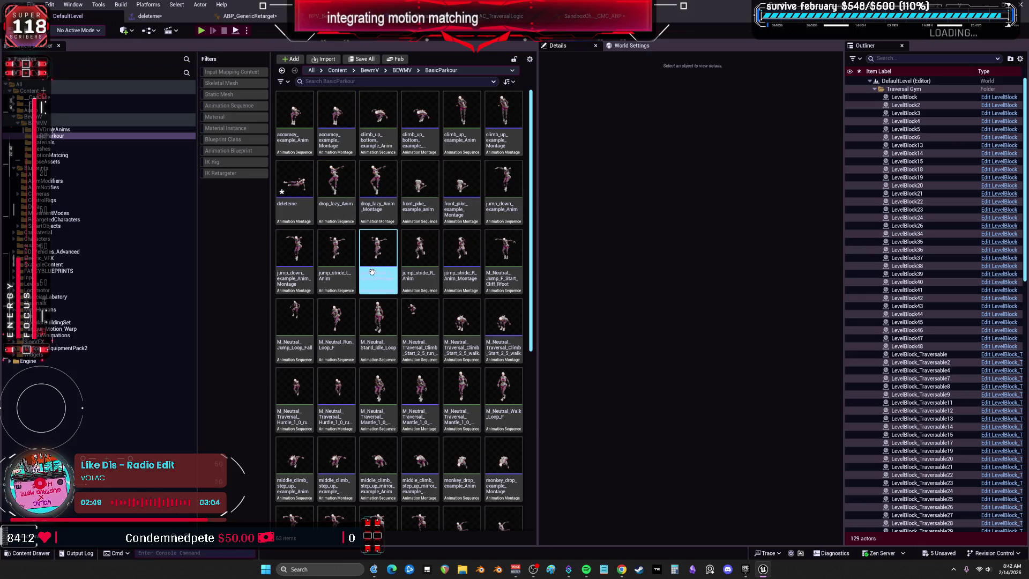
pyautogui.click(578, 284)
pyautogui.click(378, 262)
pyautogui.click(298, 184)
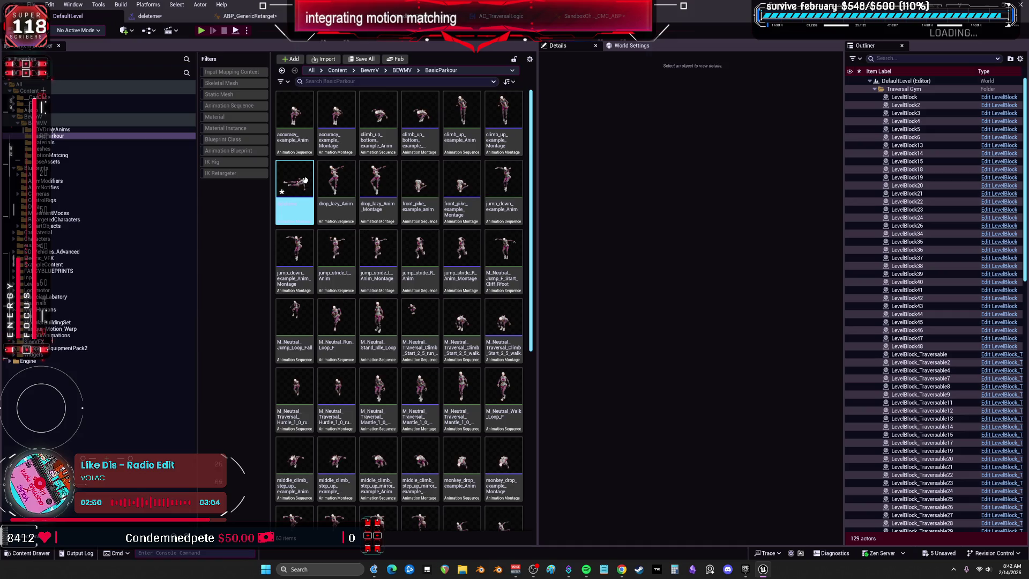
pyautogui.doubleClick(298, 184)
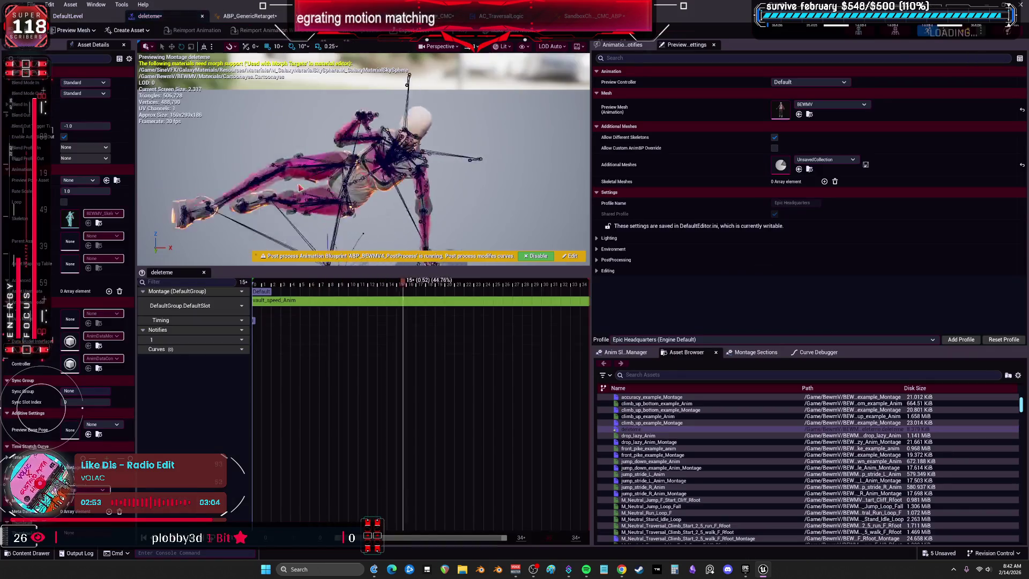
# Open accuracy_example_Montage and add a DefaultSlot track beside its Parkour slot
pyautogui.click(67, 16)
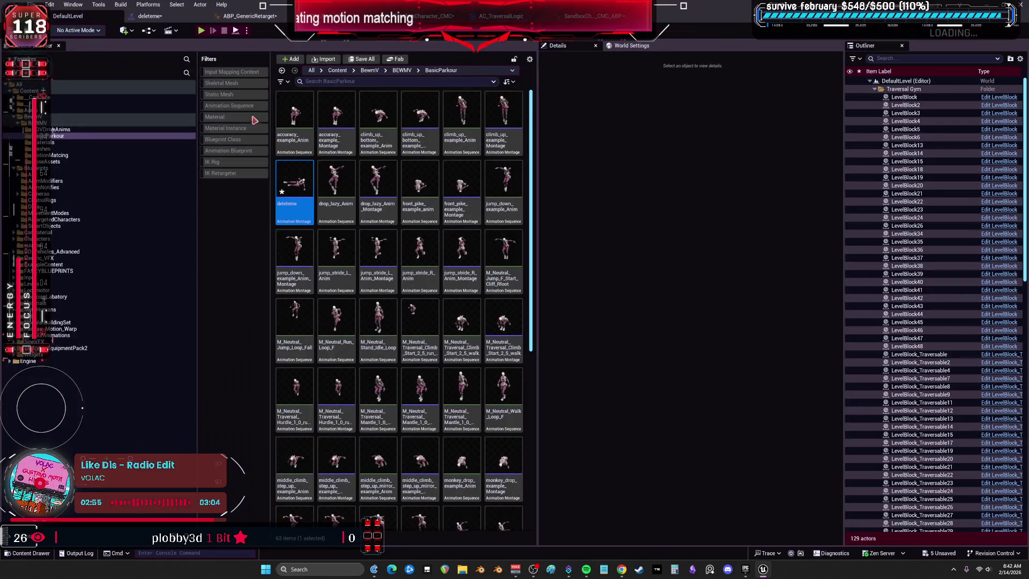
pyautogui.doubleClick(336, 144)
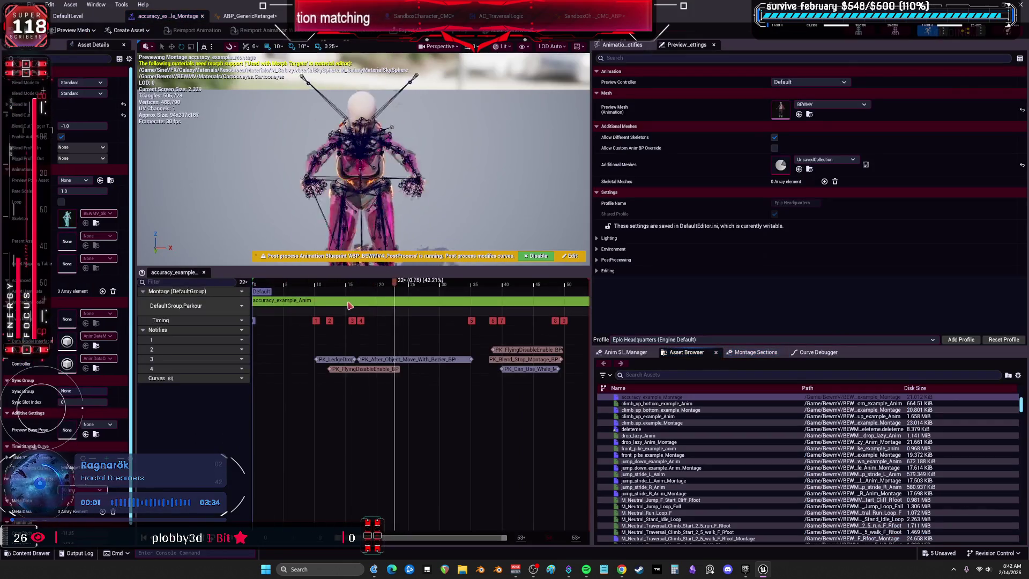
pyautogui.click(238, 306)
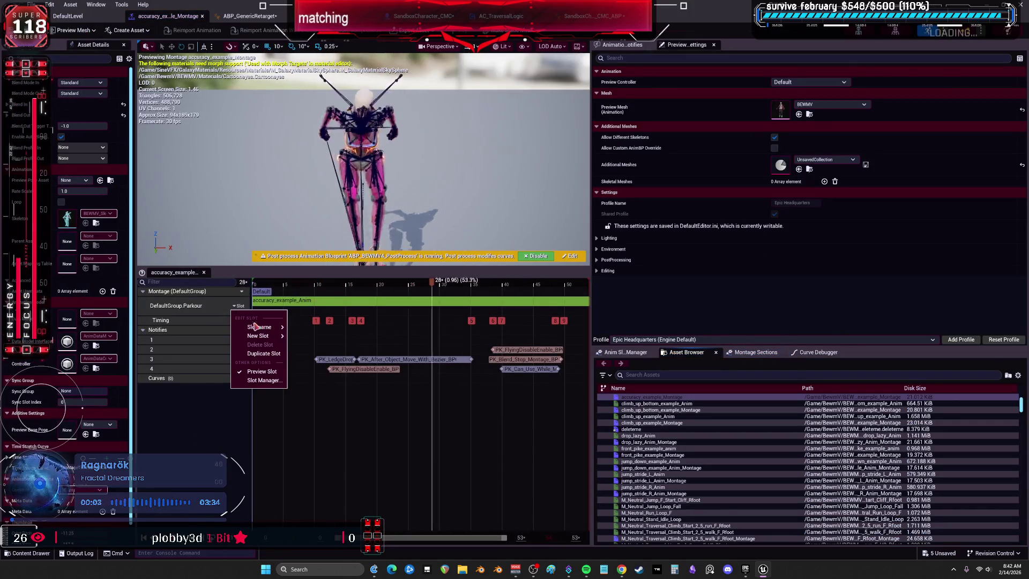
pyautogui.moveTo(263, 336)
pyautogui.click(312, 349)
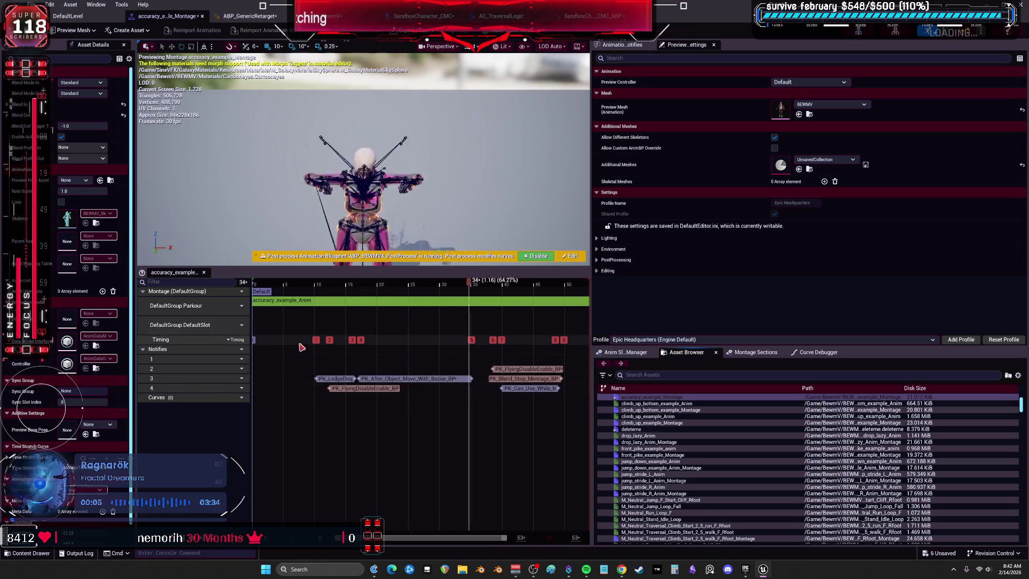
# Review the slot options of the montage's Parkour and DefaultSlot tracks
pyautogui.click(240, 307)
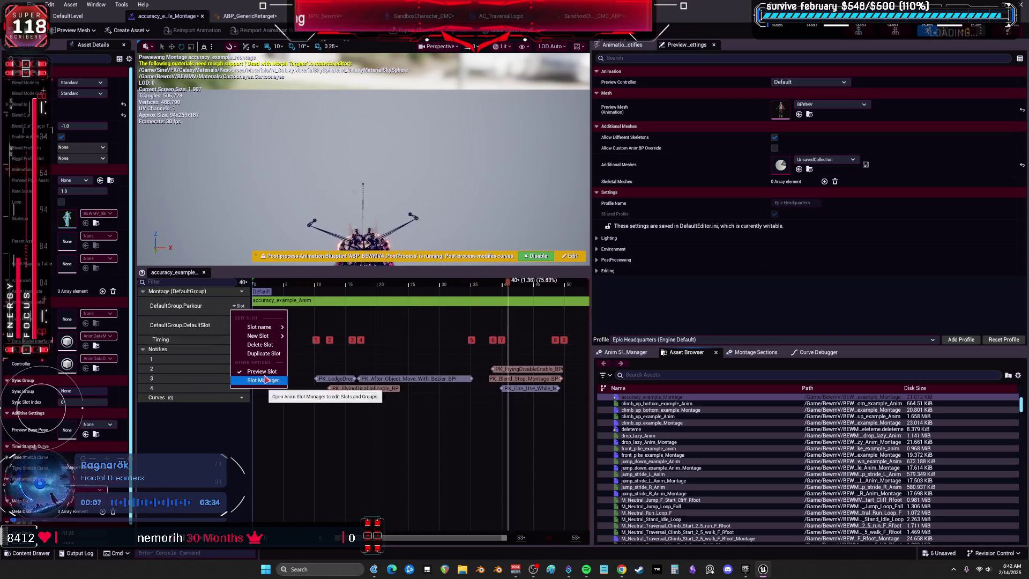
pyautogui.click(235, 291)
pyautogui.click(235, 291)
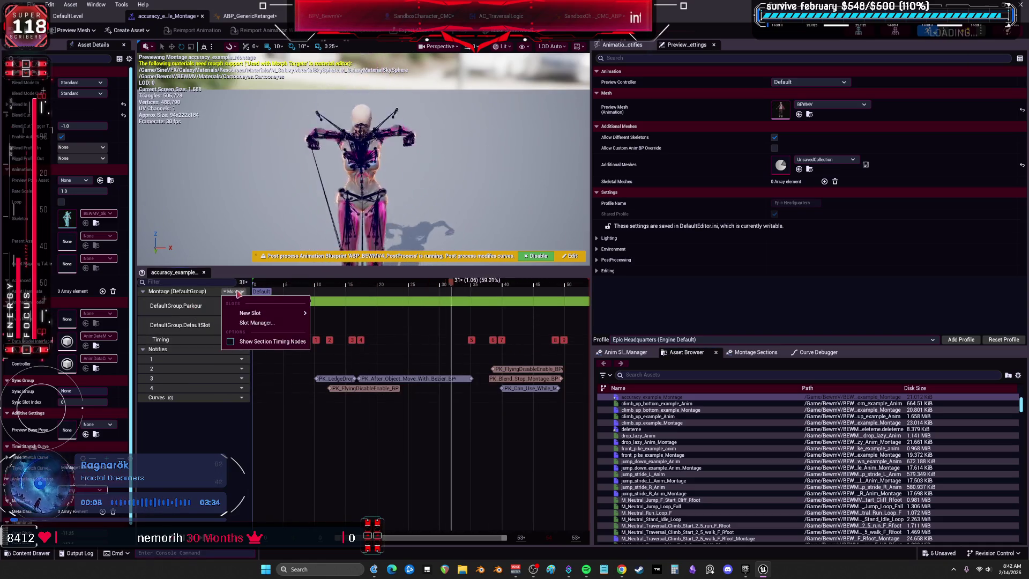
pyautogui.click(248, 323)
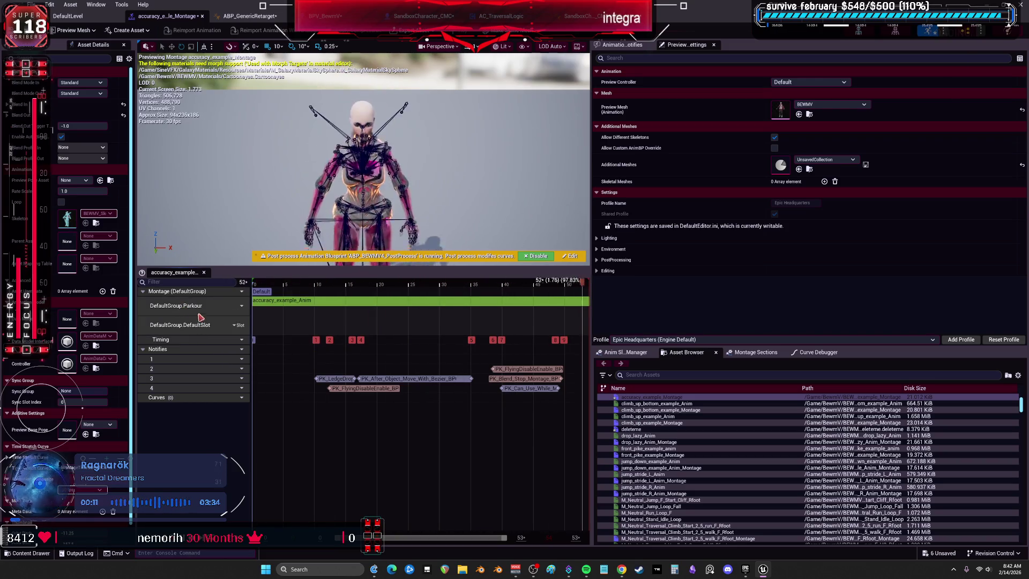
pyautogui.click(234, 325)
pyautogui.moveTo(262, 355)
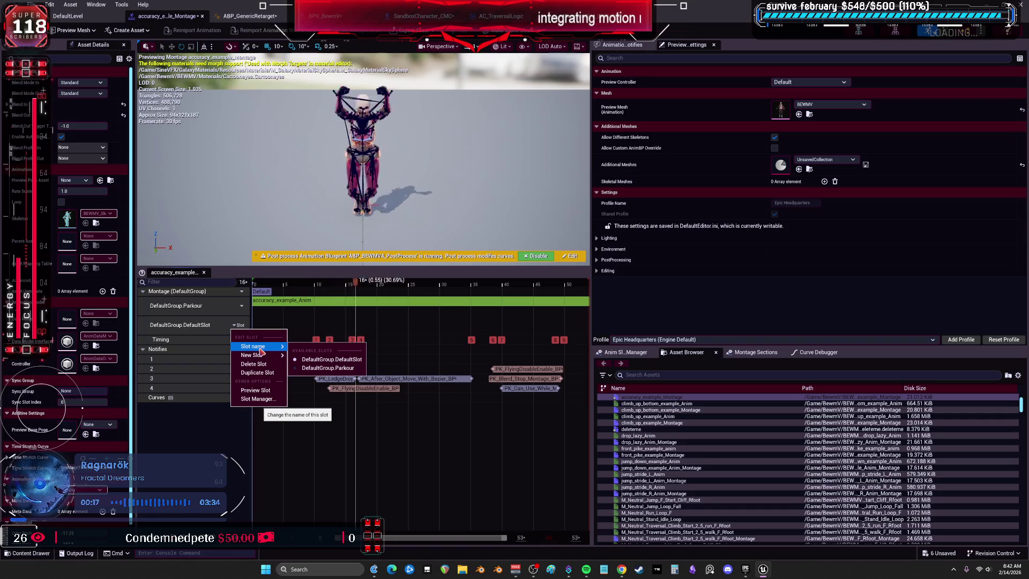
# Remove the Parkour track, undo that, then undo again to drop the DefaultSlot track
pyautogui.click(237, 305)
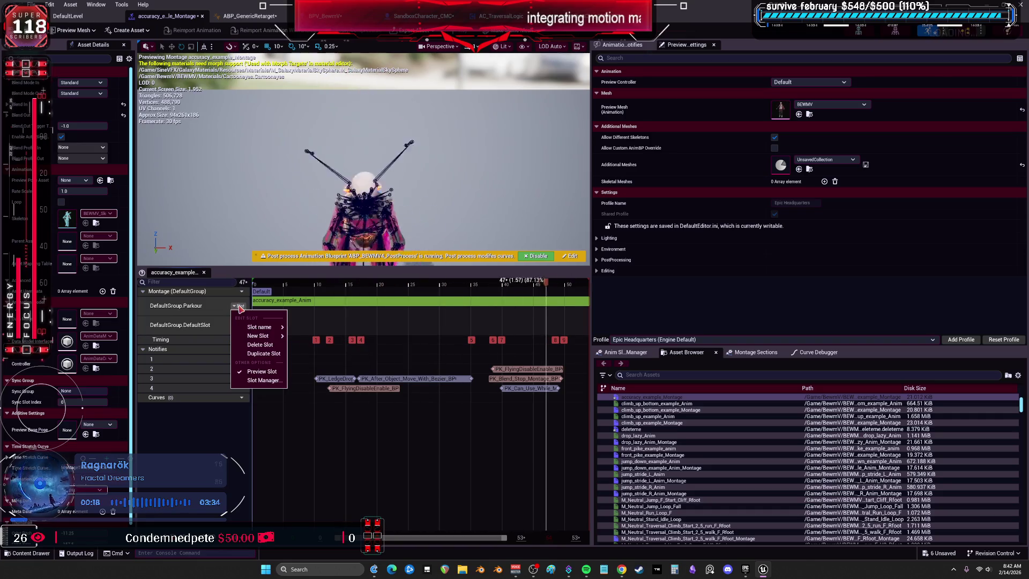
pyautogui.click(260, 345)
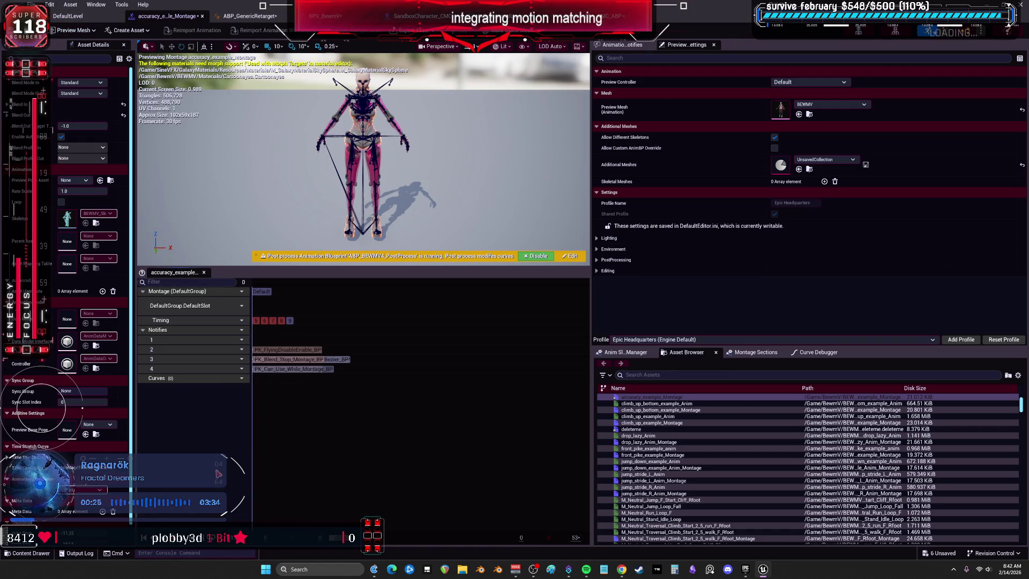
pyautogui.hotkey('ctrl', 'z')
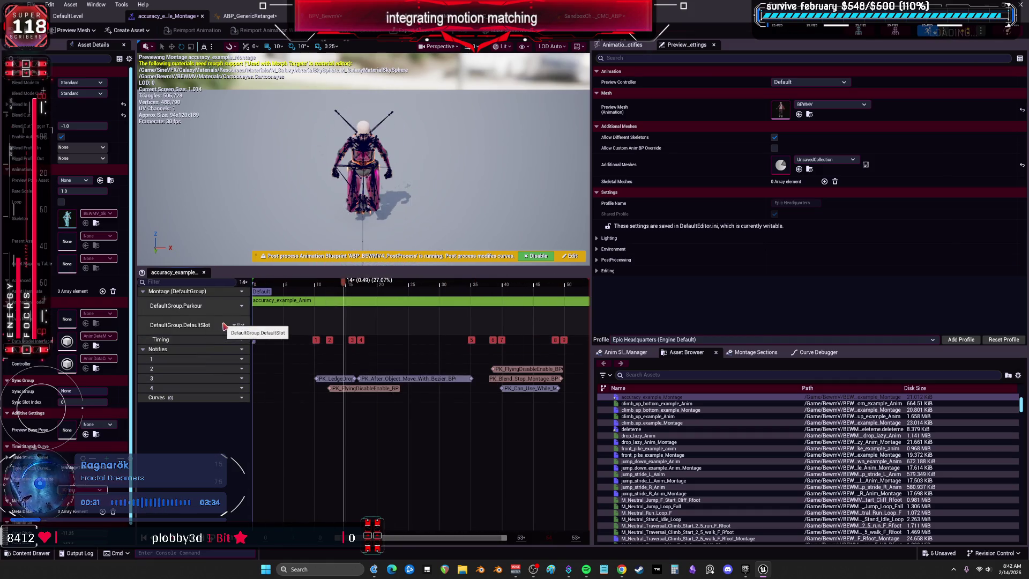
pyautogui.hotkey('ctrl', 'z')
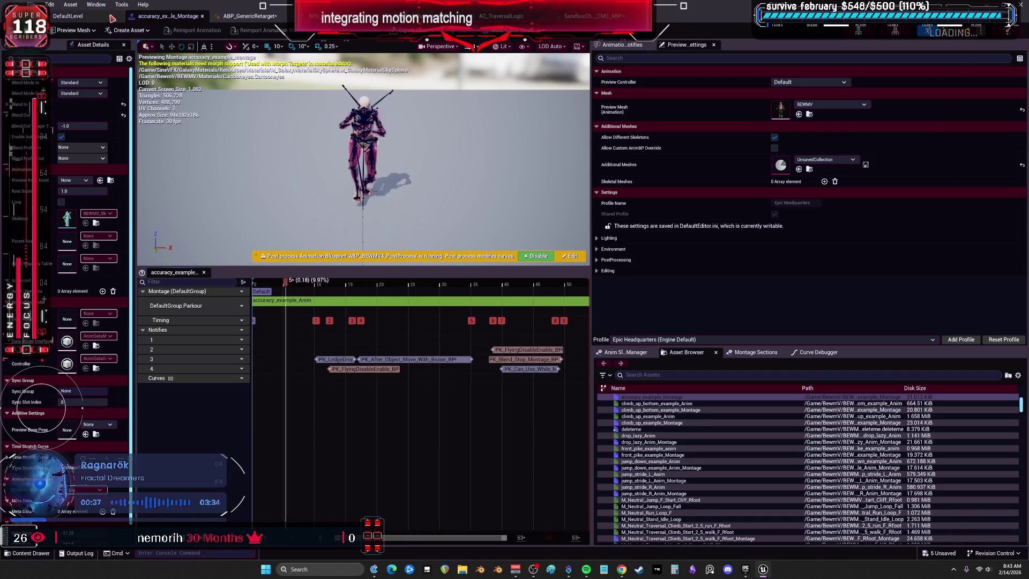
# Paste a second Slot 'DefaultSlot' node in the AnimGraph and check its Slot Name options
pyautogui.click(599, 20)
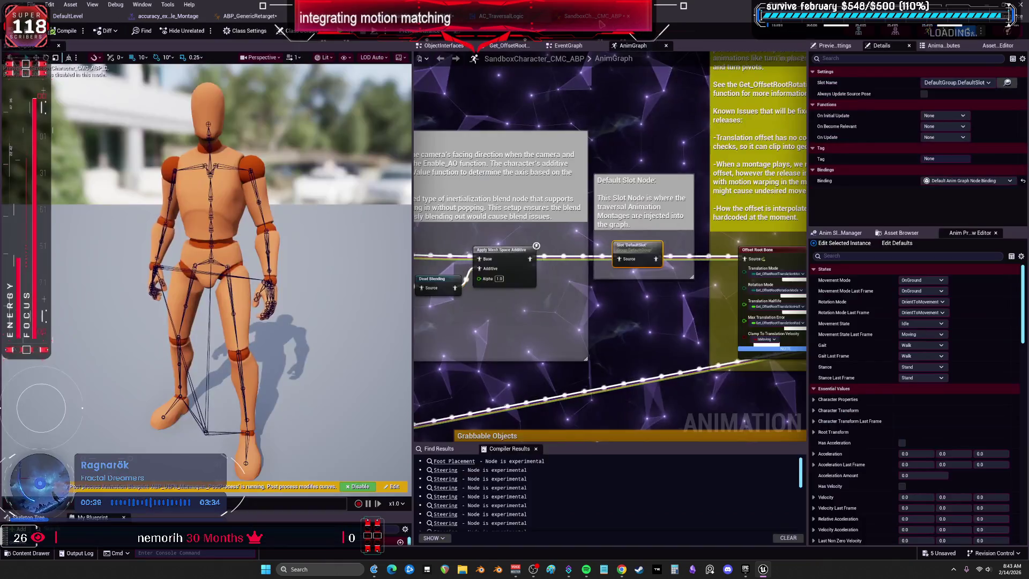
pyautogui.moveTo(635, 251); pyautogui.dragTo(597, 176)
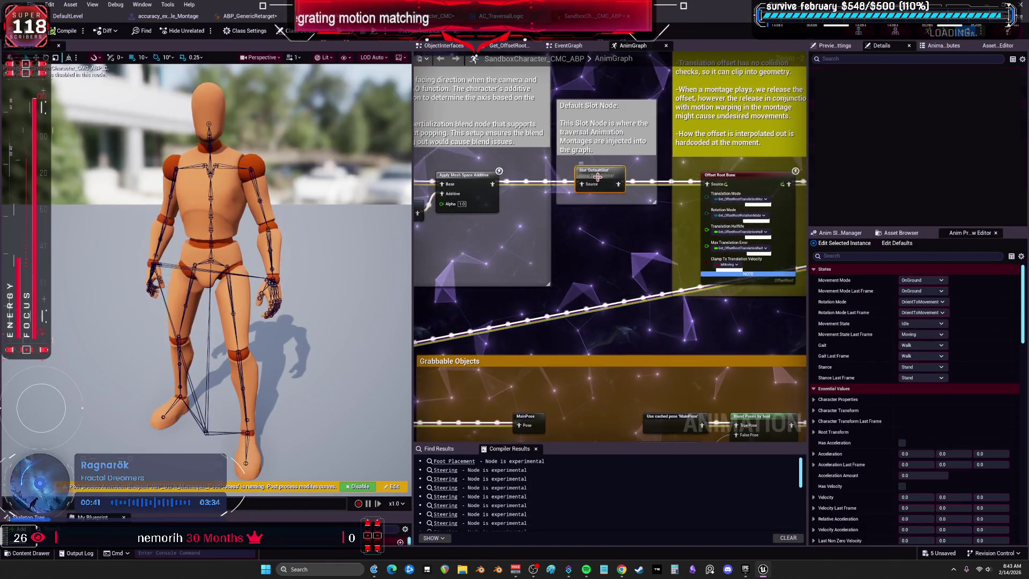
pyautogui.moveTo(602, 258)
pyautogui.mouseDown()
pyautogui.moveTo(606, 137)
pyautogui.moveTo(622, 80)
pyautogui.mouseUp()
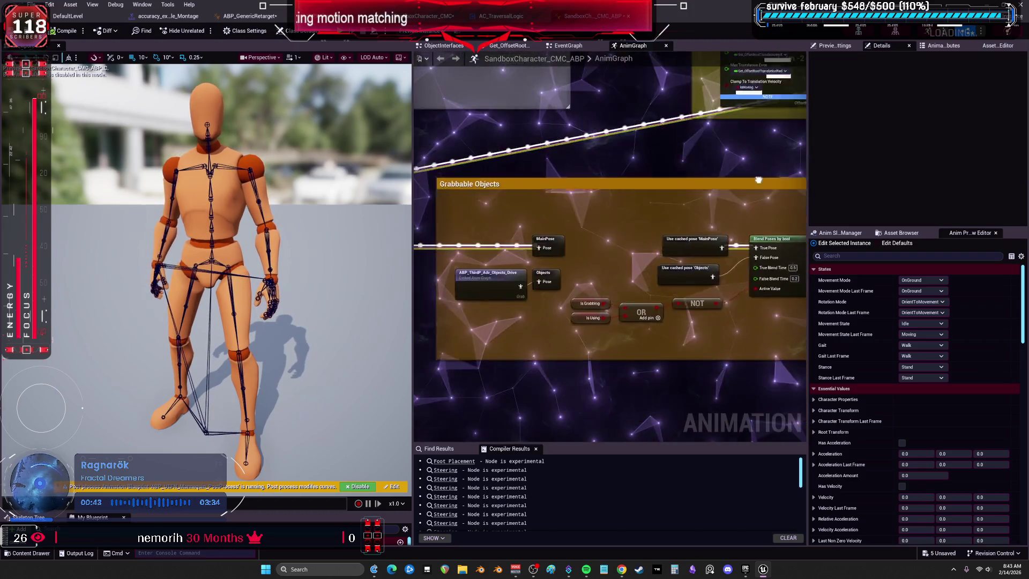
pyautogui.moveTo(758, 180)
pyautogui.mouseDown()
pyautogui.moveTo(424, 285)
pyautogui.moveTo(526, 215)
pyautogui.mouseUp()
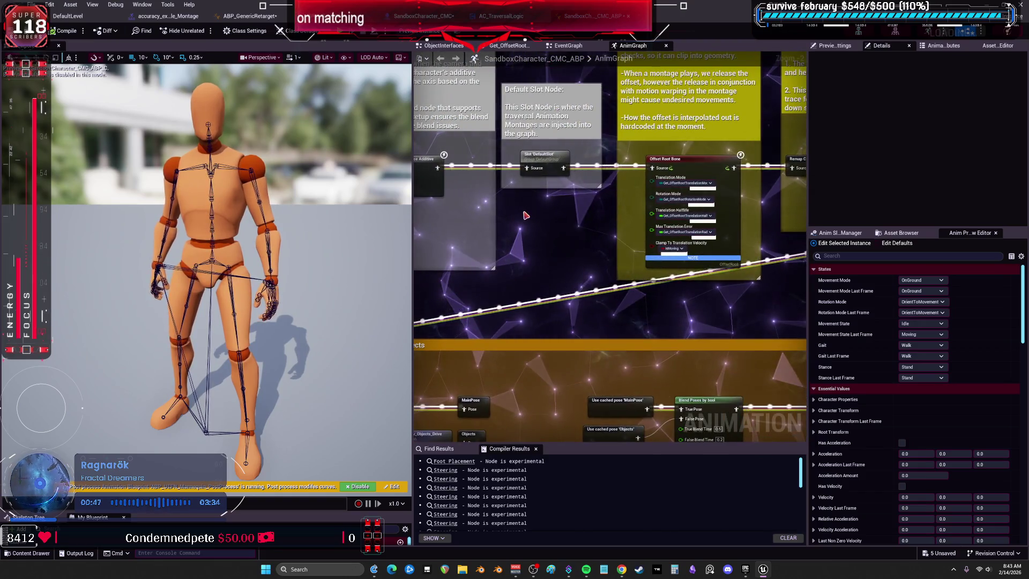
pyautogui.hotkey('ctrl', 'v')
pyautogui.scroll(2, 555, 233)
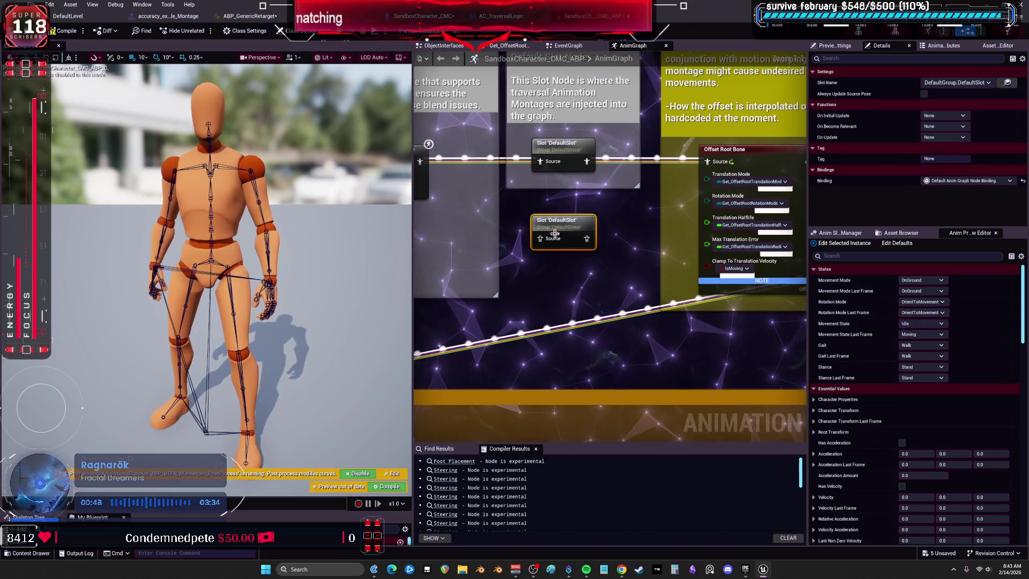
pyautogui.click(956, 82)
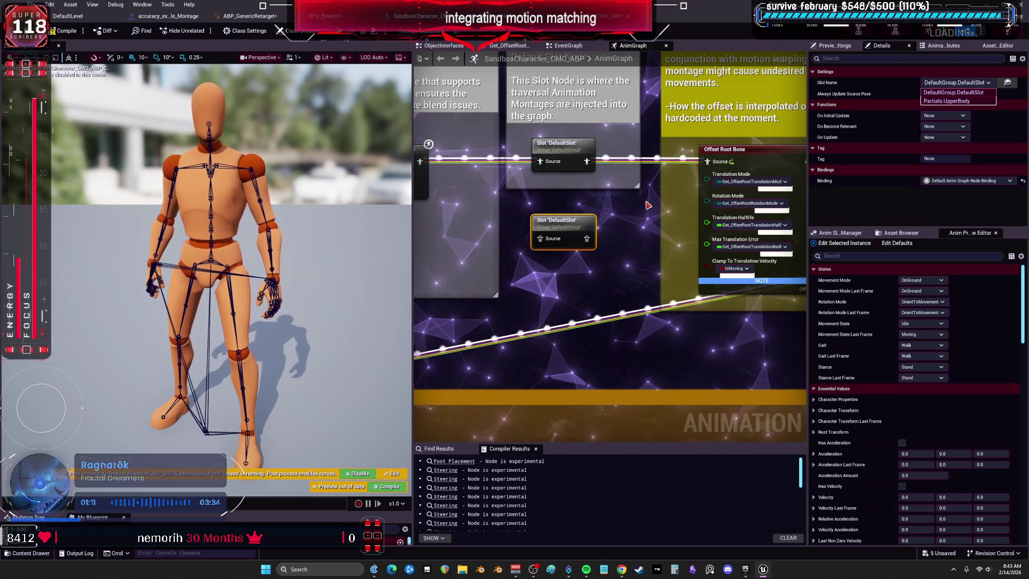
# Widen the AnimGraph panel beside the preview and look over the graph
pyautogui.scroll(-4, 625, 230)
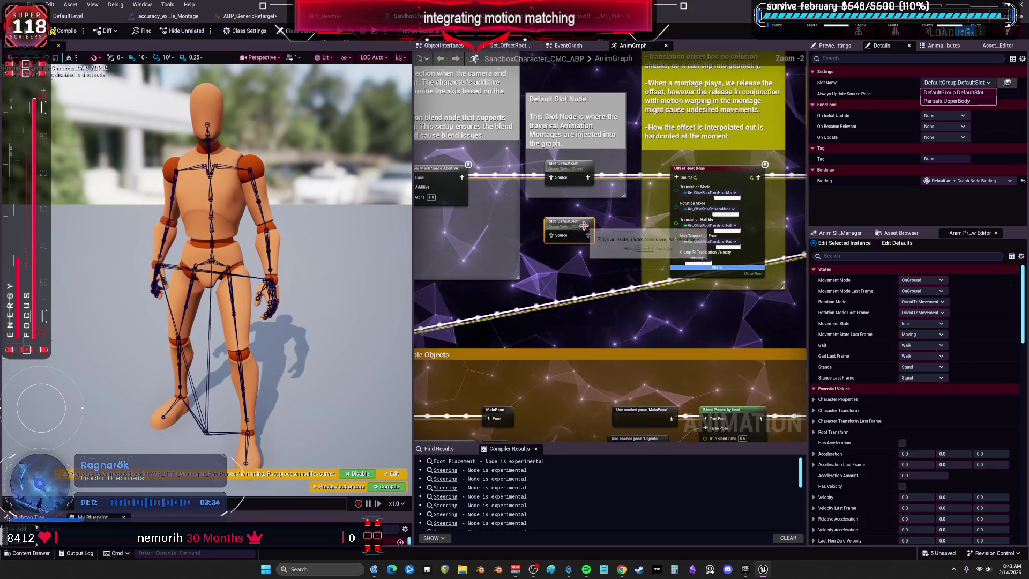
pyautogui.scroll(2, 630, 239)
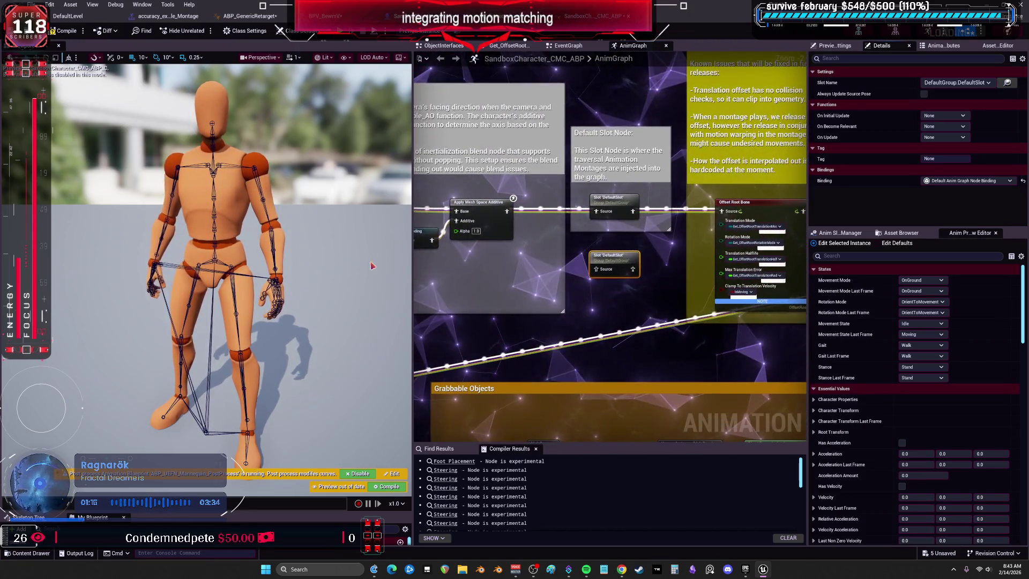
pyautogui.moveTo(414, 306); pyautogui.dragTo(240, 306)
pyautogui.scroll(1, 332, 279)
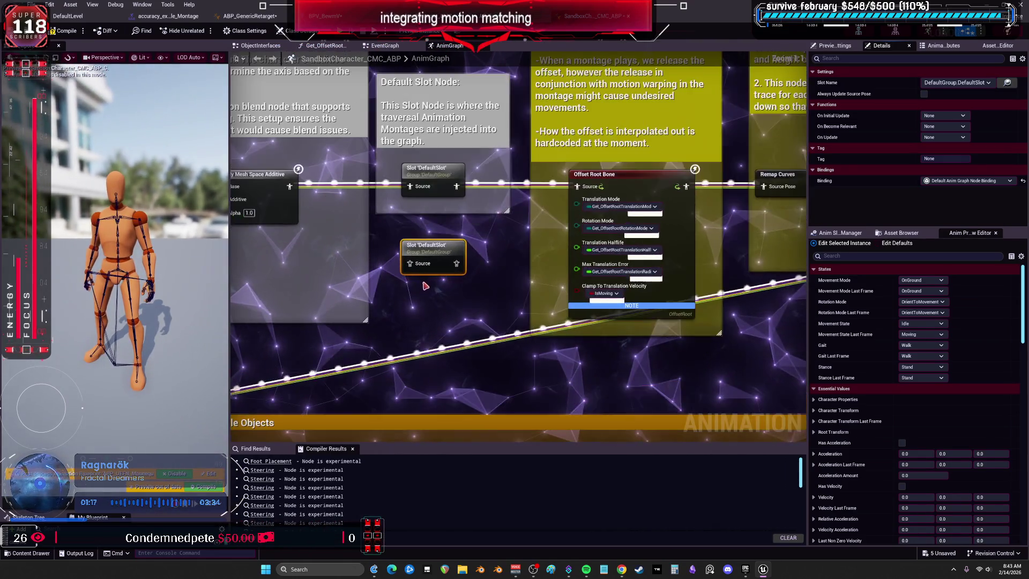
pyautogui.scroll(1, 483, 284)
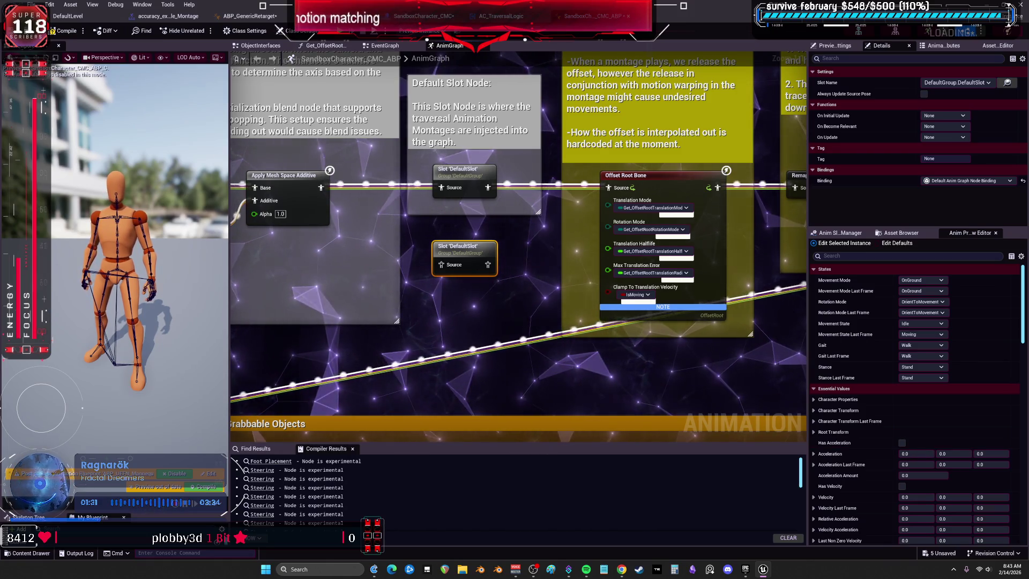
pyautogui.hotkey('alt', 'Tab')
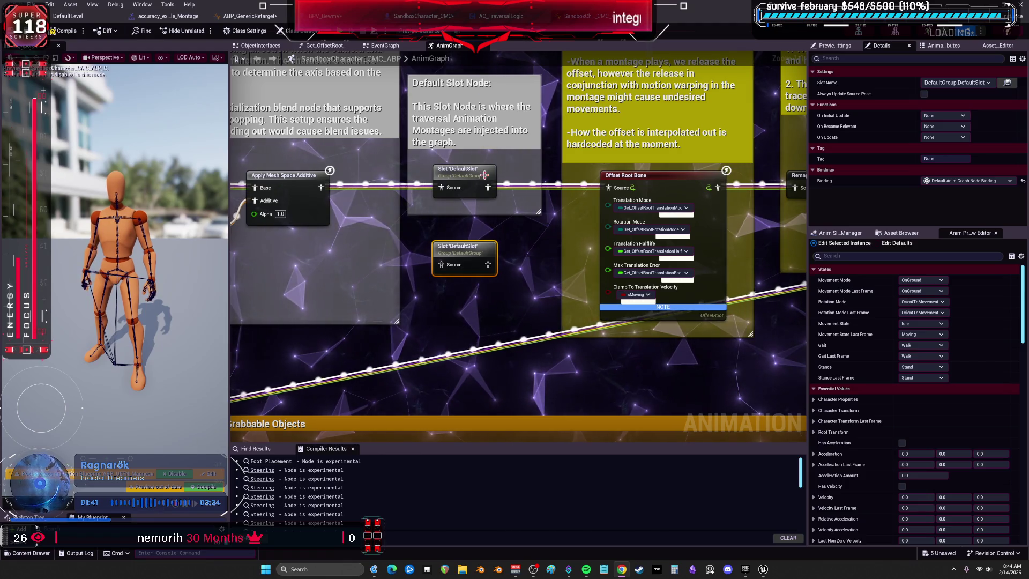
pyautogui.moveTo(484, 175)
pyautogui.mouseDown()
pyautogui.moveTo(616, 90)
pyautogui.moveTo(590, 80)
pyautogui.moveTo(616, 140)
pyautogui.moveTo(674, 174)
pyautogui.moveTo(416, 226)
pyautogui.moveTo(310, 259)
pyautogui.moveTo(338, 353)
pyautogui.mouseUp()
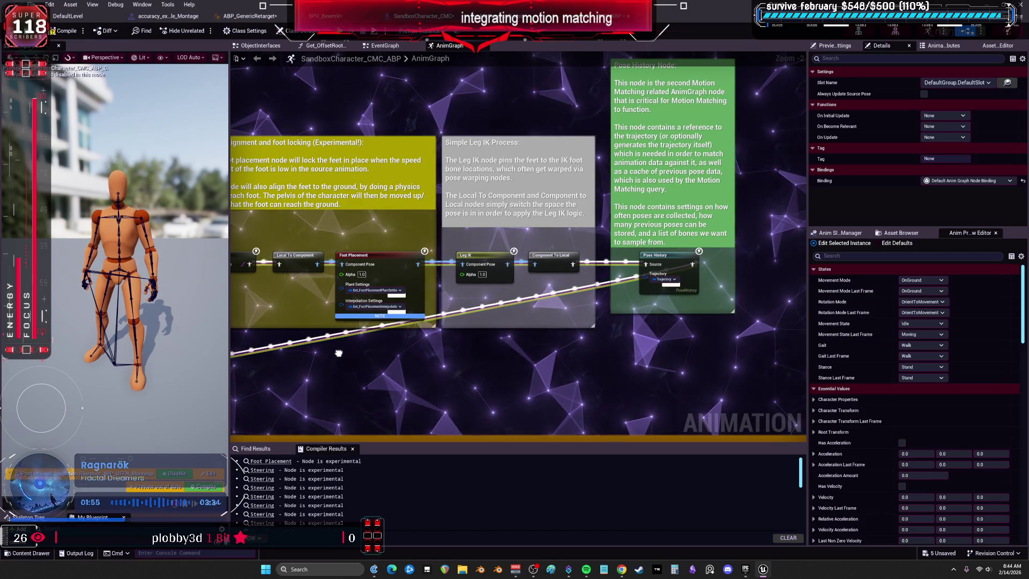
# Compile SandboxCharacter_CMC_ABP with the new unconnected Slot 'DefaultSlot' node
pyautogui.moveTo(339, 353)
pyautogui.mouseDown()
pyautogui.moveTo(693, 347)
pyautogui.moveTo(842, 274)
pyautogui.mouseUp()
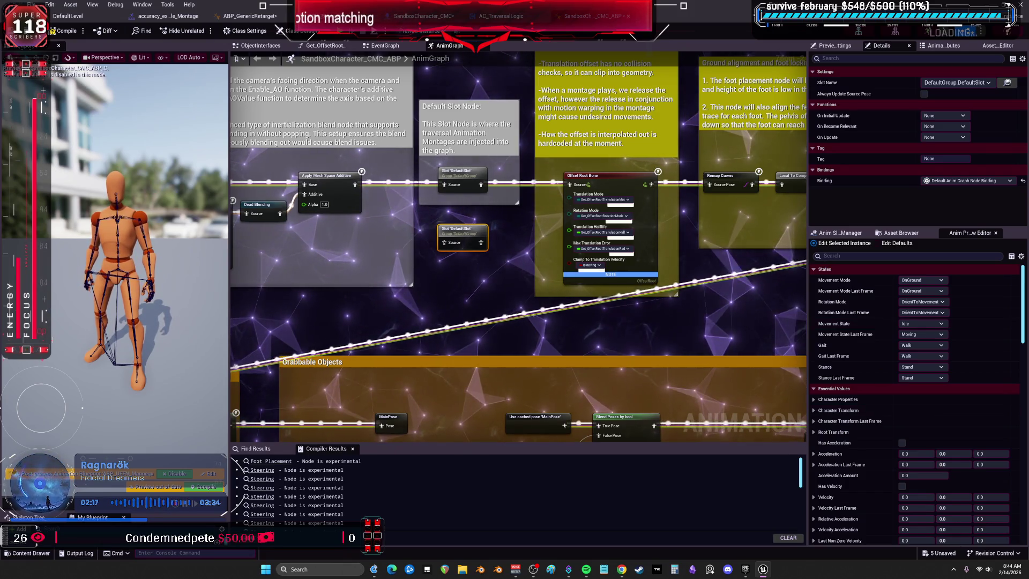
pyautogui.hotkey('alt', 'Tab')
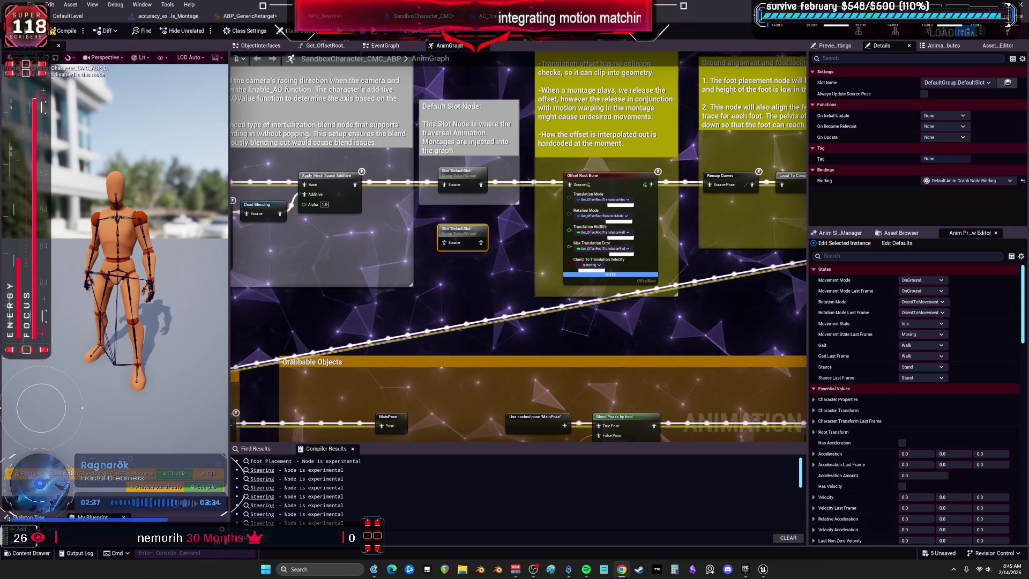
pyautogui.click(53, 33)
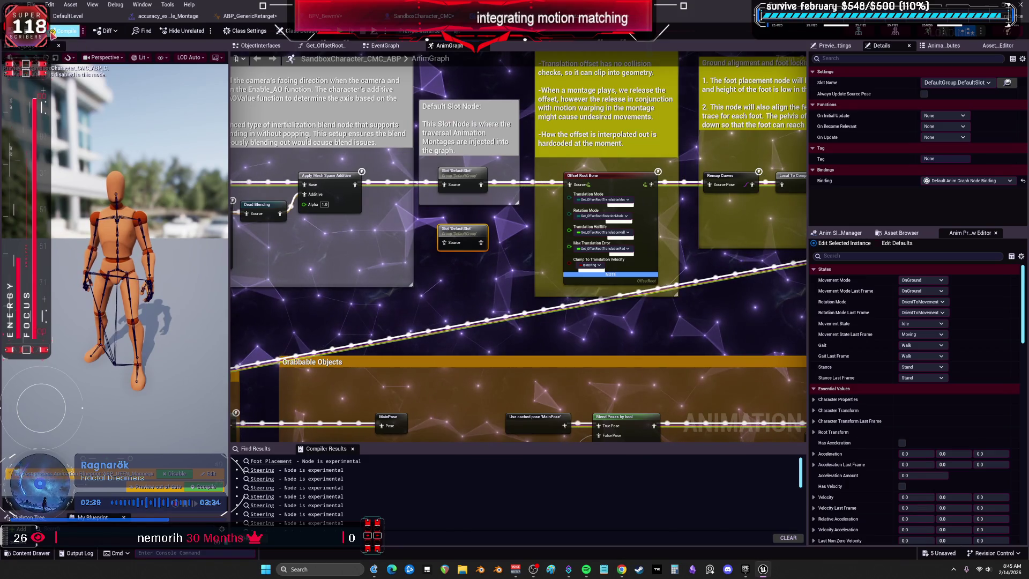
pyautogui.hotkey('alt', 'Tab')
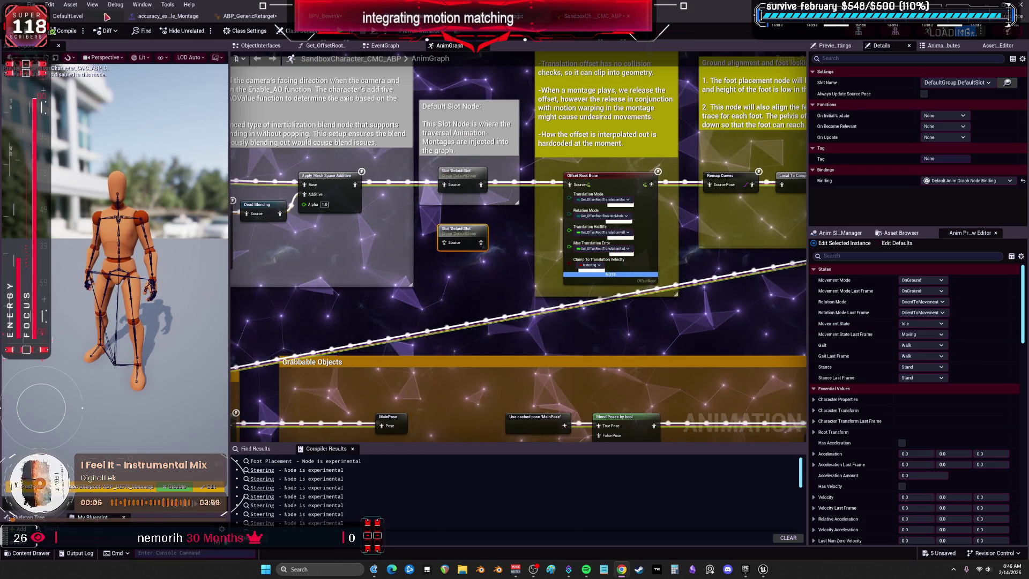
# Bring up the SandboxCharacter_CMC EventGraph from the level editor
pyautogui.hotkey('alt', 'Tab')
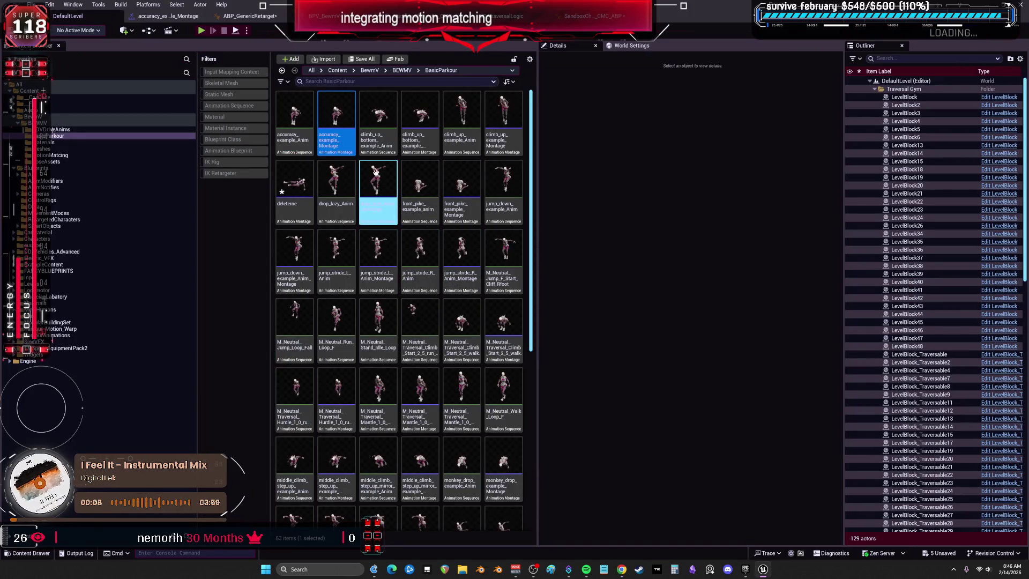
pyautogui.scroll(-5, 428, 320)
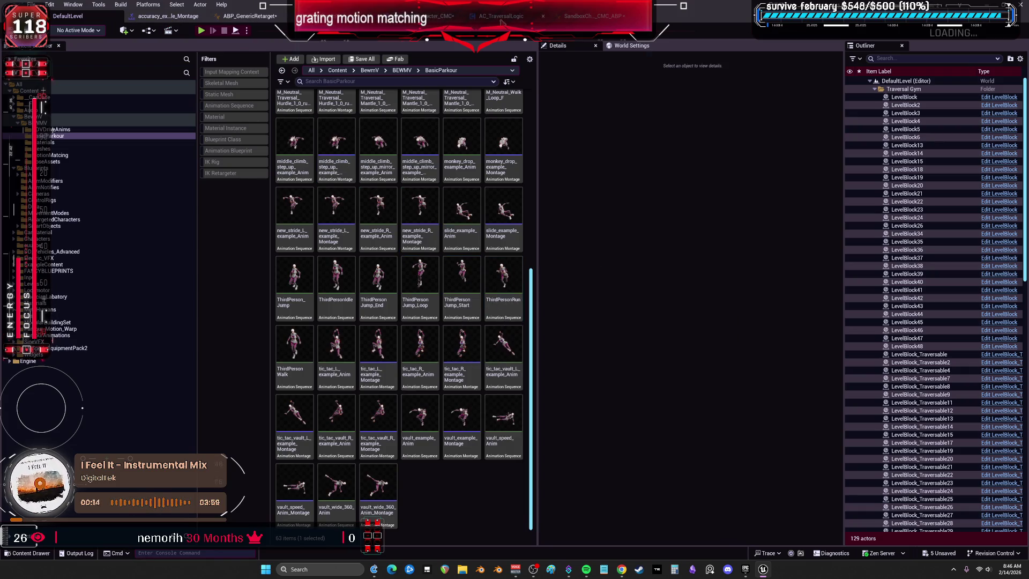
pyautogui.click(408, 17)
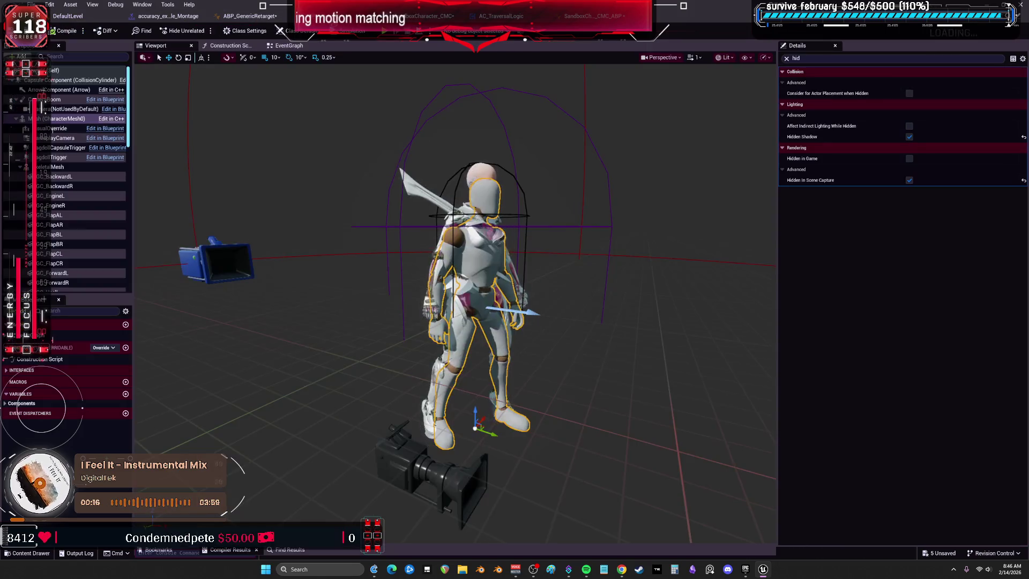
pyautogui.click(573, 16)
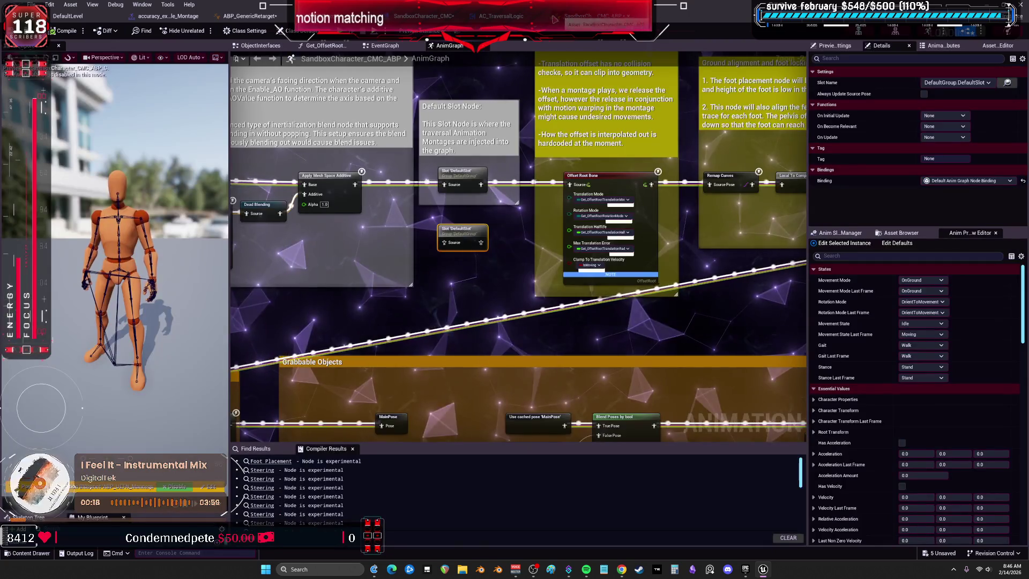
pyautogui.click(424, 16)
pyautogui.scroll(-3, 453, 167)
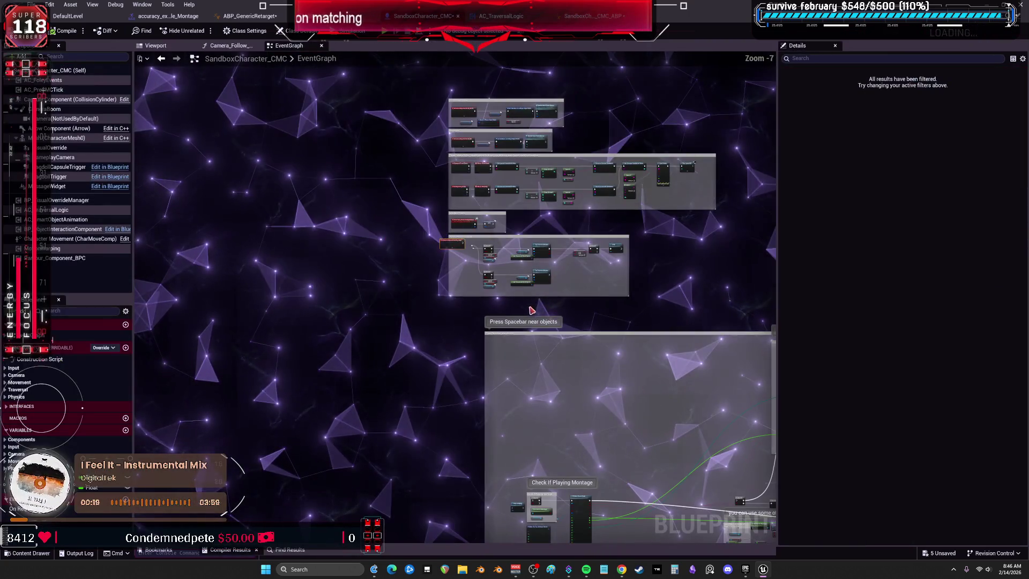
pyautogui.scroll(4, 676, 157)
pyautogui.scroll(-5, 676, 157)
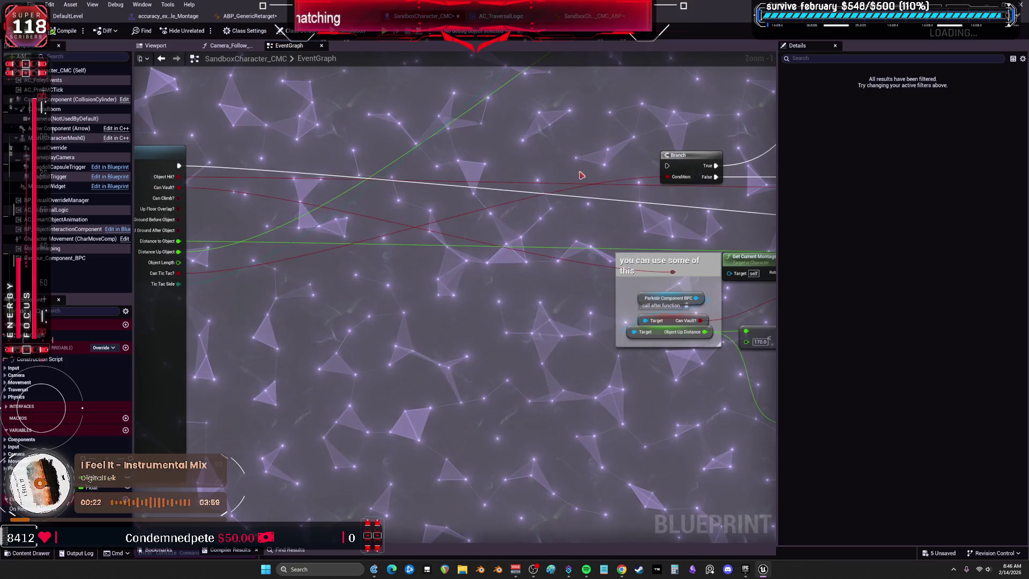
pyautogui.scroll(5, 501, 251)
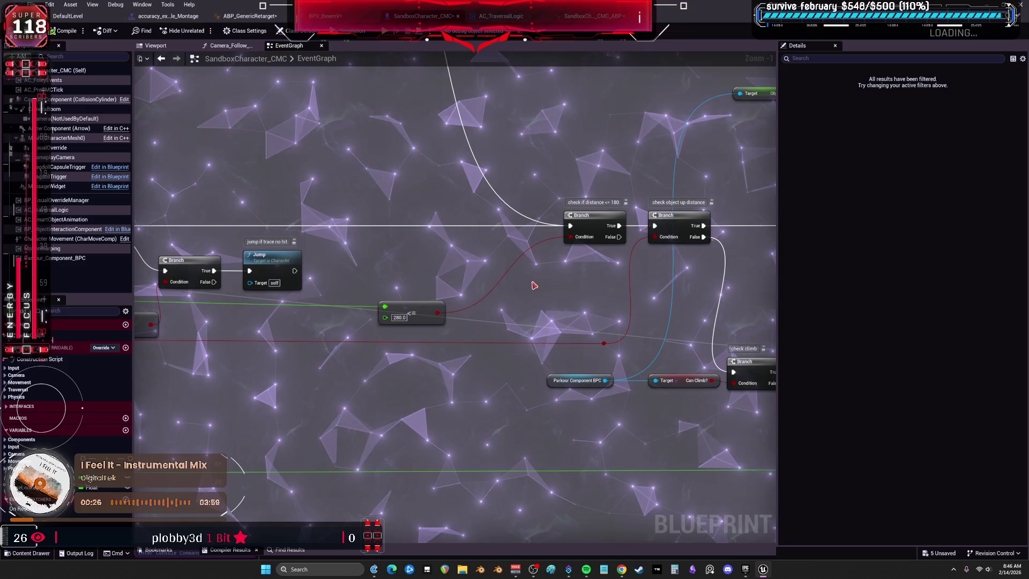
# Find the ClimbUp Play Anim Montage node and browse to its climb-start montage asset
pyautogui.moveTo(663, 262); pyautogui.dragTo(475, 239)
pyautogui.scroll(-4, 663, 261)
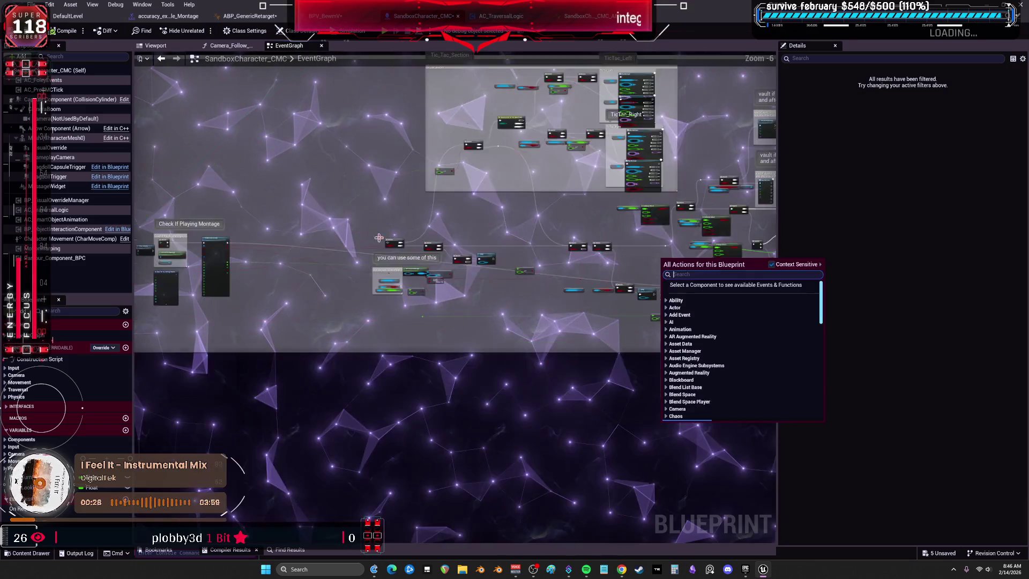
pyautogui.scroll(4, 490, 223)
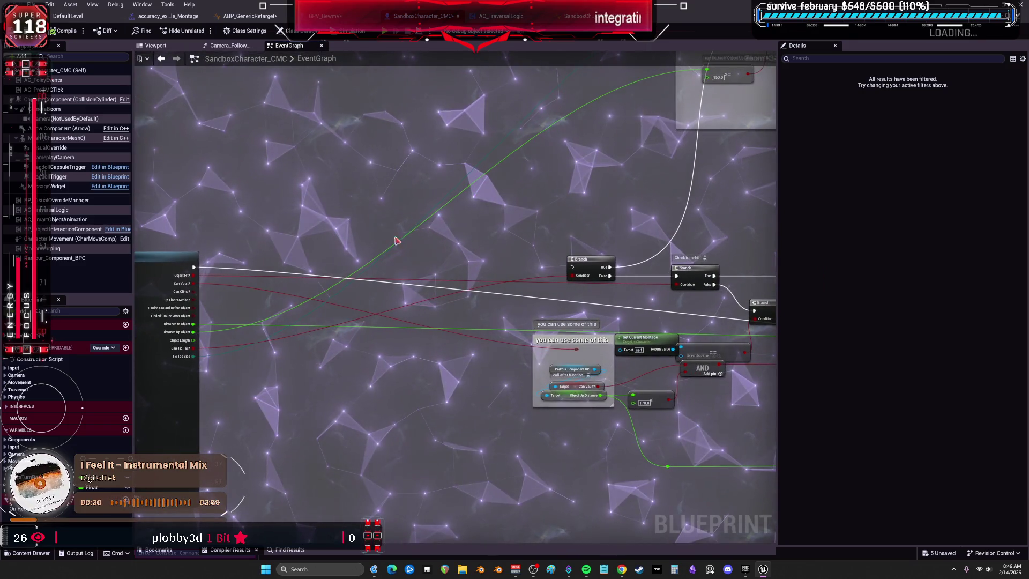
pyautogui.scroll(-2, 375, 211)
pyautogui.scroll(3, 596, 234)
pyautogui.moveTo(596, 235); pyautogui.dragTo(332, 220)
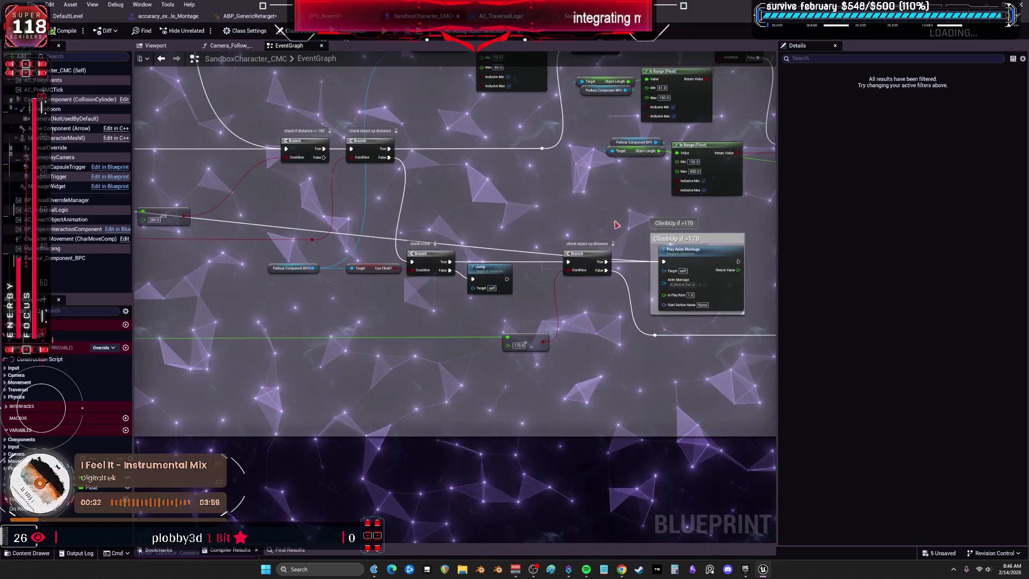
pyautogui.scroll(2, 577, 276)
pyautogui.click(577, 275)
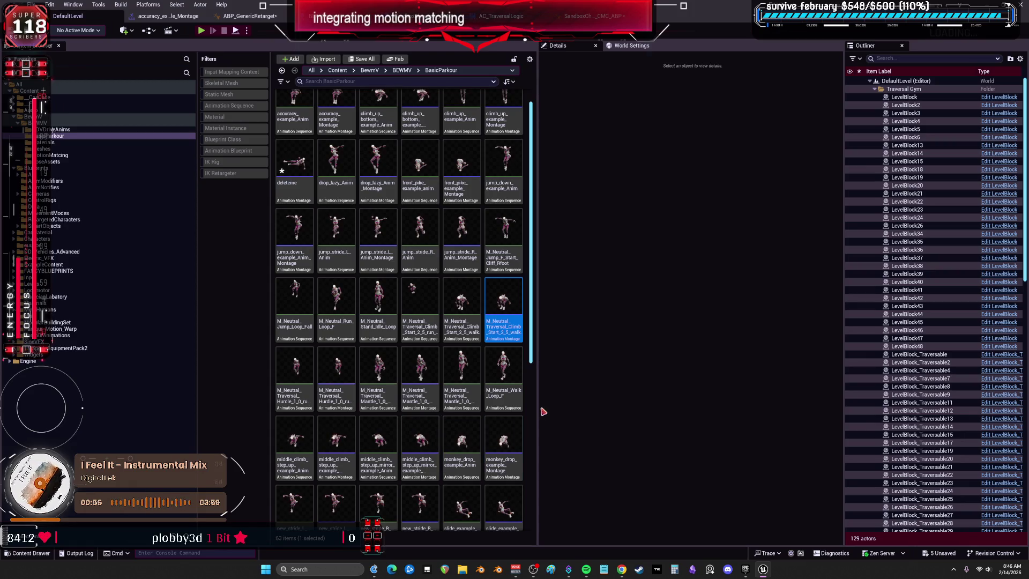
# Open vault_wide_360_Anim_Montage from the BasicParkour folder to preview it
pyautogui.scroll(-1, 529, 477)
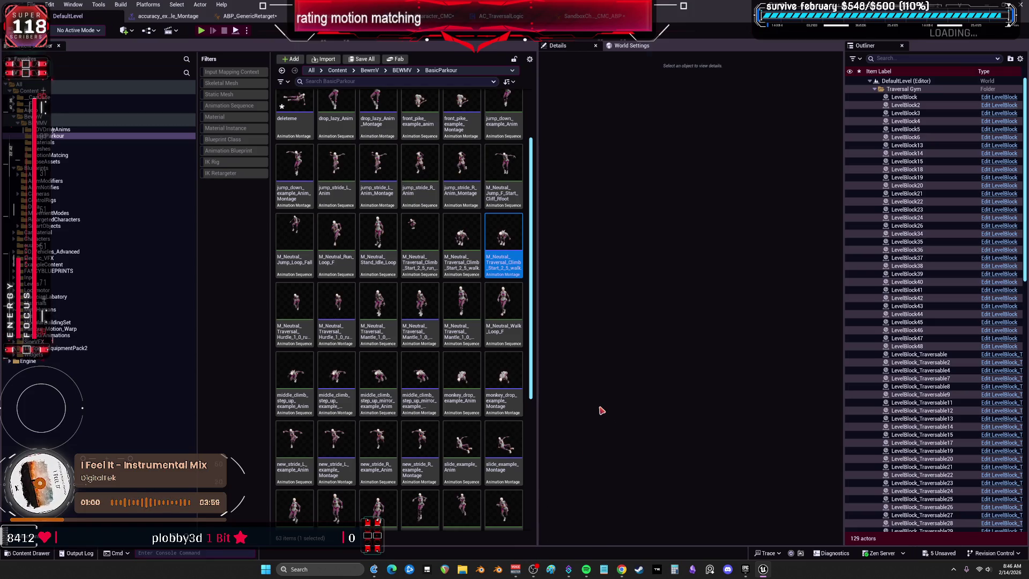
pyautogui.scroll(-3, 338, 332)
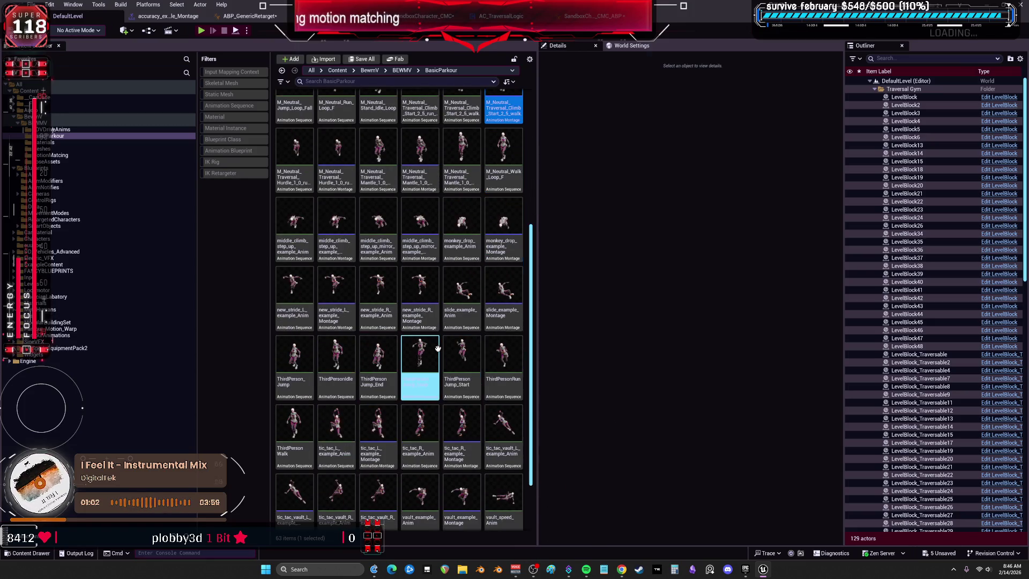
pyautogui.scroll(-1, 497, 375)
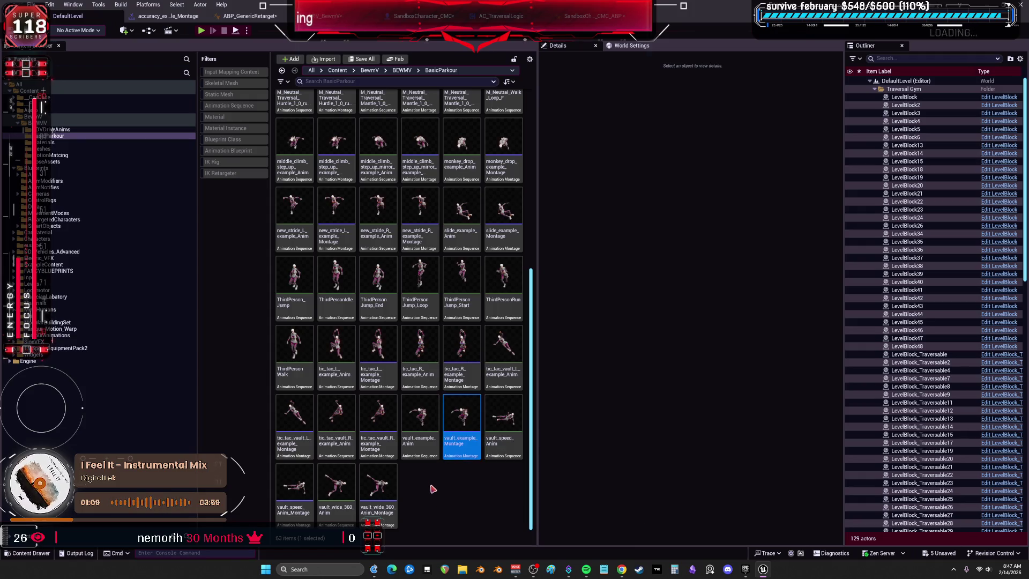
pyautogui.doubleClick(378, 490)
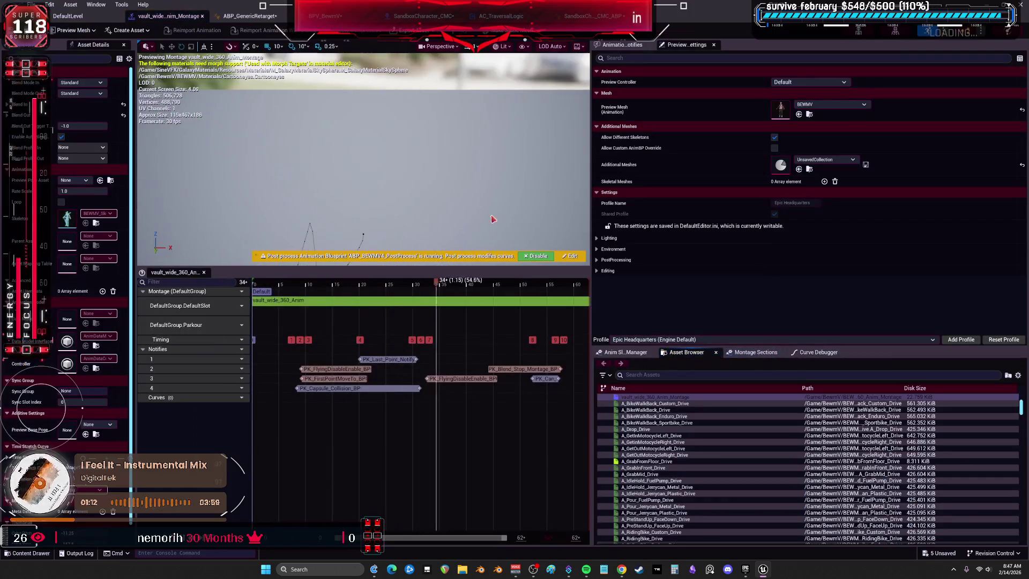
# Reselect the vault montage in the content browser, then bring up the BPV_BewmV Blueprint
pyautogui.hotkey('ctrl', 'Tab')
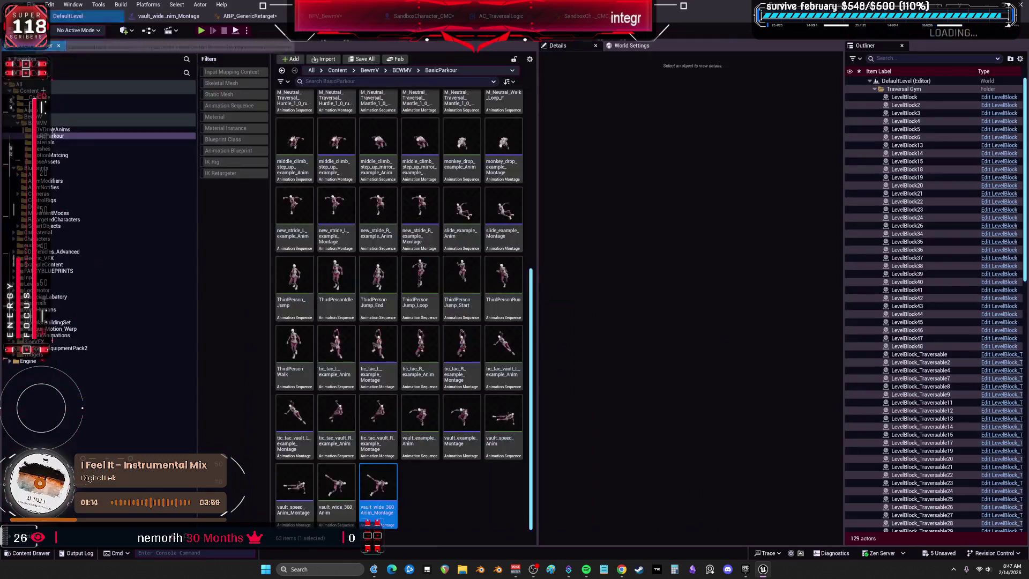
pyautogui.click(378, 507)
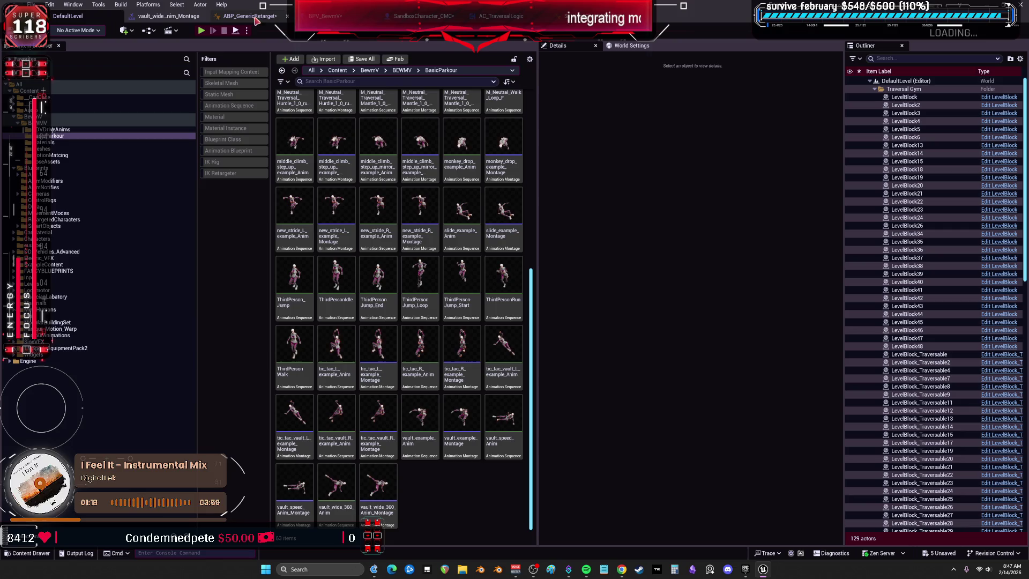
pyautogui.click(345, 20)
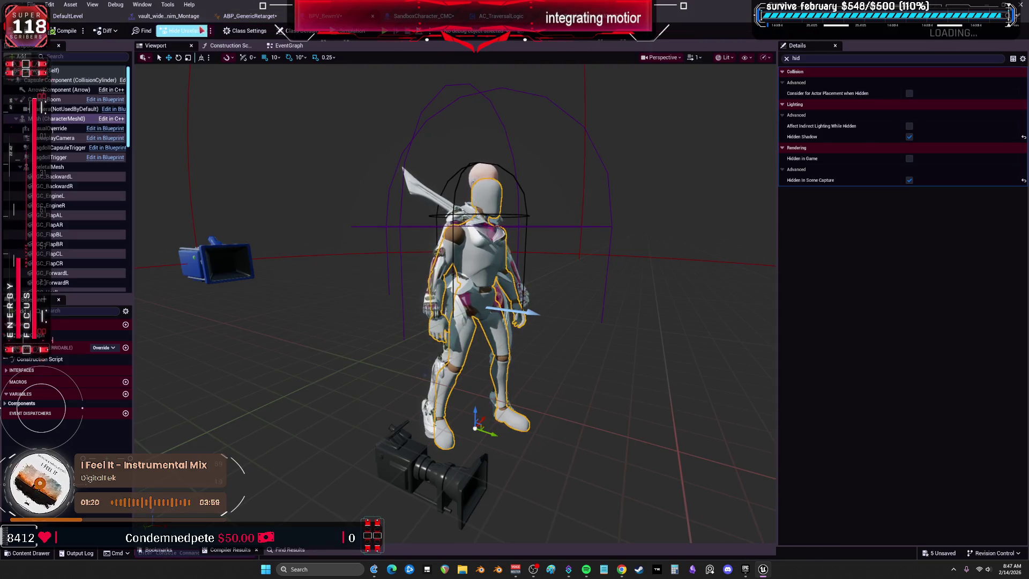
# Add a Play Anim Montage node to the SandboxCharacter_CMC EventGraph via the 'play anim montage' search
pyautogui.click(419, 16)
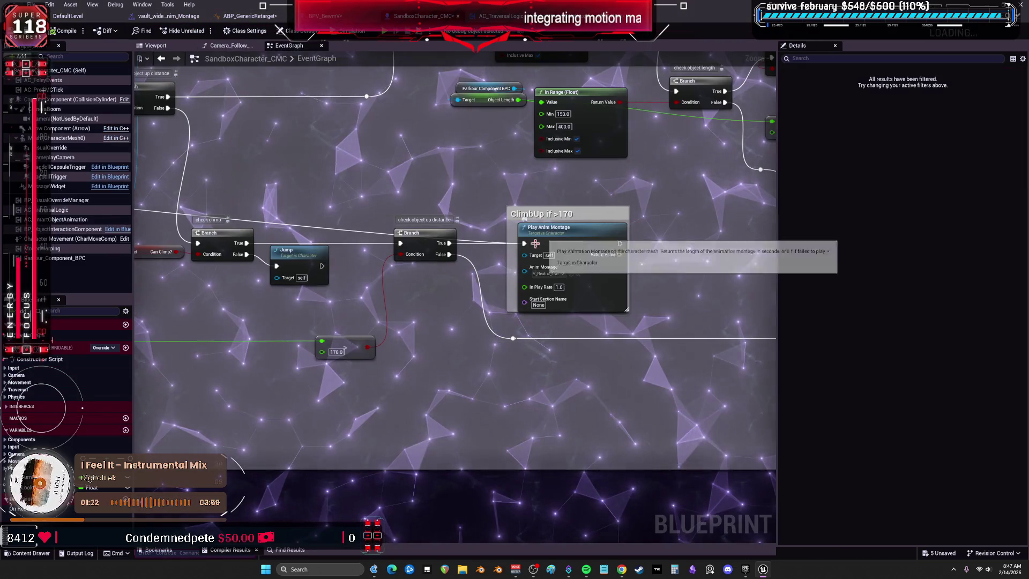
pyautogui.rightClick(443, 346)
pyautogui.write('paly a')
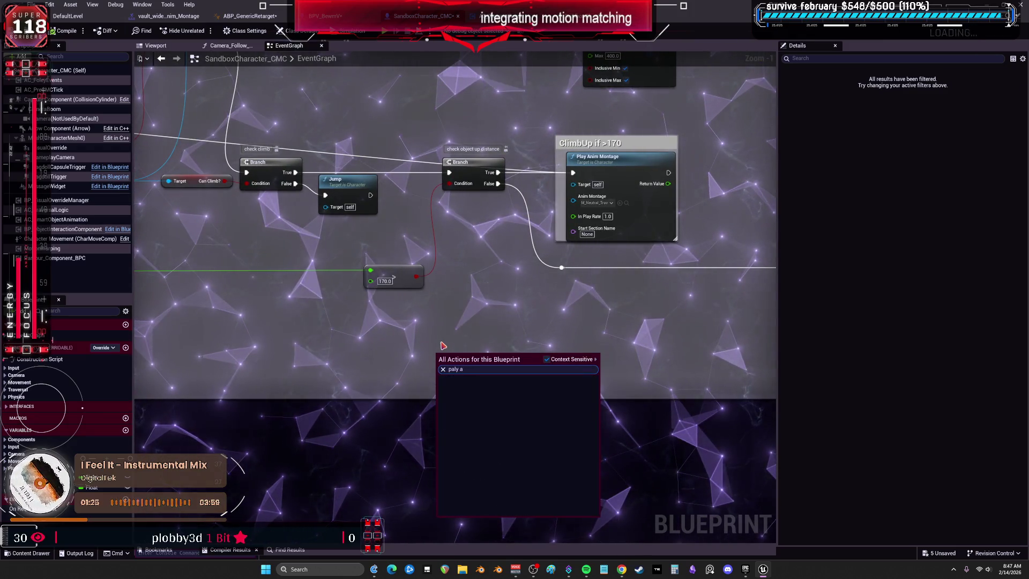
pyautogui.press('BackSpace')
pyautogui.press('BackSpace')
pyautogui.press('BackSpace')
pyautogui.write('play ani')
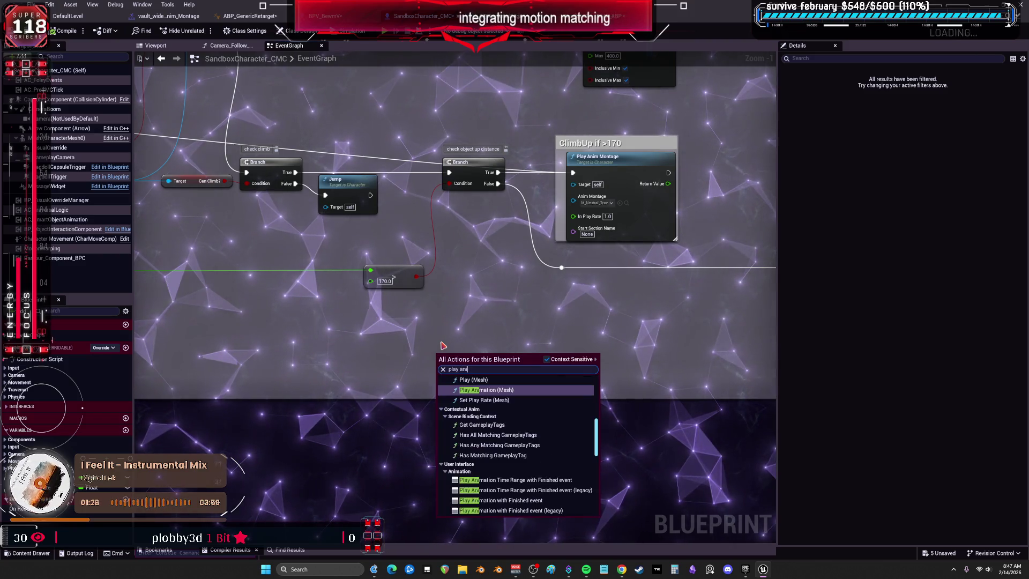
pyautogui.write('m montage')
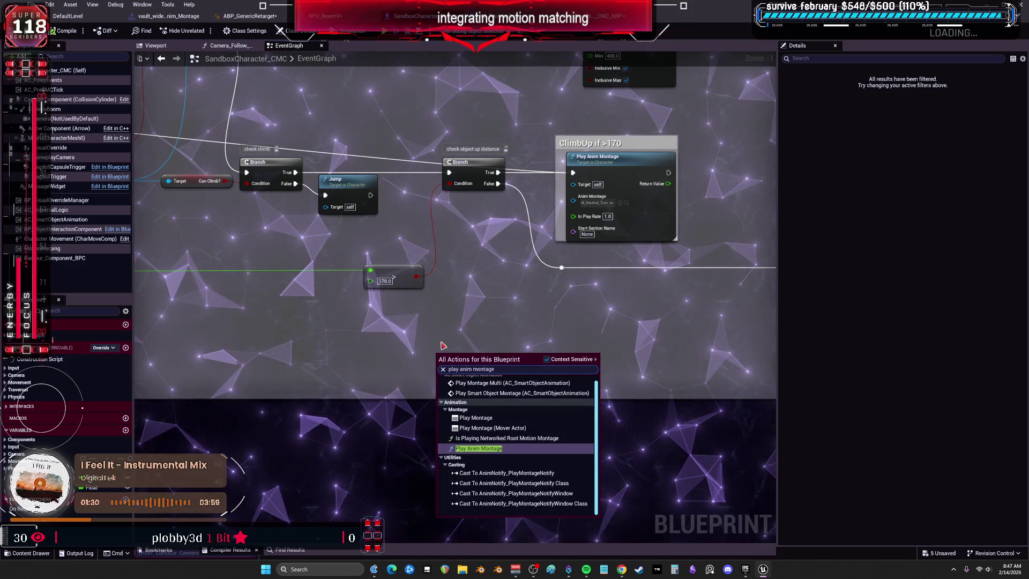
pyautogui.press('Return')
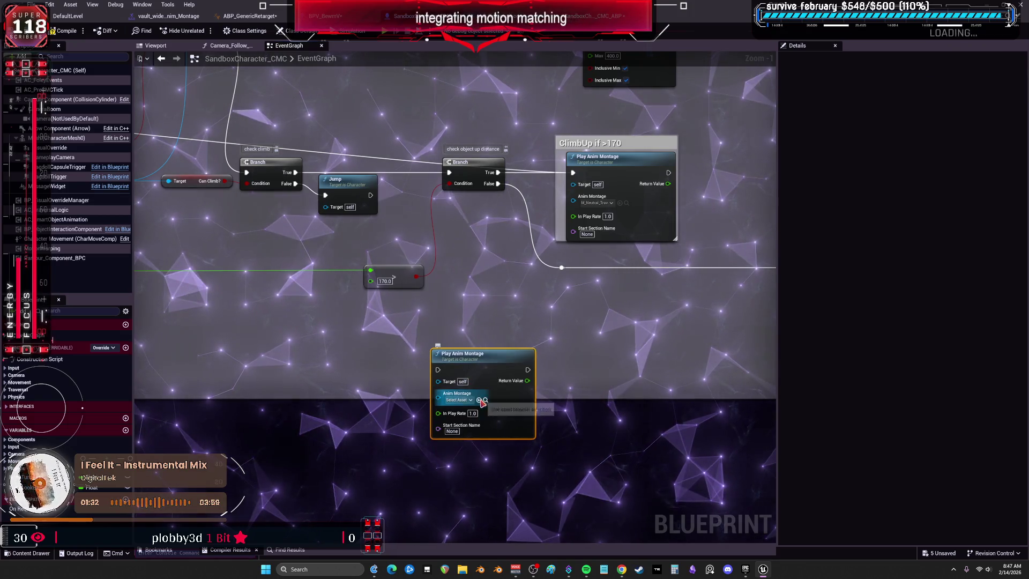
pyautogui.hotkey('ctrl', 'space')
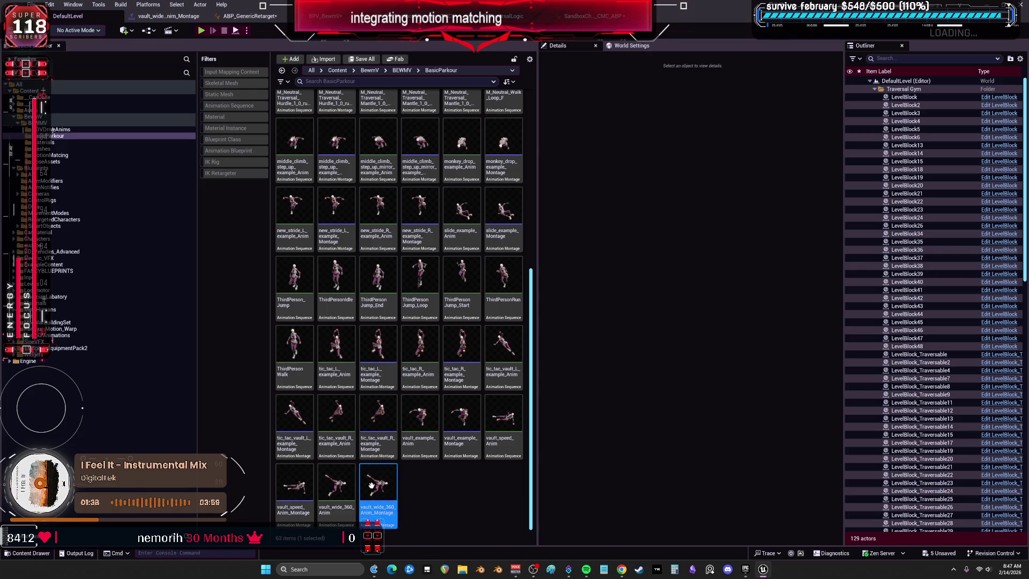
# Assign vault_wide_360_Anim_Montage to the new node's Anim Montage pin
pyautogui.moveTo(371, 485); pyautogui.dragTo(272, 71)
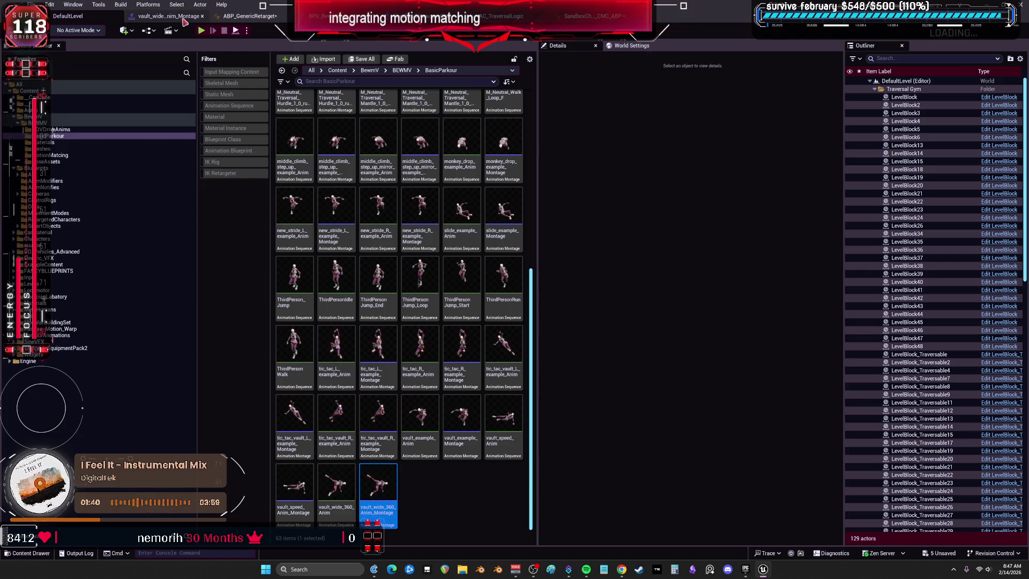
pyautogui.moveTo(185, 25)
pyautogui.mouseDown()
pyautogui.moveTo(378, 369)
pyautogui.moveTo(481, 403)
pyautogui.mouseUp()
pyautogui.scroll(-2, 536, 332)
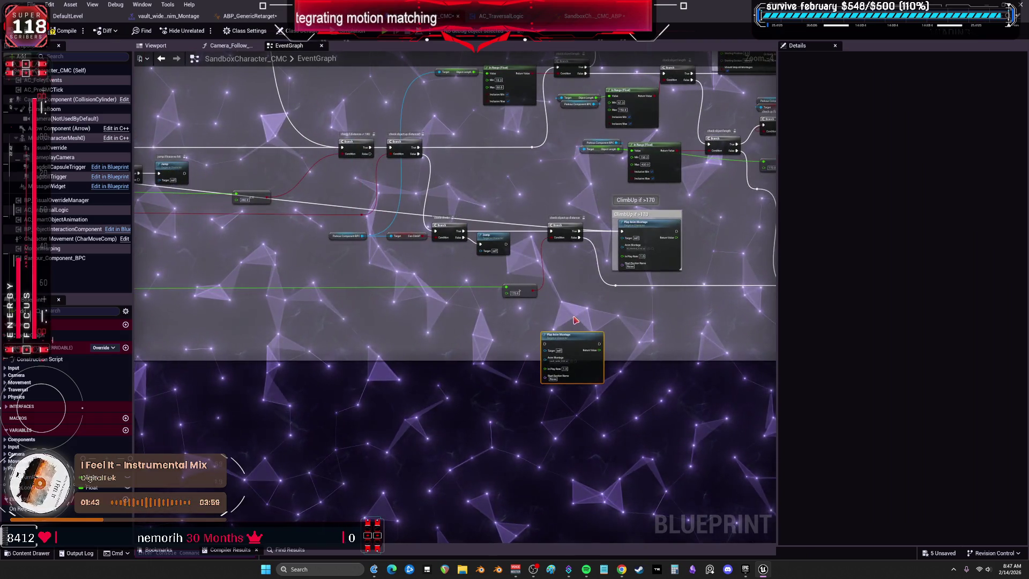
pyautogui.scroll(-1, 569, 350)
pyautogui.moveTo(568, 349)
pyautogui.mouseDown()
pyautogui.moveTo(364, 322)
pyautogui.moveTo(524, 298)
pyautogui.moveTo(587, 308)
pyautogui.moveTo(395, 319)
pyautogui.moveTo(277, 361)
pyautogui.mouseUp()
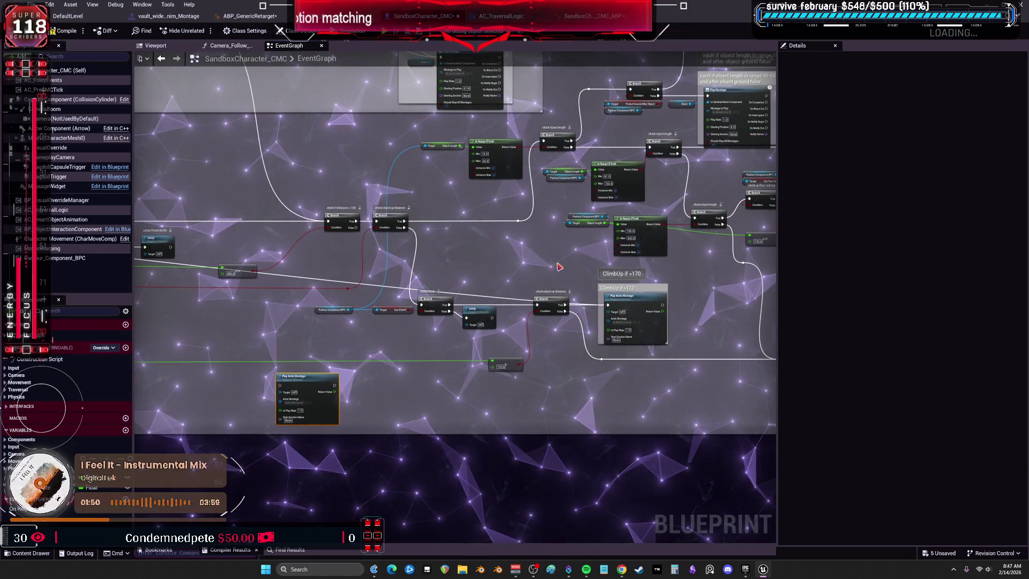
# Place the Play Anim Montage node after PK Main Check Vault and review nearby Branch nodes
pyautogui.moveTo(559, 267)
pyautogui.mouseDown()
pyautogui.moveTo(432, 295)
pyautogui.moveTo(390, 403)
pyautogui.moveTo(554, 341)
pyautogui.mouseUp()
pyautogui.scroll(5, 556, 356)
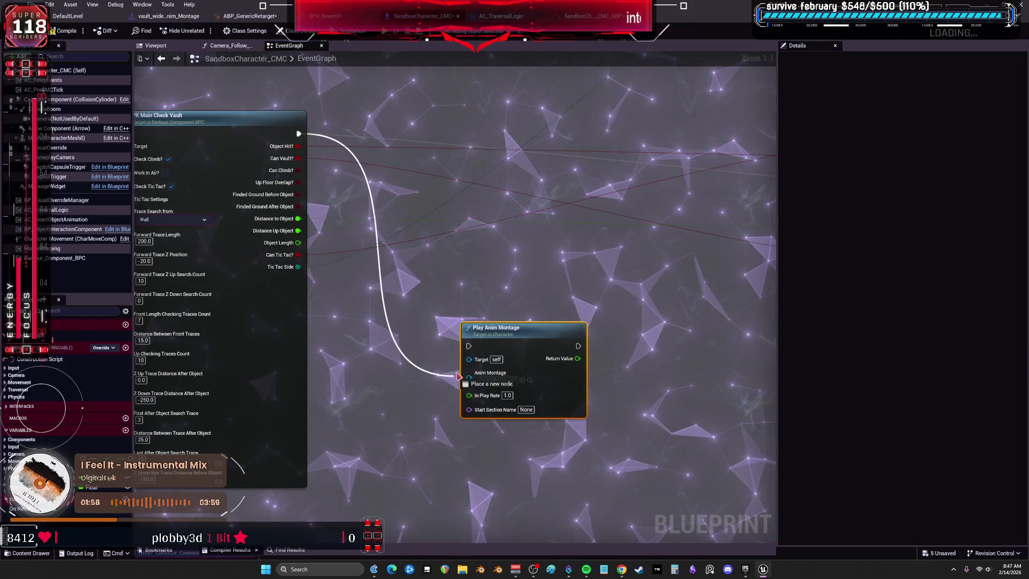
pyautogui.moveTo(433, 121); pyautogui.dragTo(492, 267)
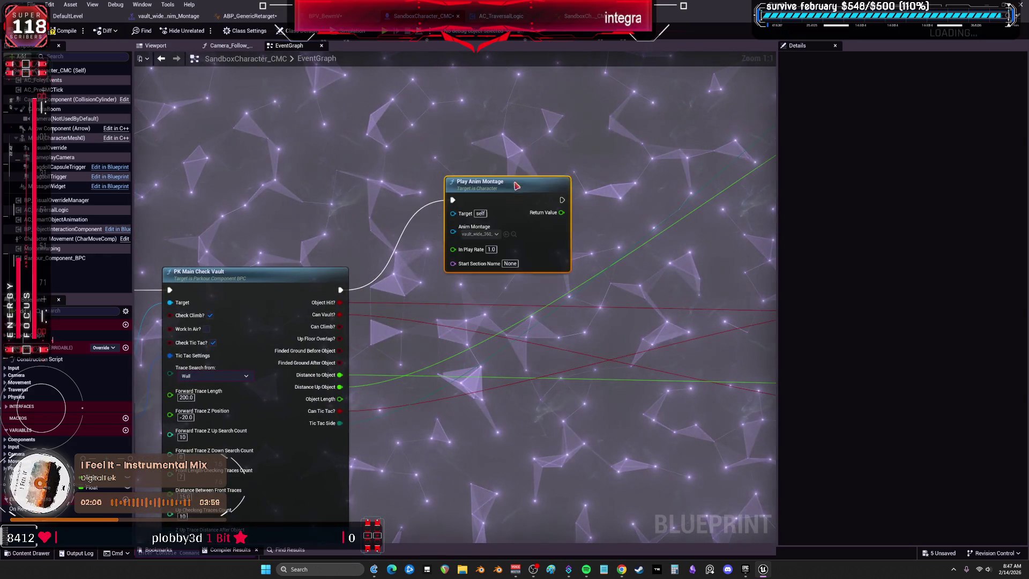
pyautogui.moveTo(397, 237); pyautogui.dragTo(195, 206)
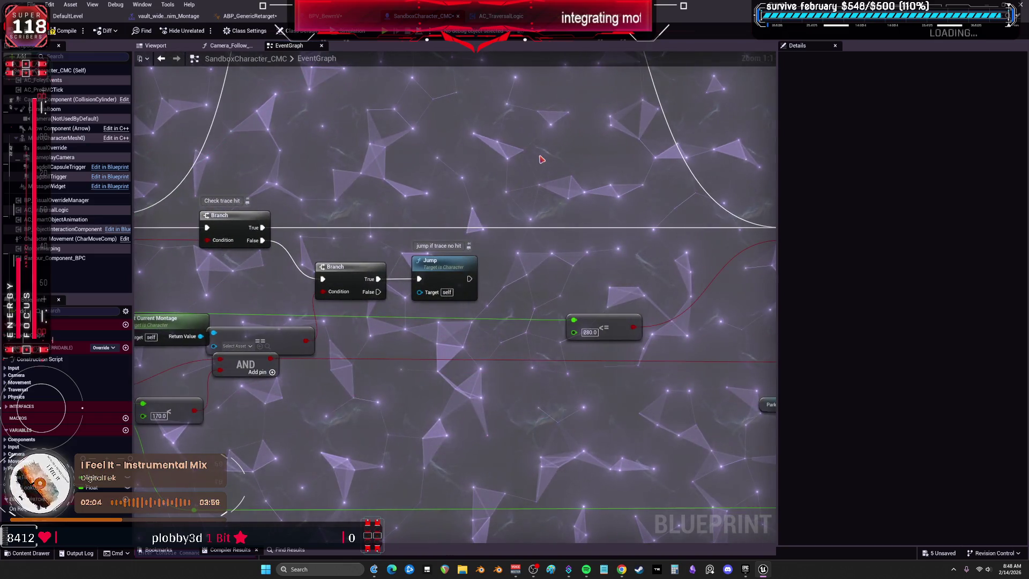
pyautogui.moveTo(623, 248)
pyautogui.mouseDown()
pyautogui.moveTo(572, 285)
pyautogui.moveTo(361, 244)
pyautogui.mouseUp()
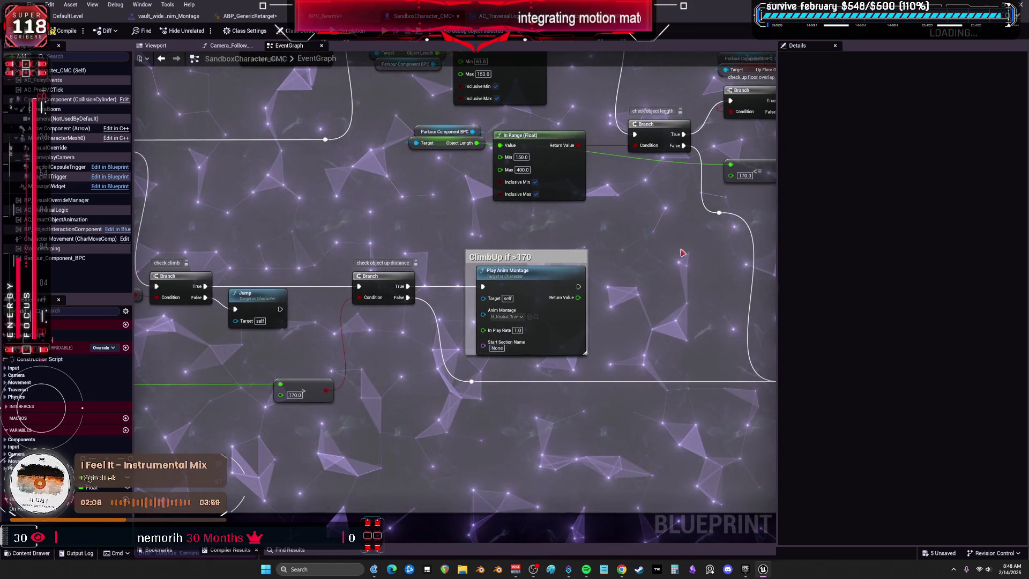
pyautogui.moveTo(682, 253); pyautogui.dragTo(345, 244)
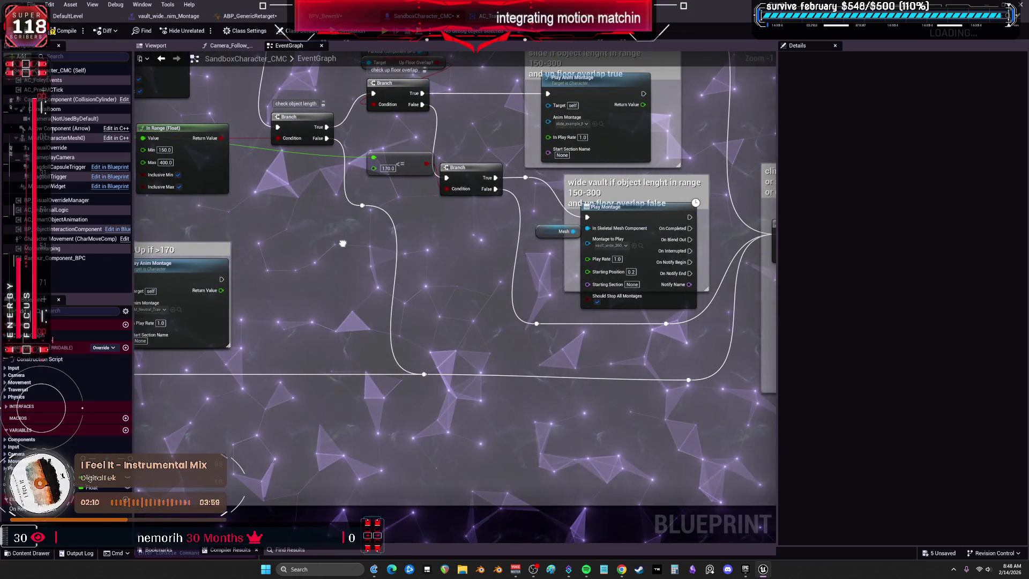
# Connect the IA_Jump event's Completed output to Stop Jumping
pyautogui.moveTo(343, 243)
pyautogui.mouseDown()
pyautogui.moveTo(409, 230)
pyautogui.moveTo(450, 207)
pyautogui.moveTo(537, 241)
pyautogui.mouseUp()
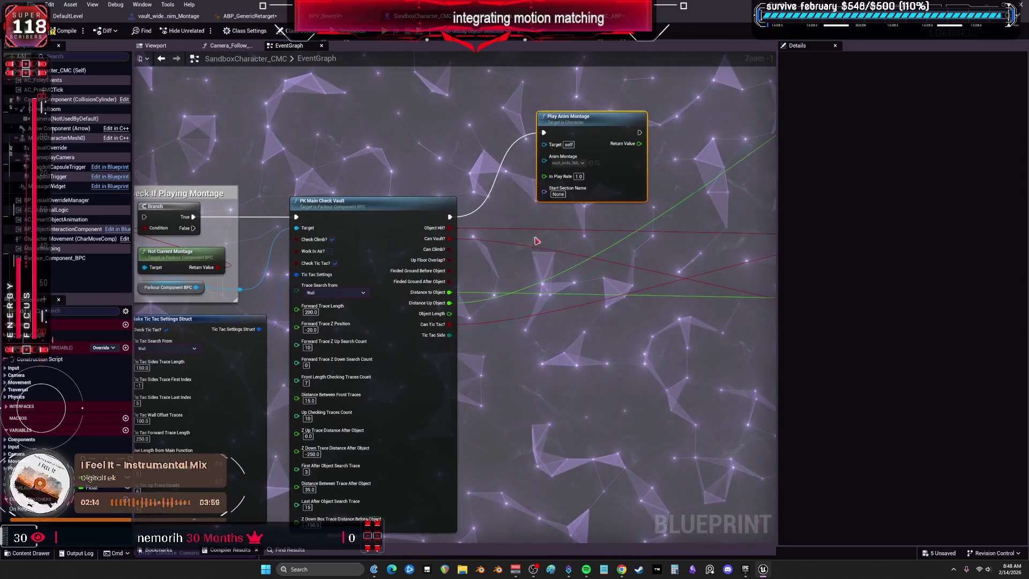
pyautogui.scroll(-3, 431, 131)
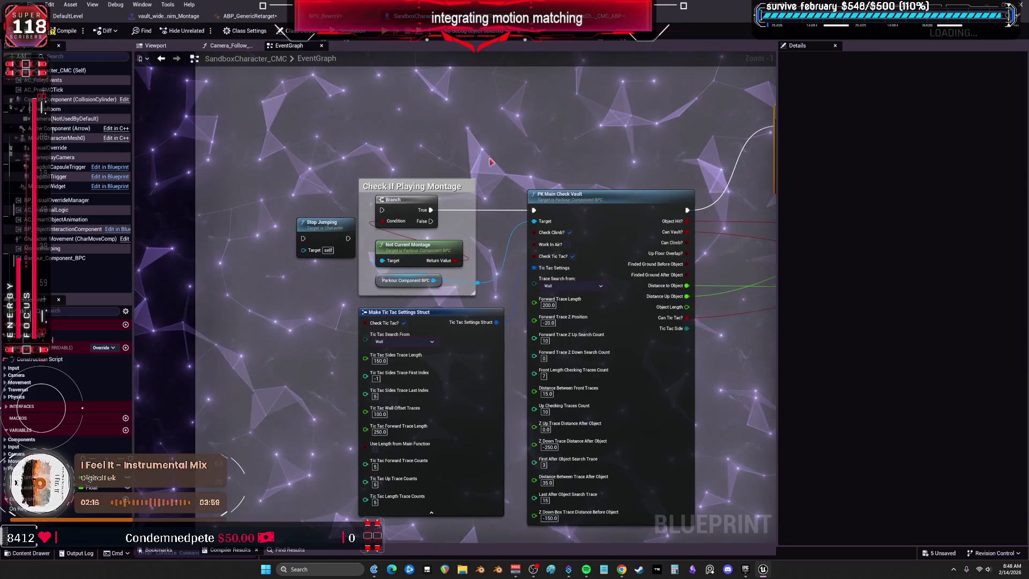
pyautogui.moveTo(432, 132); pyautogui.dragTo(432, 292)
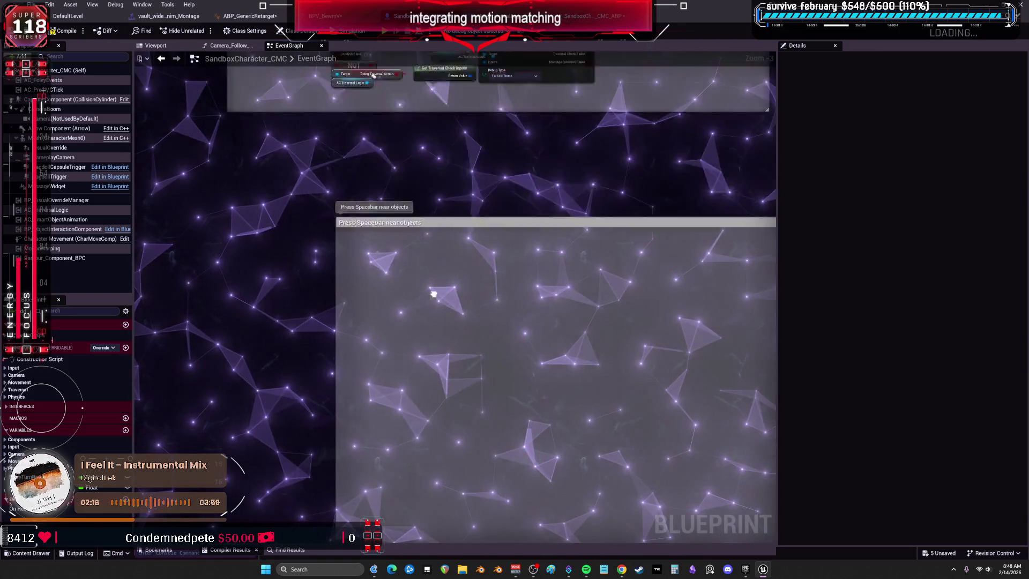
pyautogui.scroll(-1, 416, 268)
pyautogui.click(299, 133)
pyautogui.scroll(3, 433, 176)
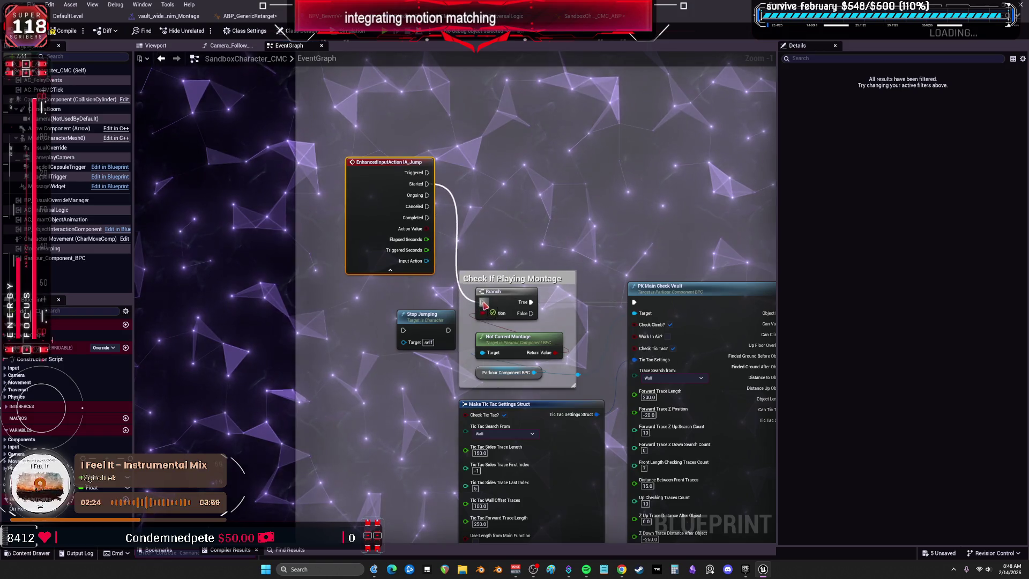
pyautogui.scroll(1, 484, 304)
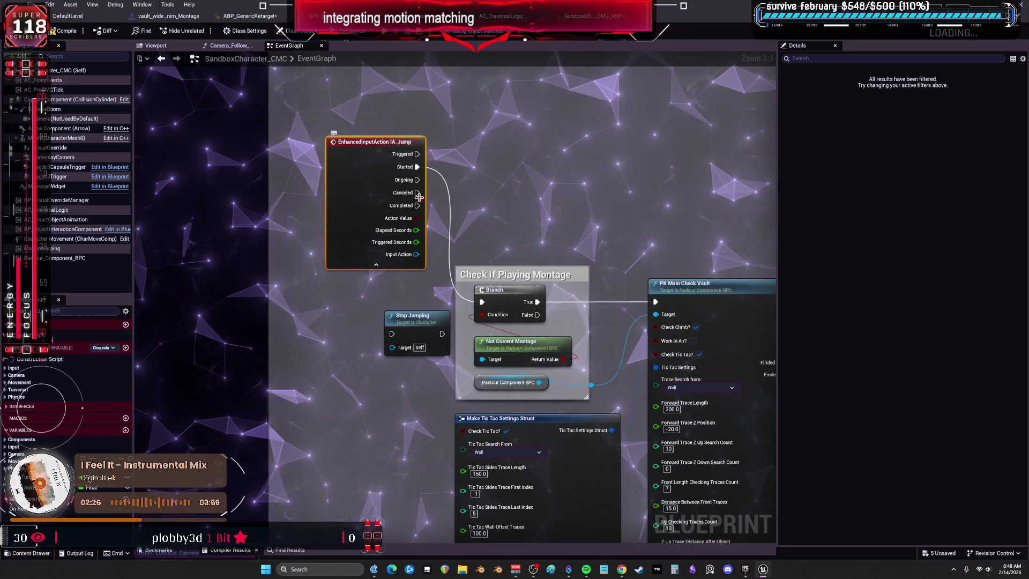
pyautogui.moveTo(418, 206)
pyautogui.mouseDown()
pyautogui.moveTo(815, 219)
pyautogui.moveTo(394, 332)
pyautogui.mouseUp()
pyautogui.click(612, 187)
# Compile the SandboxCharacter_CMC Blueprint and locate its assigned montage in the content browser
pyautogui.moveTo(613, 187); pyautogui.dragTo(418, 183)
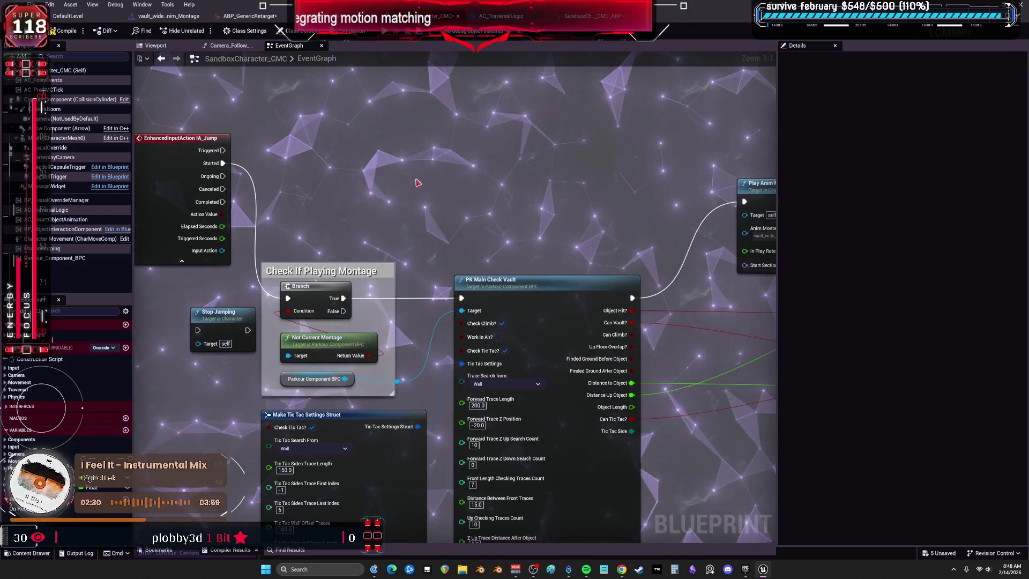
pyautogui.moveTo(568, 188); pyautogui.dragTo(453, 219)
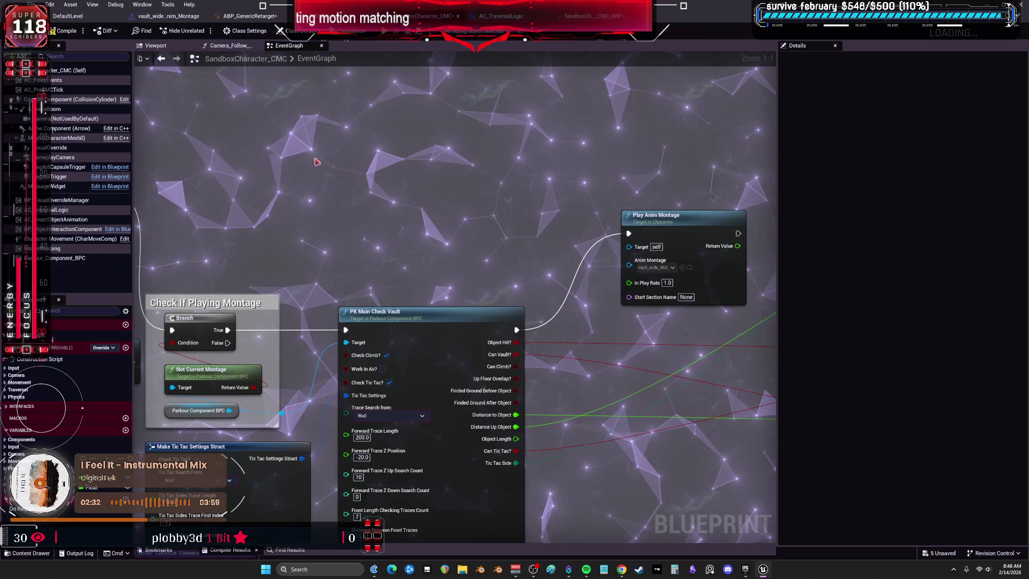
pyautogui.click(70, 32)
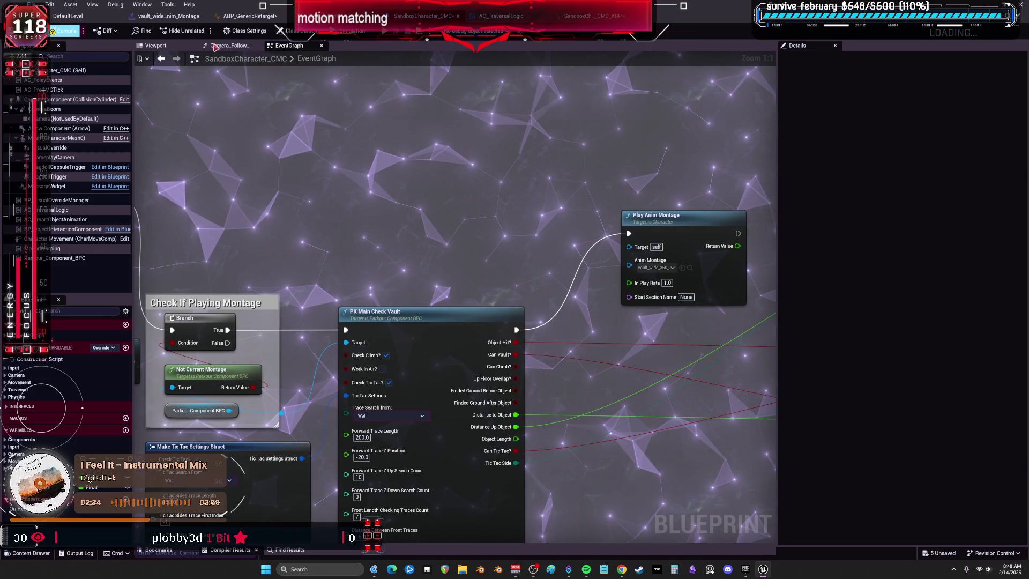
pyautogui.click(690, 268)
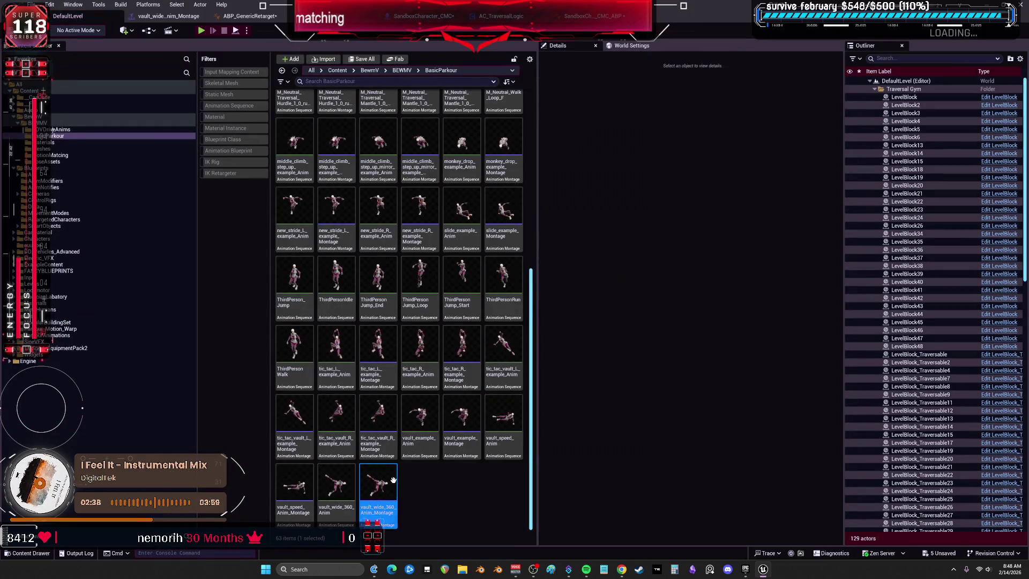
# Duplicate vault_wide_360_Anim_Montage and recompile the character Blueprint
pyautogui.hotkey('ctrl', 'v')
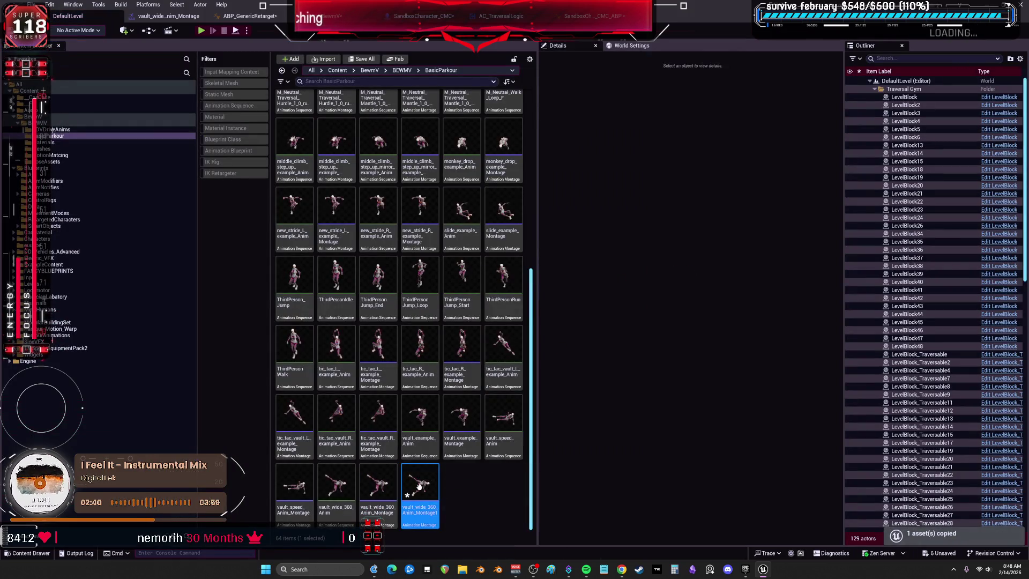
pyautogui.click(401, 19)
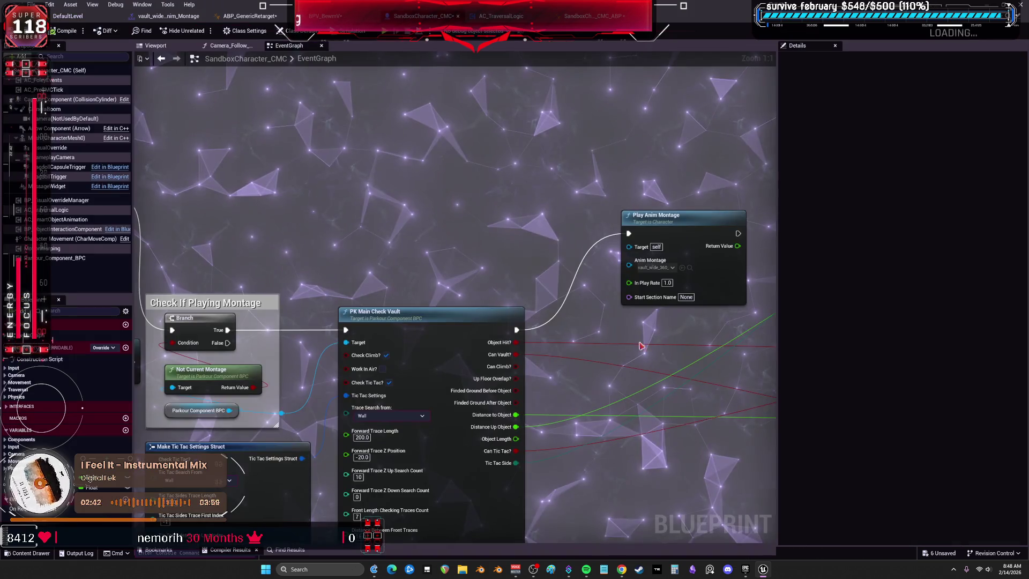
pyautogui.click(64, 31)
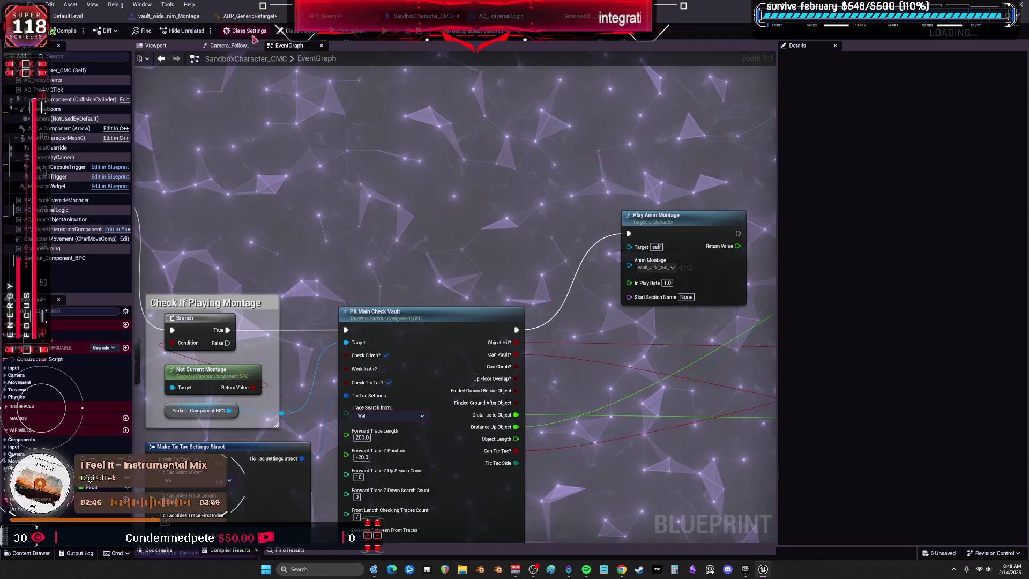
pyautogui.click(690, 268)
# Delete the Parkour slot from vault_wide_360_Anim_Montage1, leaving only DefaultSlot
pyautogui.doubleClick(432, 470)
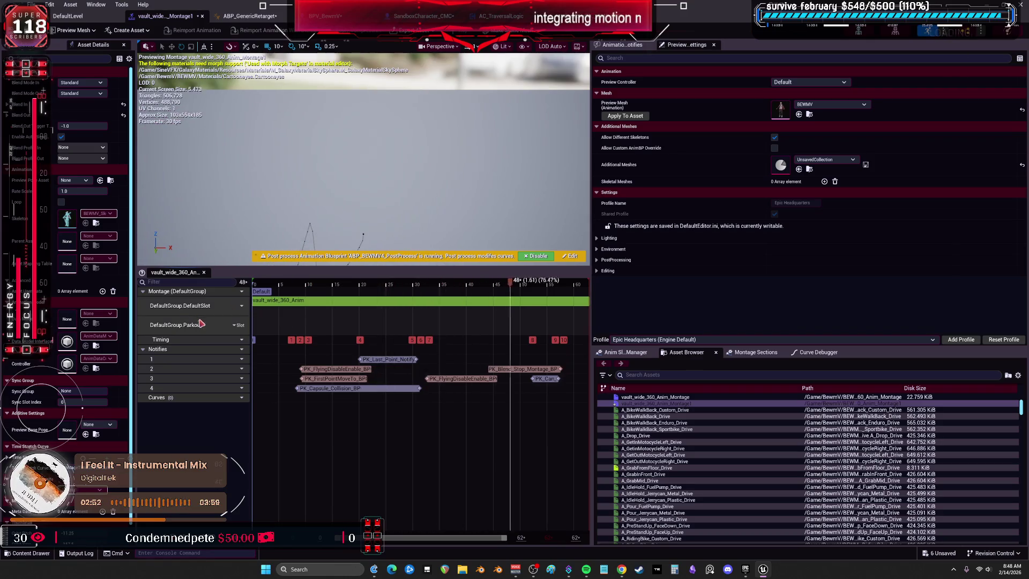
pyautogui.click(237, 325)
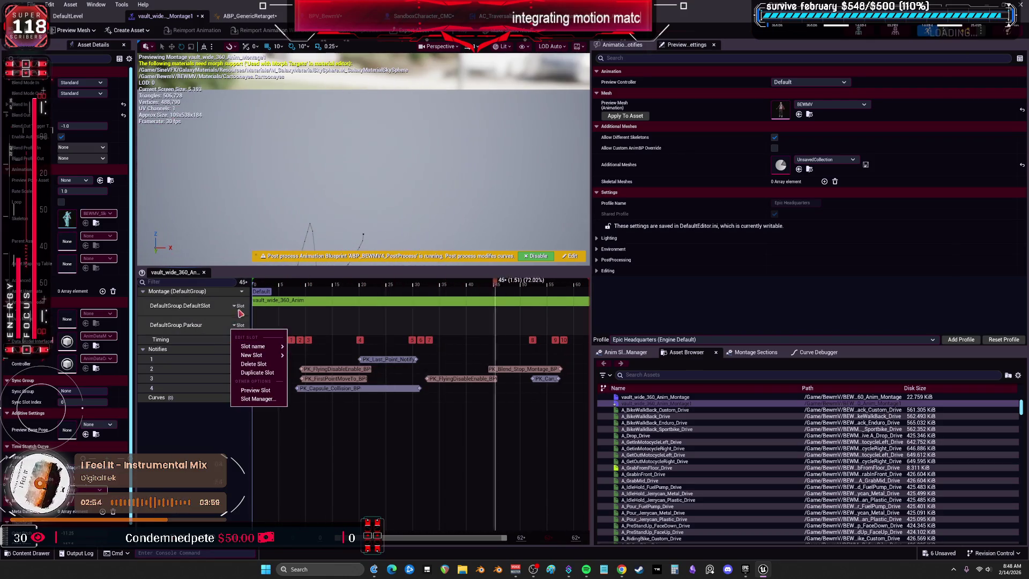
pyautogui.click(241, 314)
pyautogui.click(236, 328)
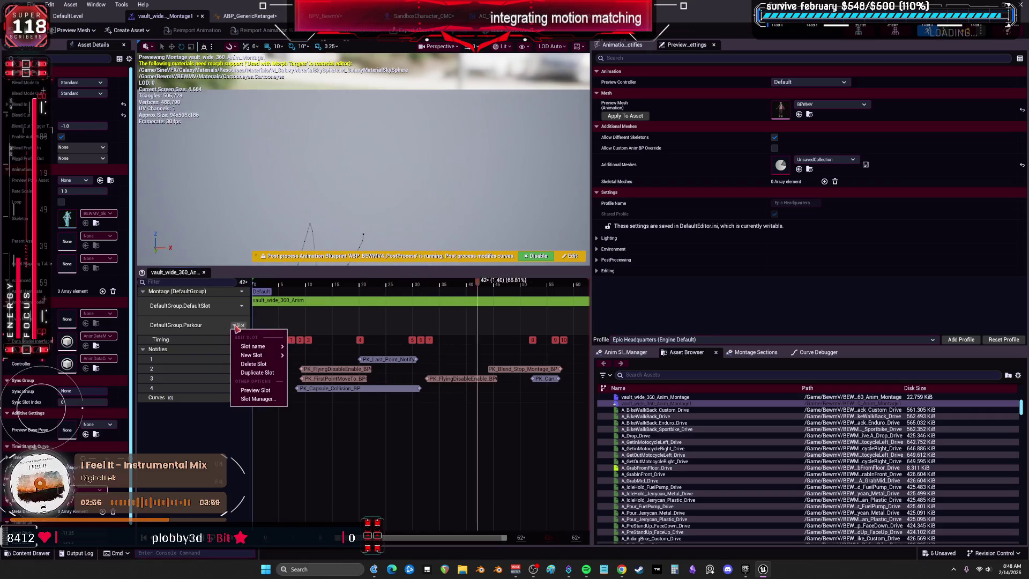
pyautogui.click(253, 364)
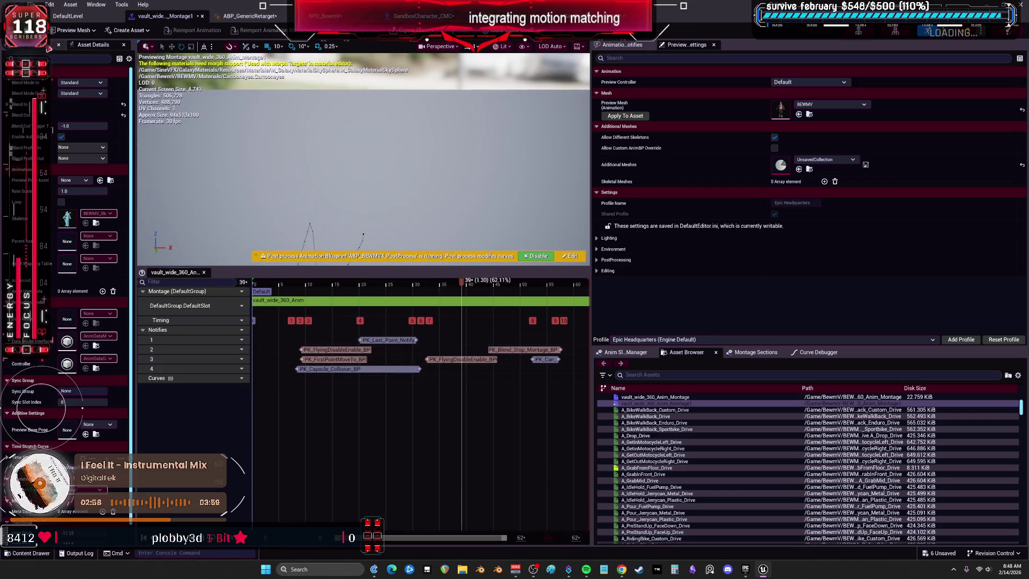
pyautogui.click(68, 16)
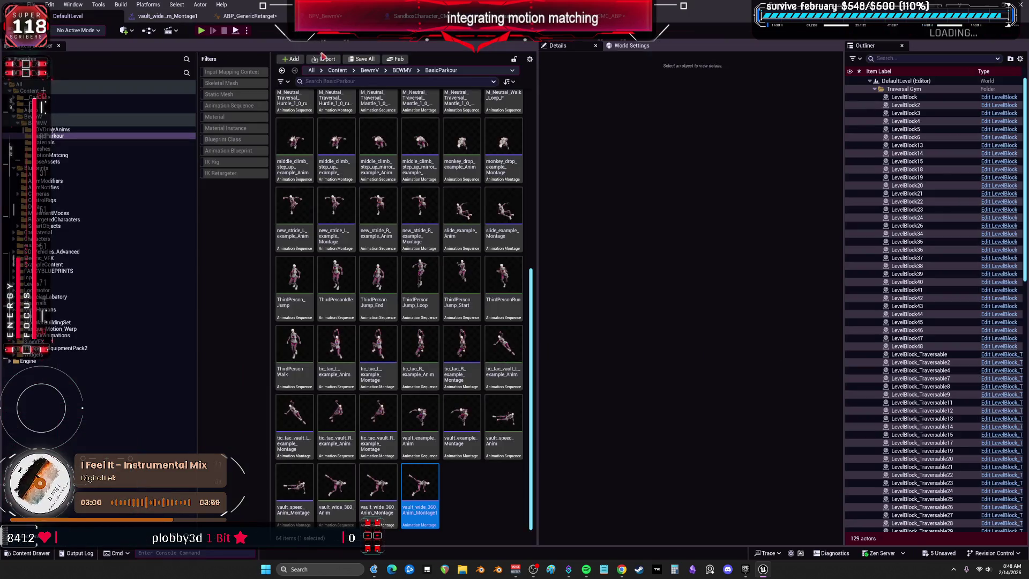
# Playtest by jumping at the orange boxes, then return to the editor
pyautogui.click(202, 32)
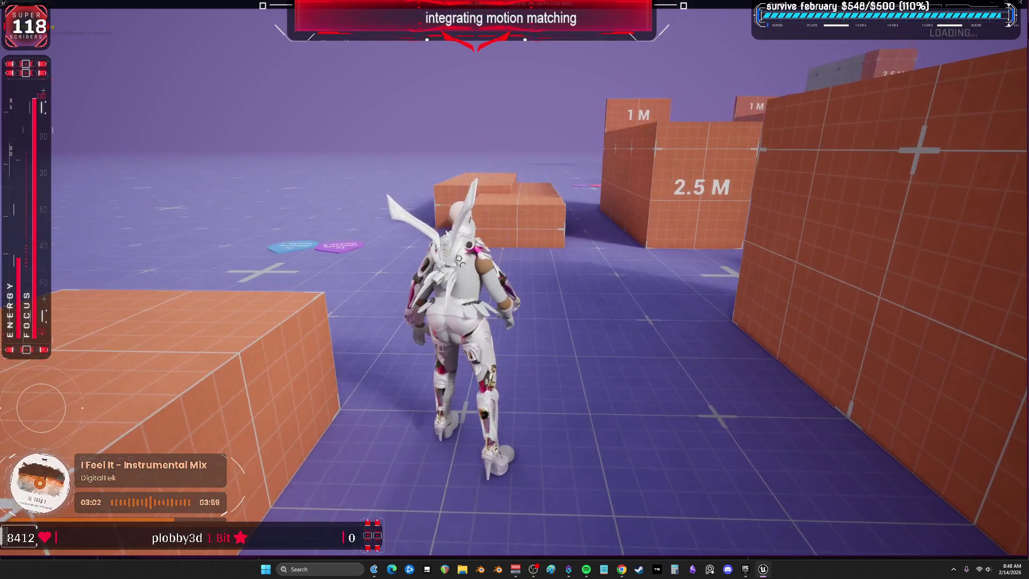
pyautogui.press('space')
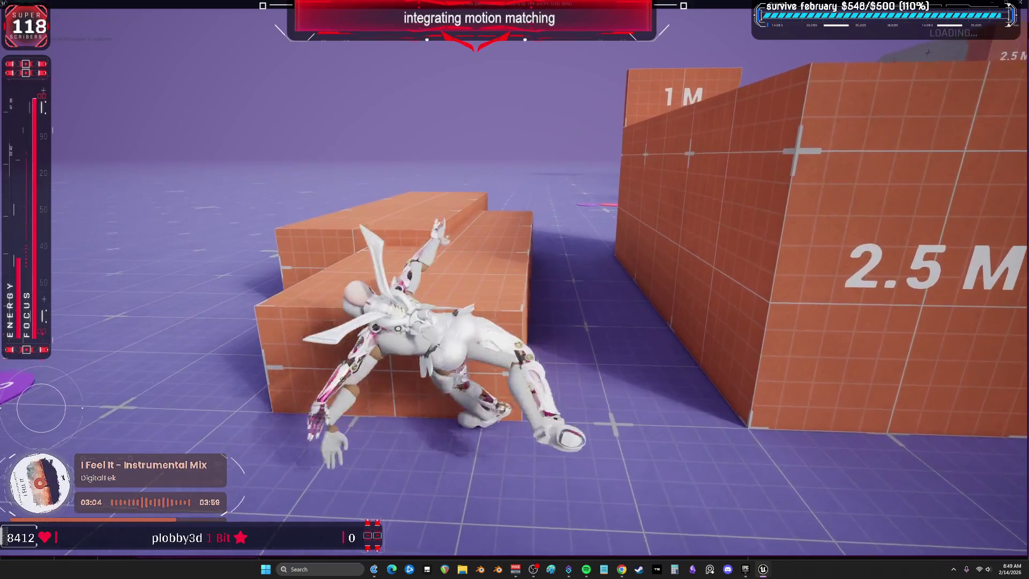
pyautogui.press('space')
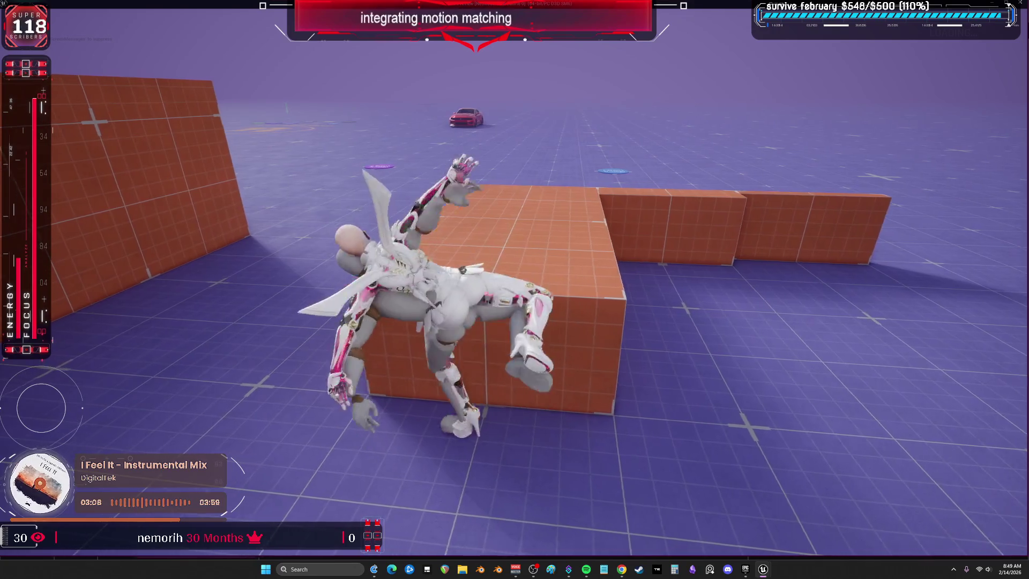
pyautogui.hotkey('alt', 'Tab')
# Open vault_wide_360_Anim_Montage1 and the EventGraph, then test vaulting the orange blocks again
pyautogui.doubleClick(424, 485)
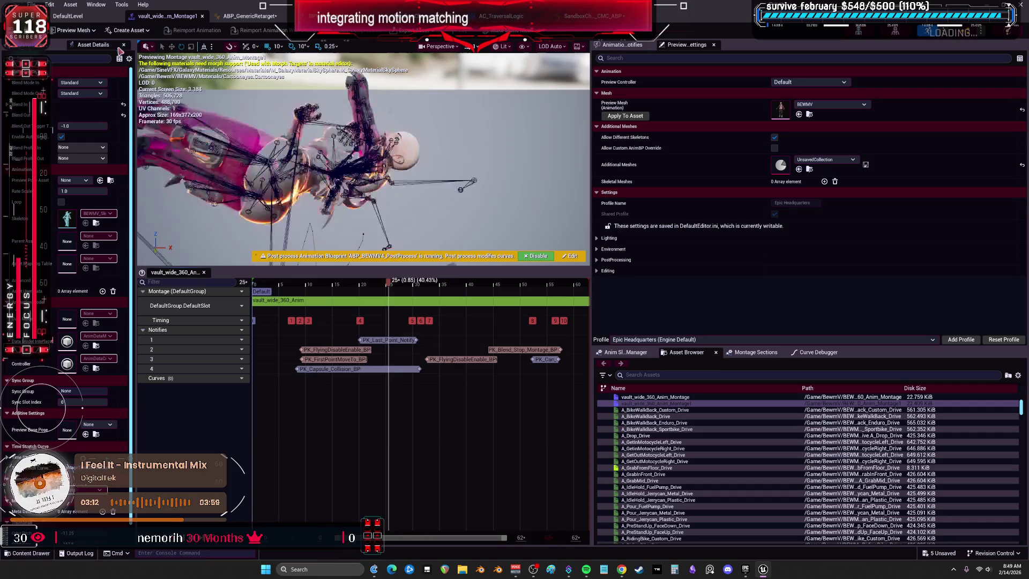
pyautogui.click(376, 16)
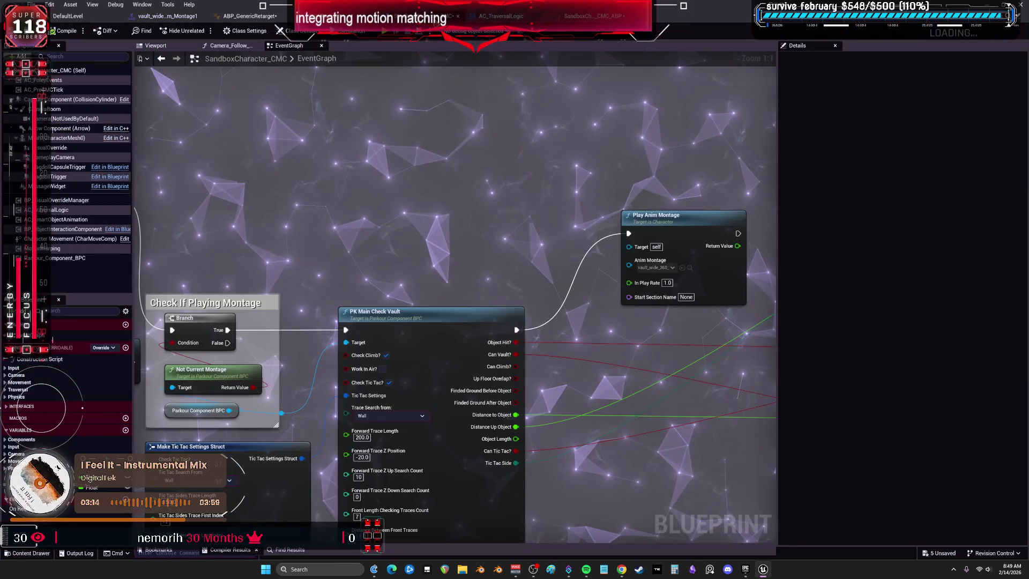
pyautogui.scroll(-4, 477, 213)
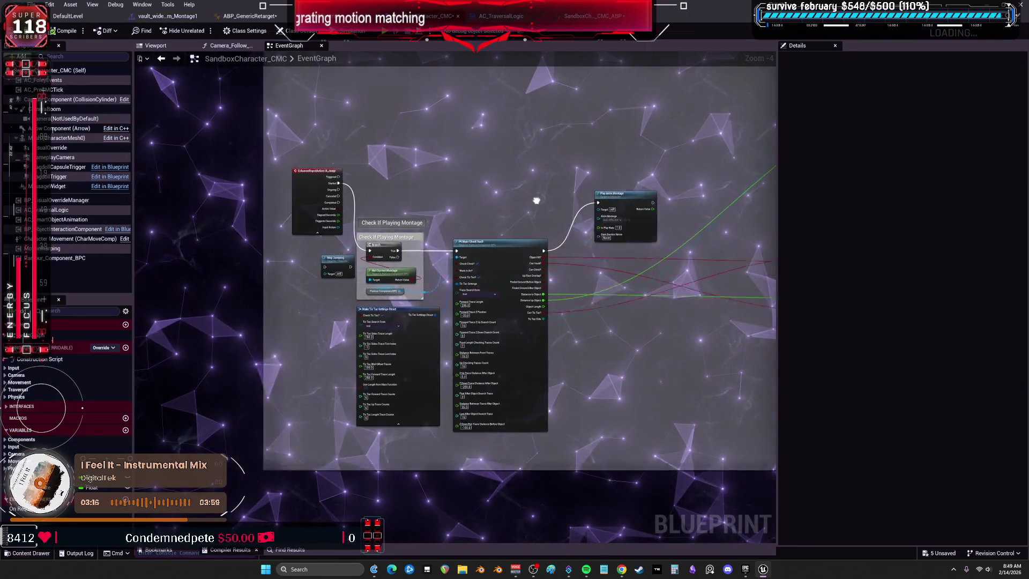
pyautogui.scroll(2, 602, 172)
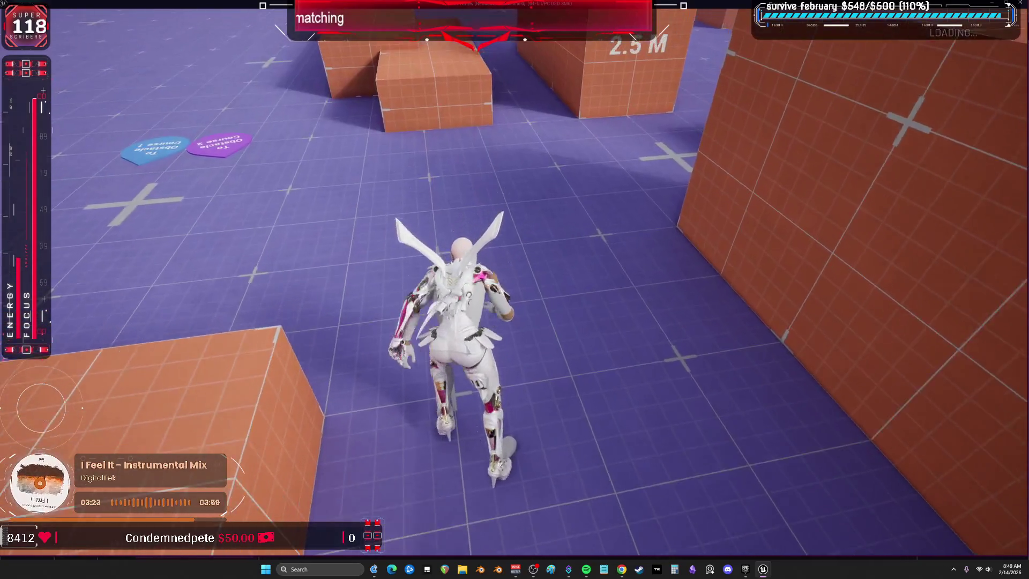
pyautogui.press('w')
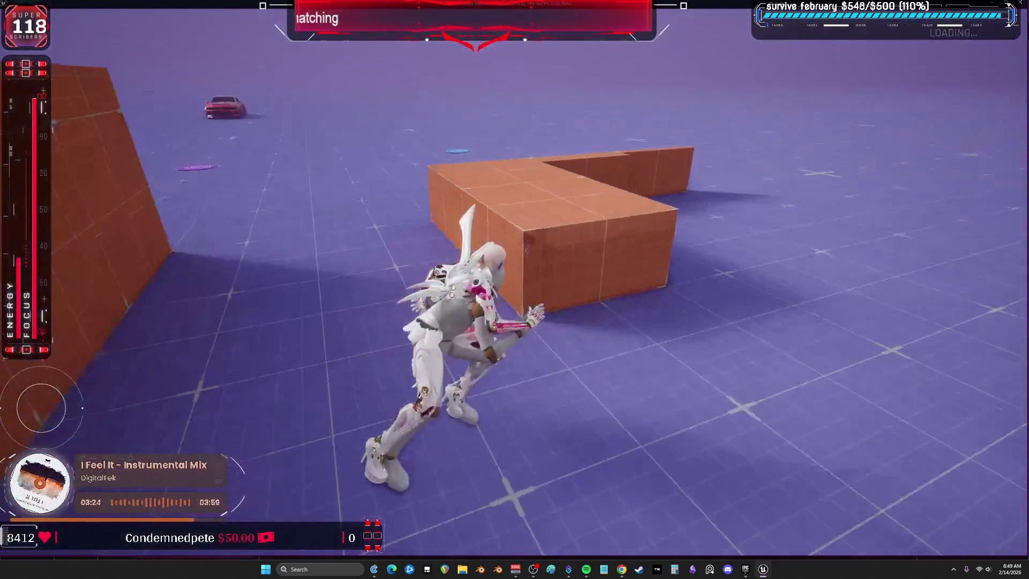
pyautogui.press('w')
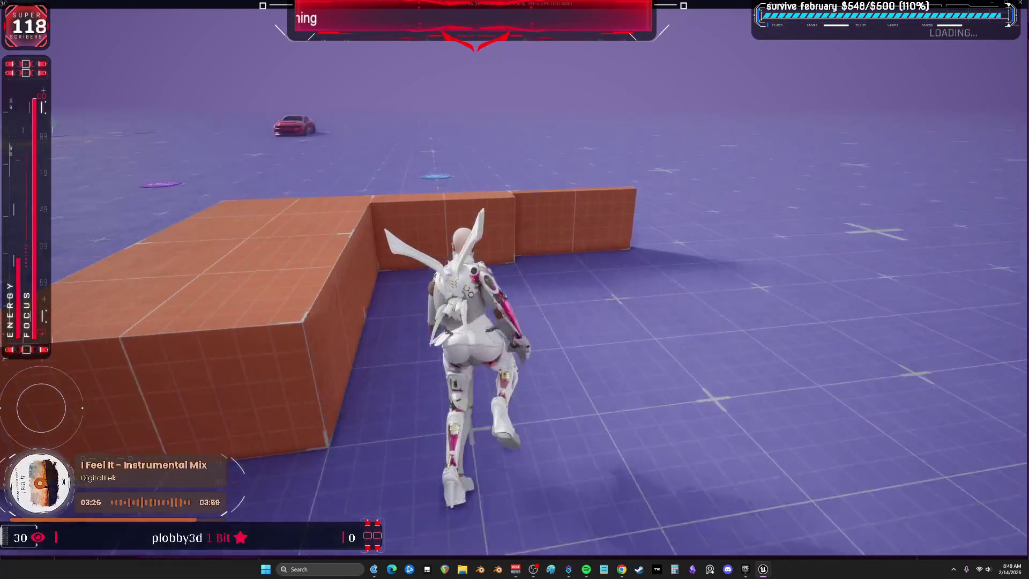
pyautogui.press('w')
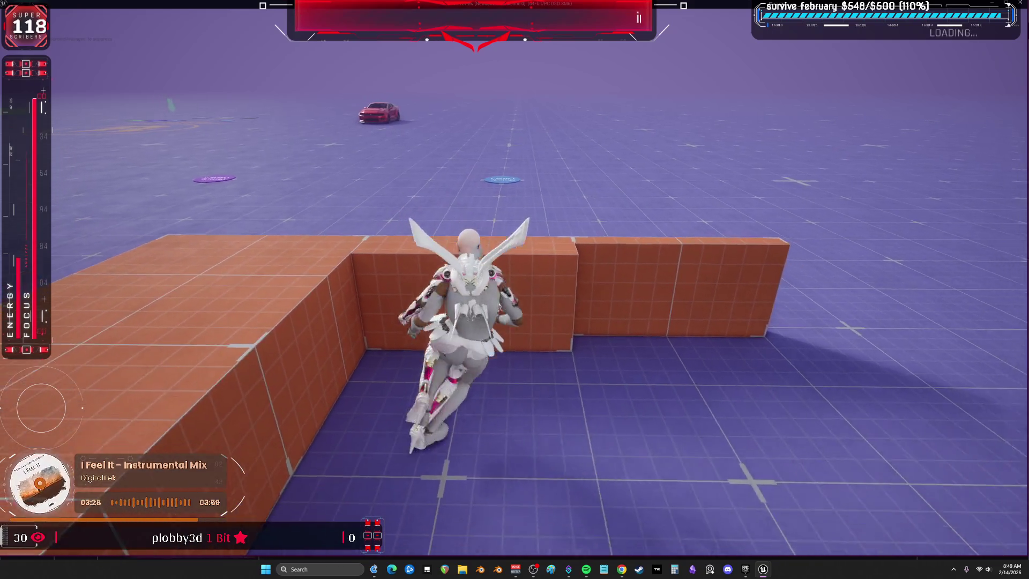
pyautogui.press('Escape')
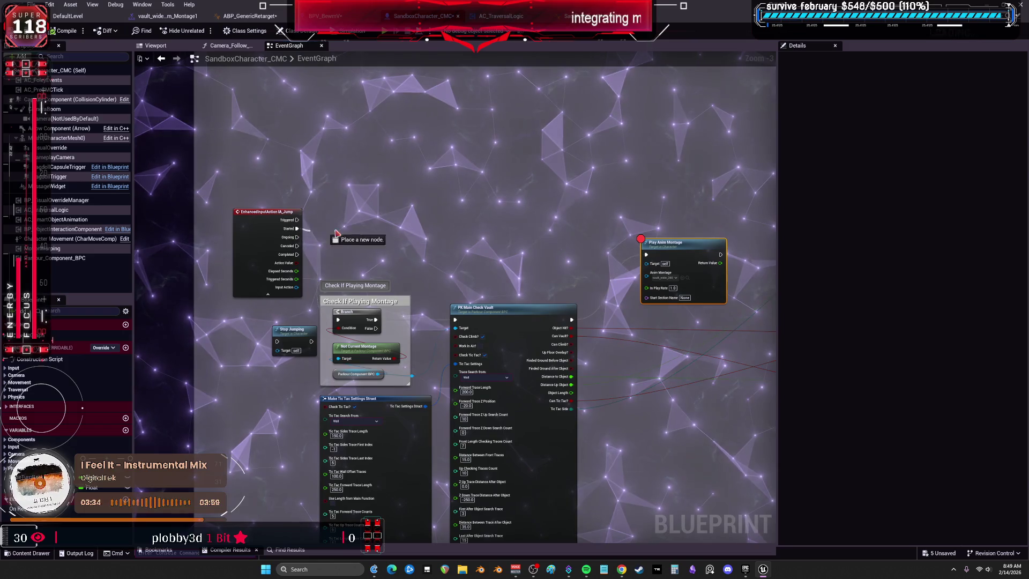
# Wire Jump's Started pin directly into PK Main Check Vault and compile
pyautogui.moveTo(307, 232)
pyautogui.mouseDown()
pyautogui.moveTo(353, 287)
pyautogui.moveTo(449, 308)
pyautogui.mouseUp()
pyautogui.click(309, 244)
pyautogui.moveTo(297, 229)
pyautogui.mouseDown()
pyautogui.moveTo(375, 258)
pyautogui.moveTo(454, 320)
pyautogui.mouseUp()
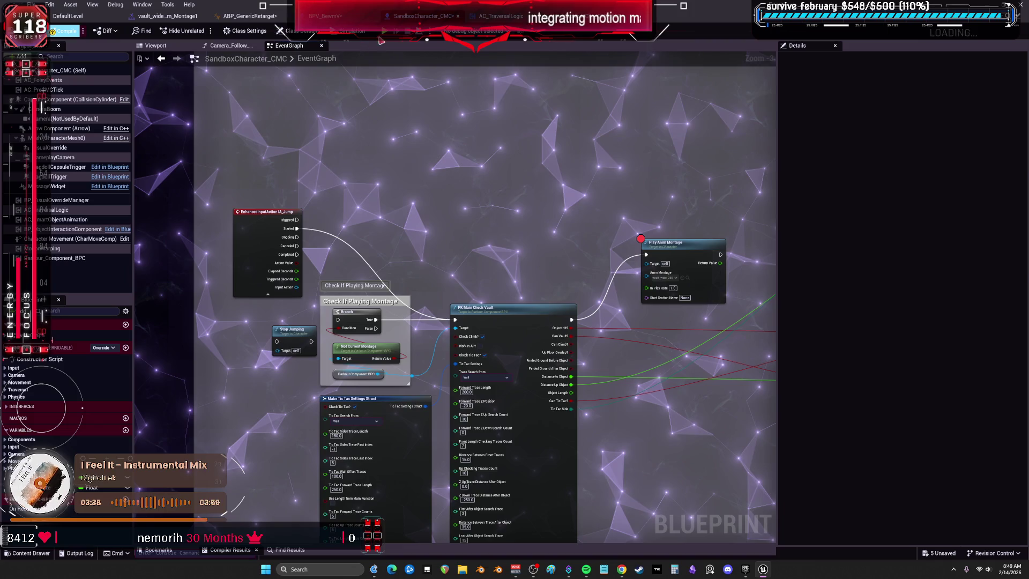
pyautogui.click(65, 30)
# Play-test the jump, disable the Play Anim Montage breakpoint, and resume play
pyautogui.hotkey('alt', 'p')
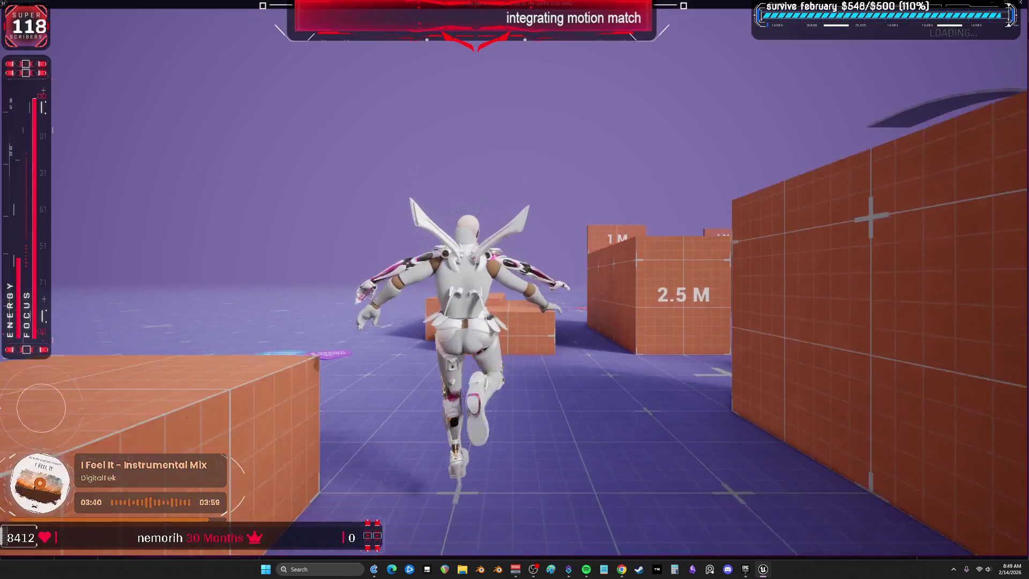
pyautogui.press('space')
pyautogui.moveTo(320, 359); pyautogui.dragTo(357, 140)
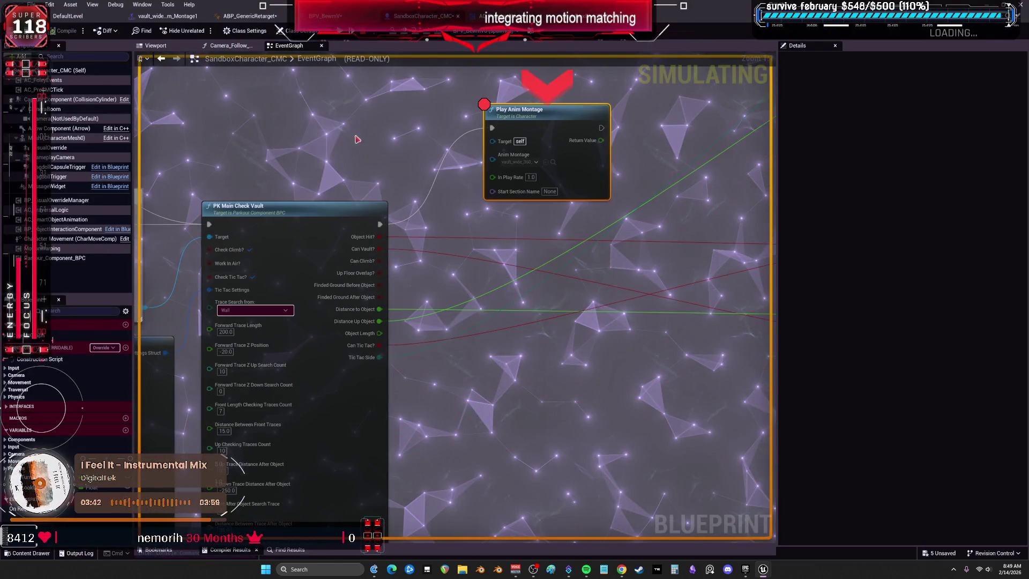
pyautogui.rightClick(540, 109)
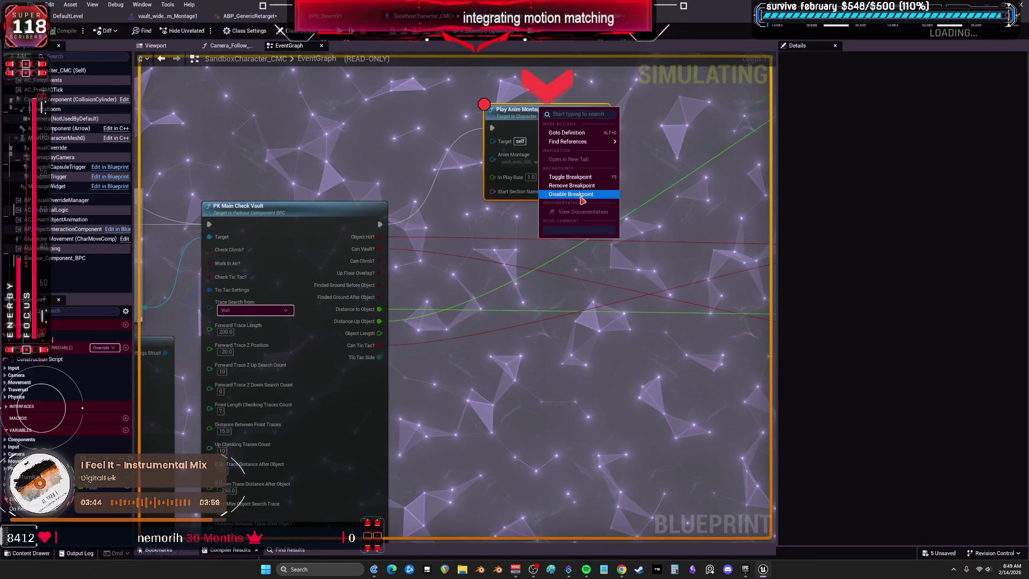
pyautogui.click(552, 195)
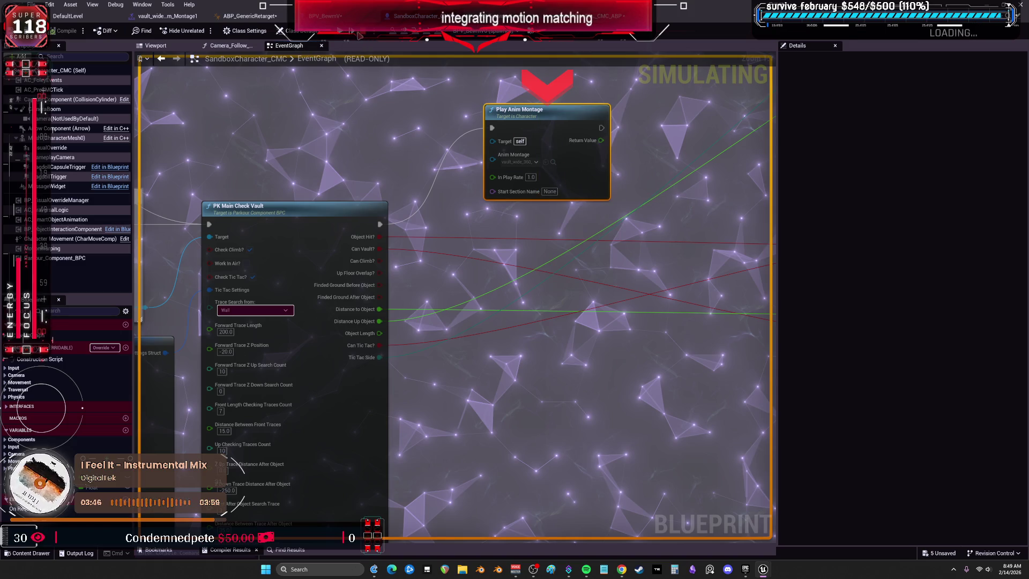
pyautogui.click(342, 36)
# Run the character around the plaza and jump twice to test the vault
pyautogui.press('w')
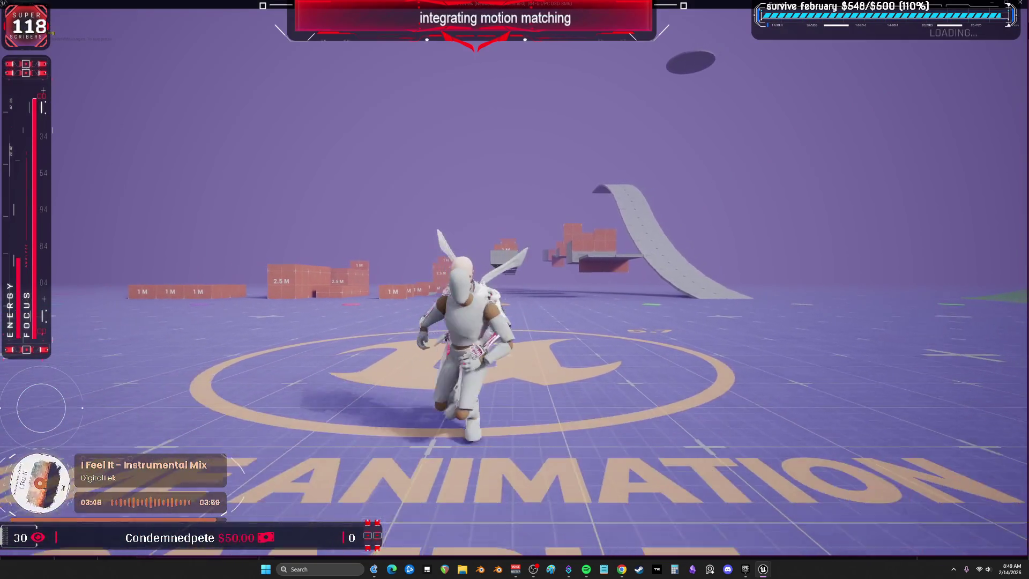
pyautogui.press('space')
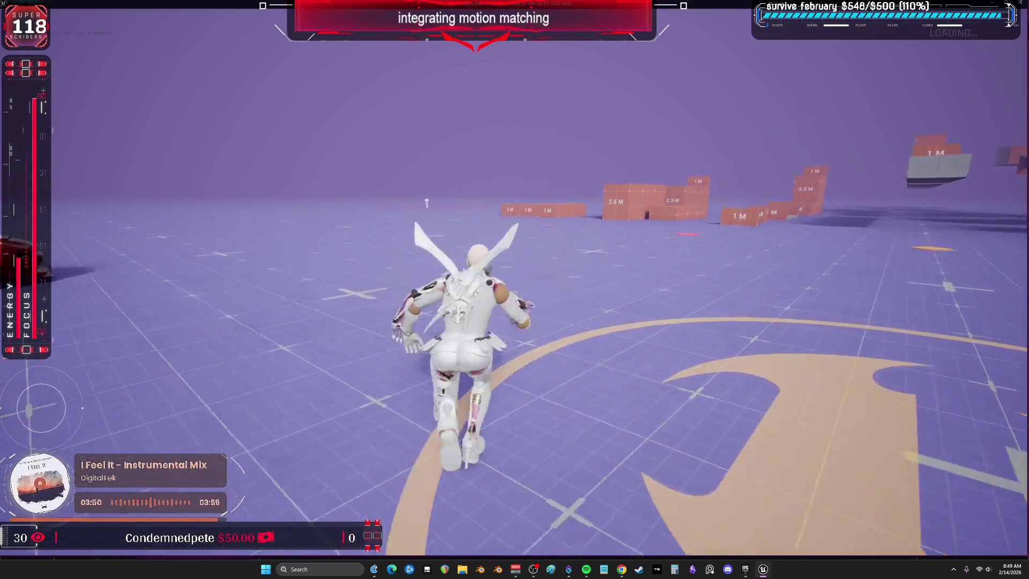
pyautogui.press('space')
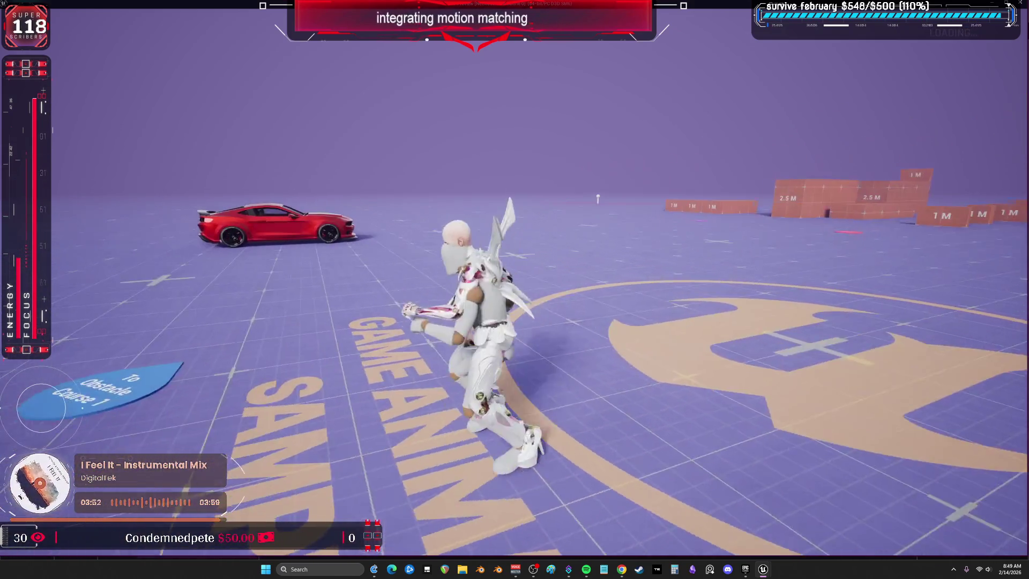
# Vault past the red car, then switch back to SandboxCharacter_CMC's EventGraph
pyautogui.press('w')
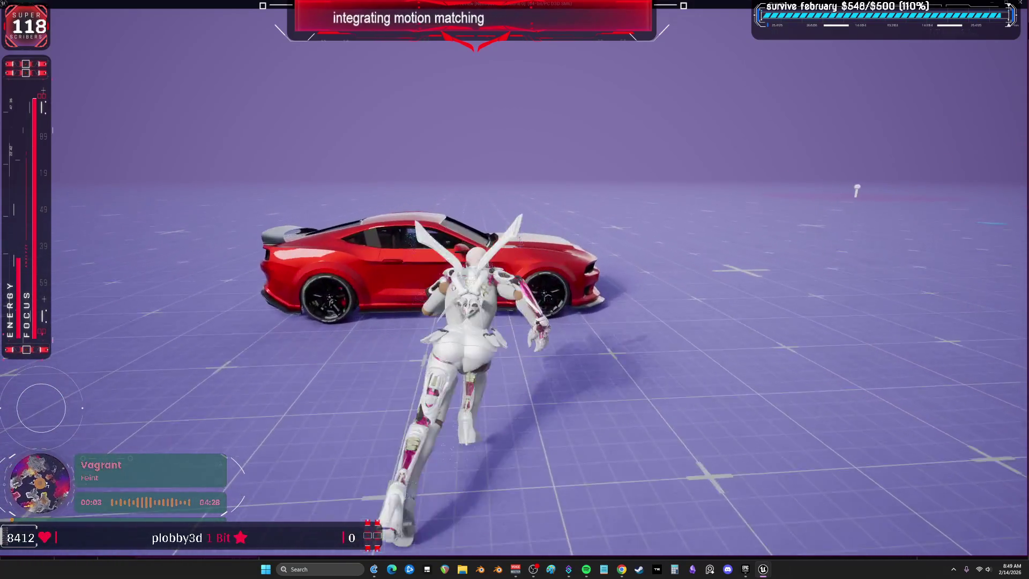
pyautogui.press('space')
pyautogui.press('w')
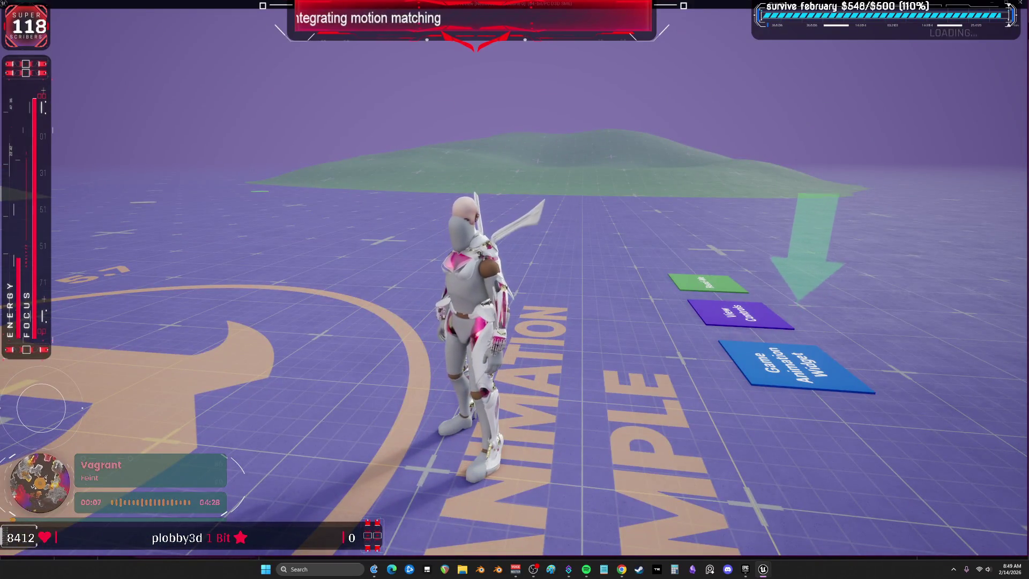
pyautogui.hotkey('alt', 'Tab')
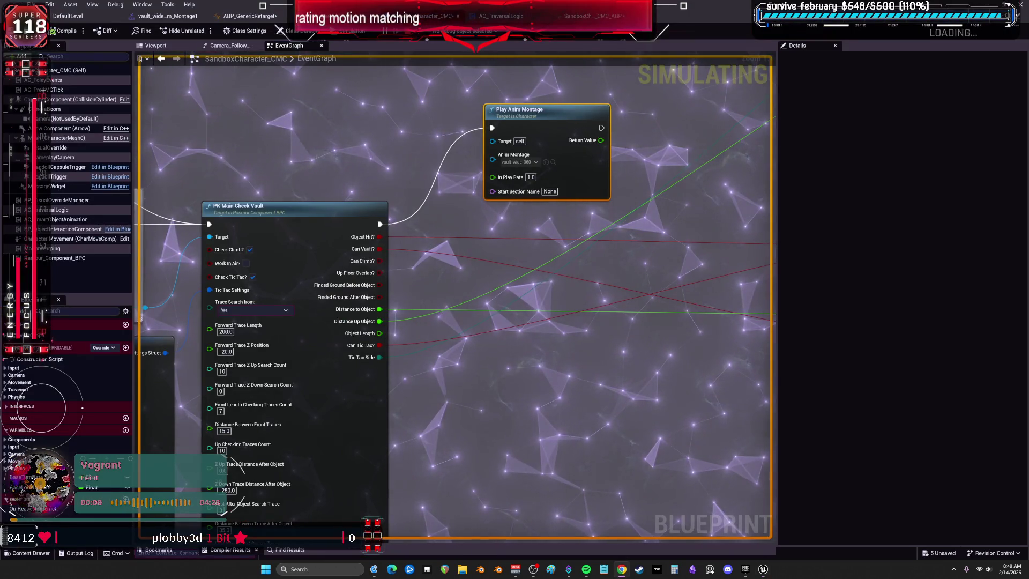
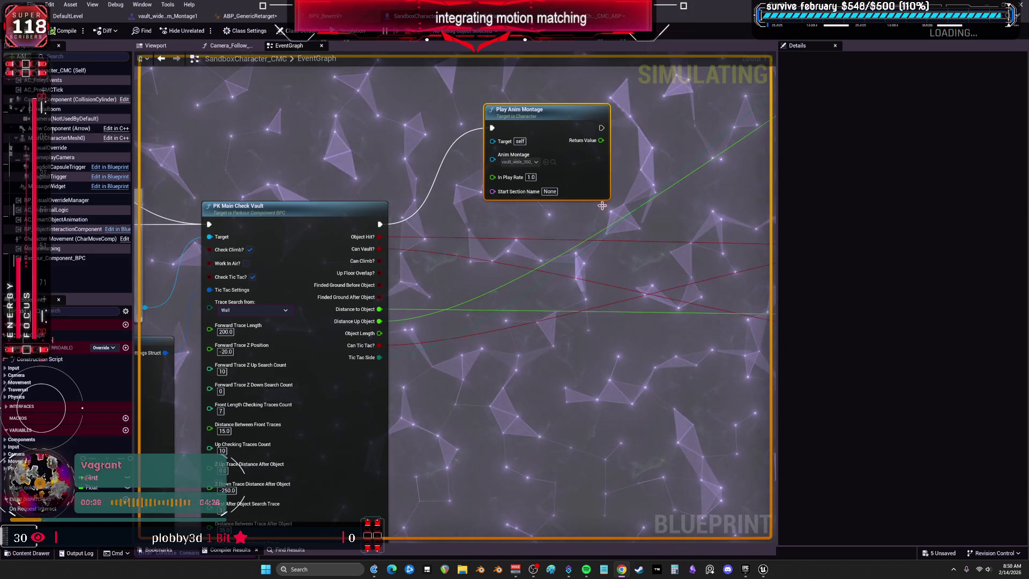
# Pan from PK Main Check Vault up to the Jump / Traversal Input comment, showing both Try Traversal Action calls, OR and Branch
pyautogui.scroll(-2, 308, 187)
pyautogui.moveTo(309, 185)
pyautogui.mouseDown()
pyautogui.moveTo(492, 191)
pyautogui.moveTo(404, 195)
pyautogui.mouseUp()
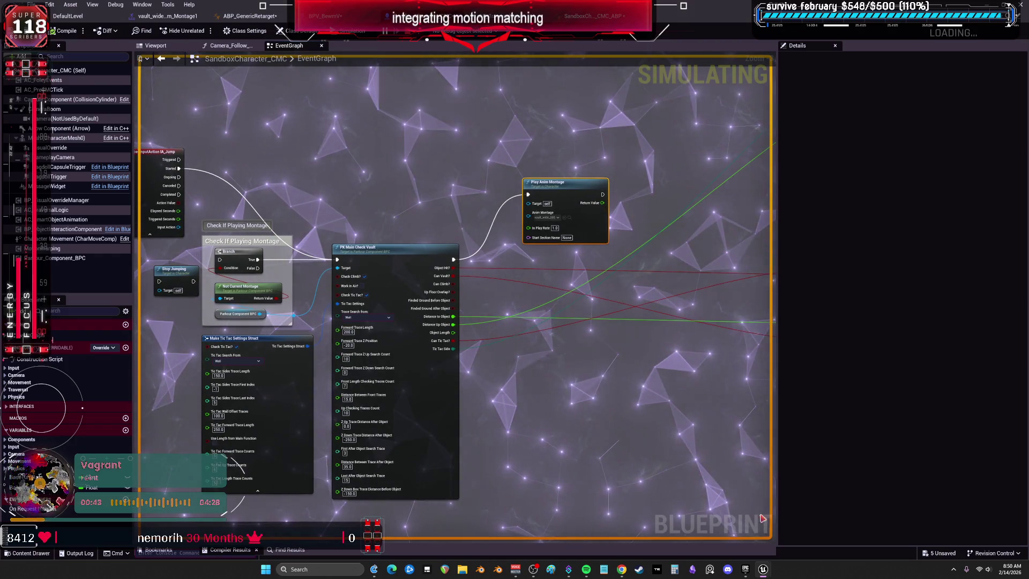
pyautogui.moveTo(756, 560)
pyautogui.click(688, 496)
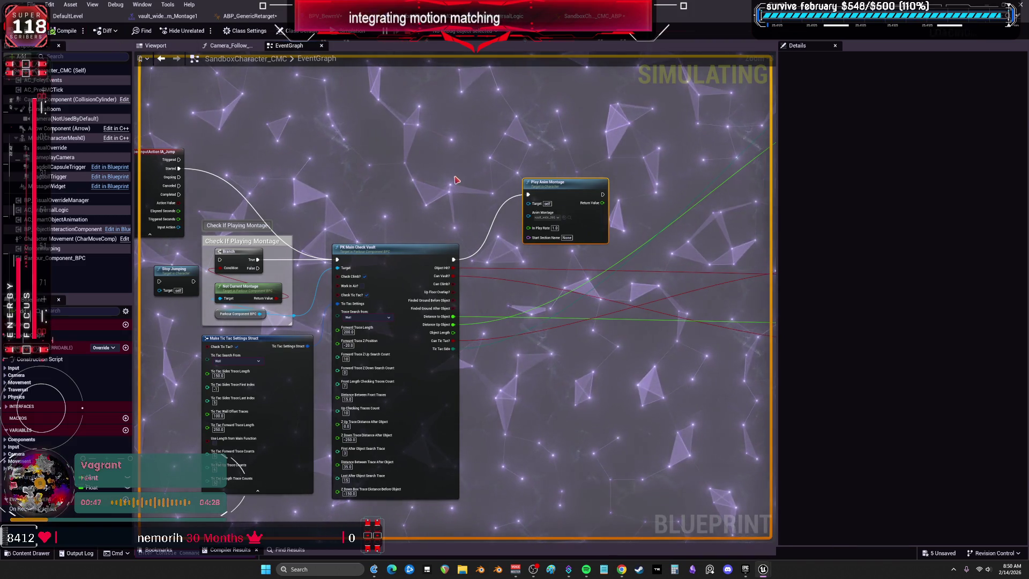
pyautogui.moveTo(365, 147); pyautogui.dragTo(499, 285)
pyautogui.scroll(-3, 498, 284)
pyautogui.moveTo(471, 202); pyautogui.dragTo(529, 252)
pyautogui.scroll(4, 581, 271)
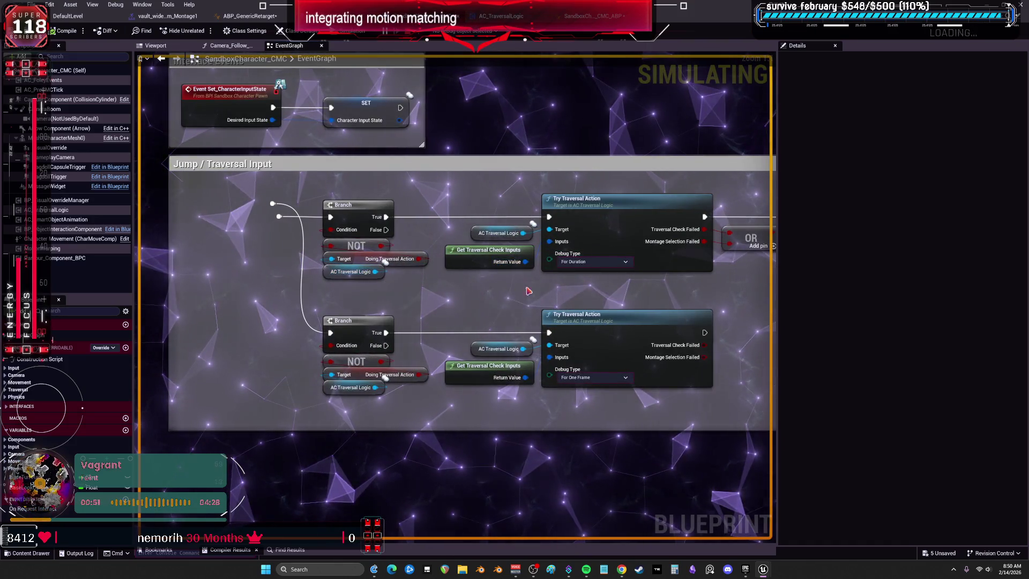
pyautogui.moveTo(655, 295)
pyautogui.mouseDown()
pyautogui.moveTo(338, 293)
pyautogui.moveTo(535, 263)
pyautogui.mouseUp()
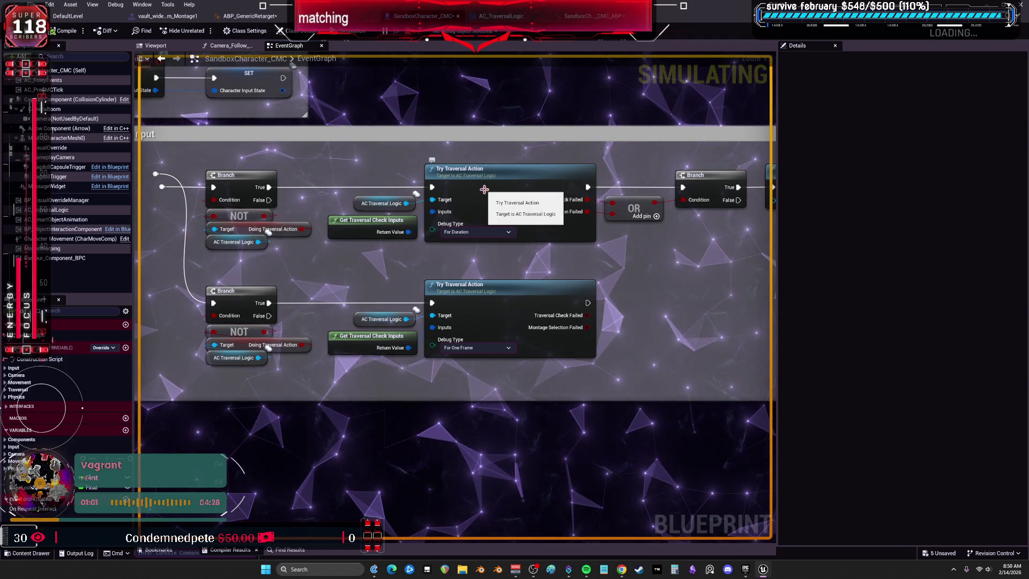
# Open the Get Traversal Check Inputs function graph, then go back to the EventGraph
pyautogui.click(370, 221)
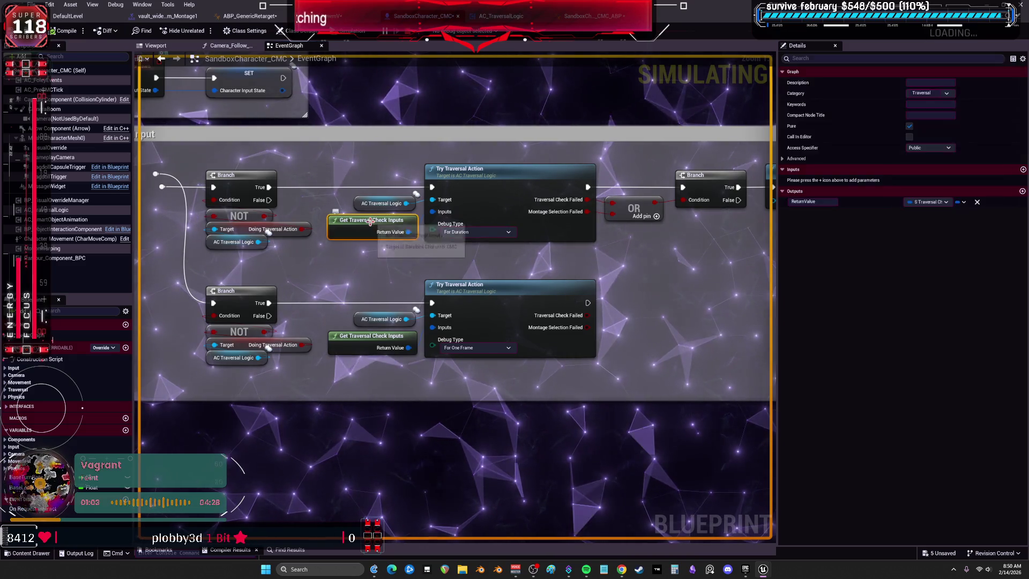
pyautogui.doubleClick(370, 221)
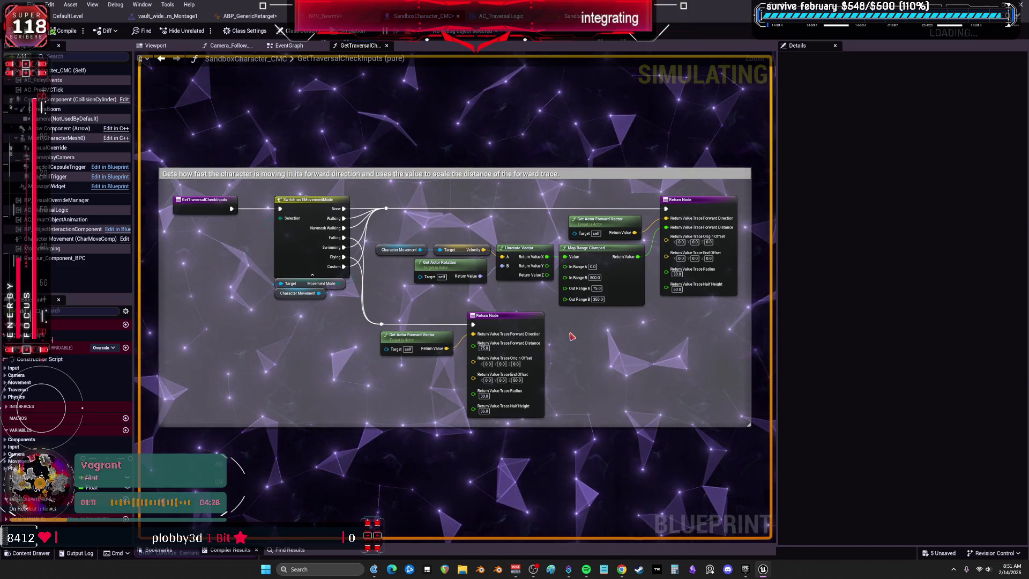
pyautogui.click(162, 59)
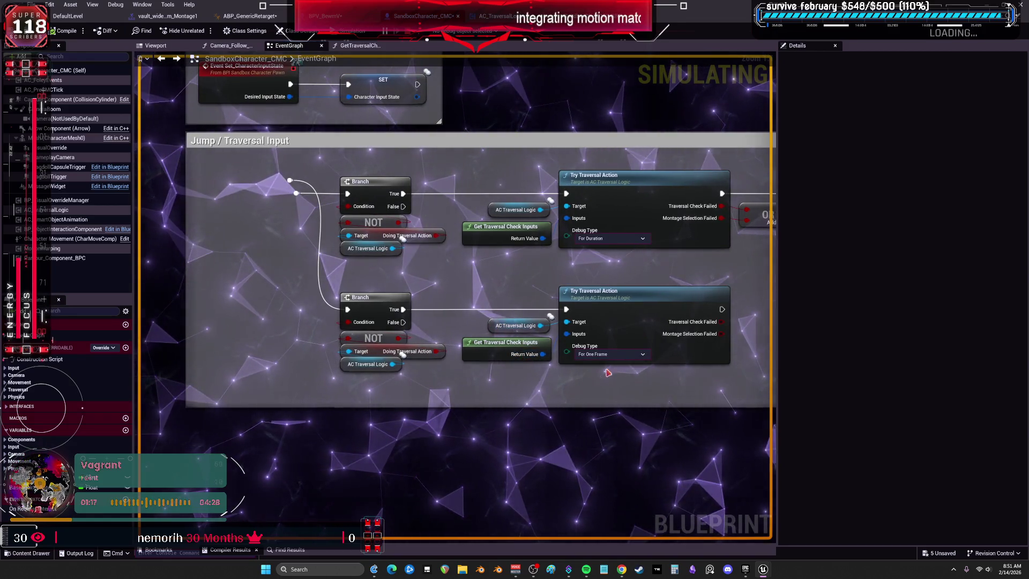
# Drag the Jump / Traversal Input comment block down above the IA_Jump event and vault-check nodes
pyautogui.scroll(-5, 607, 373)
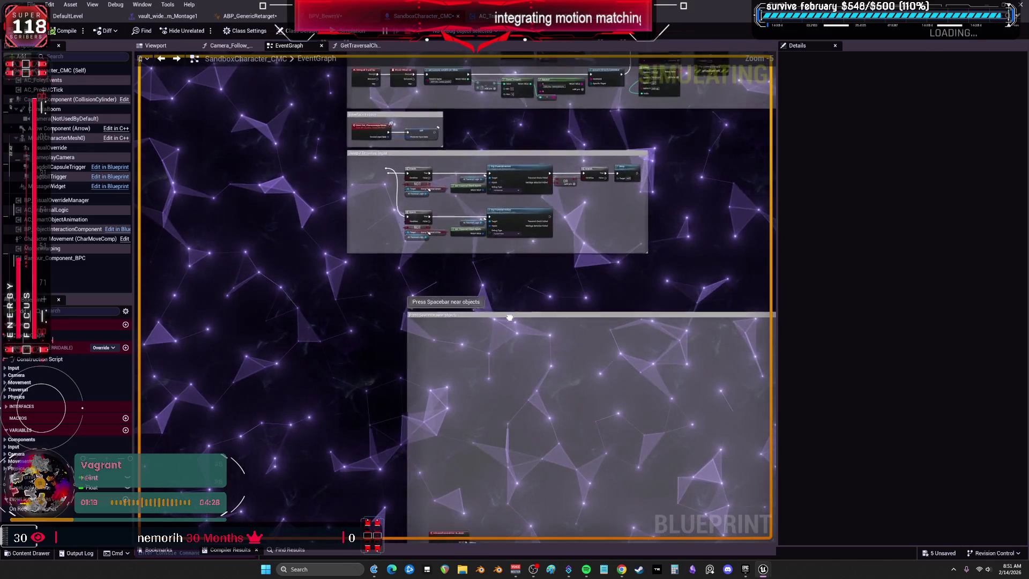
pyautogui.click(536, 188)
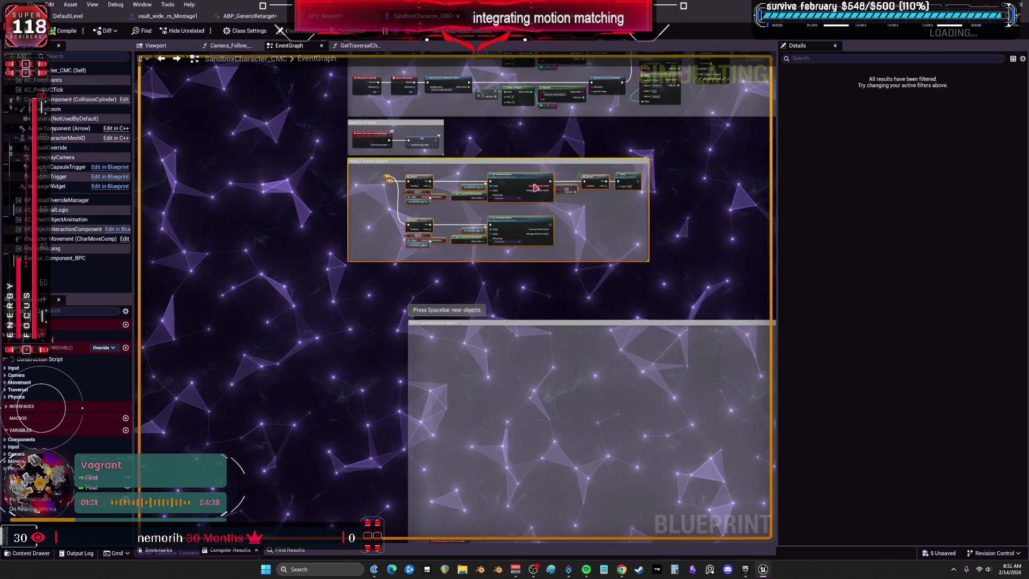
pyautogui.moveTo(536, 187)
pyautogui.mouseDown()
pyautogui.moveTo(600, 530)
pyautogui.moveTo(601, 260)
pyautogui.mouseUp()
pyautogui.scroll(3, 578, 336)
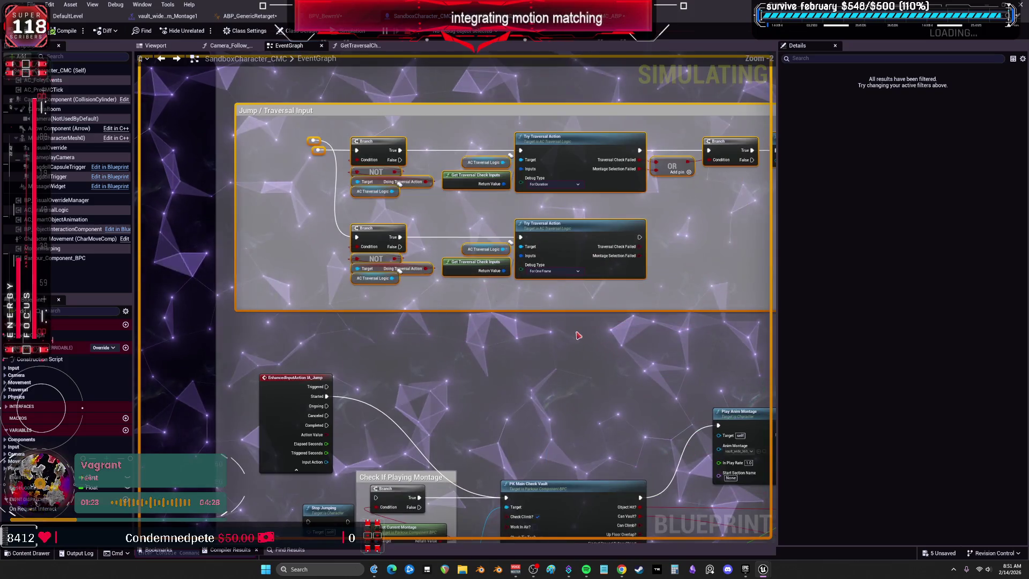
pyautogui.click(502, 380)
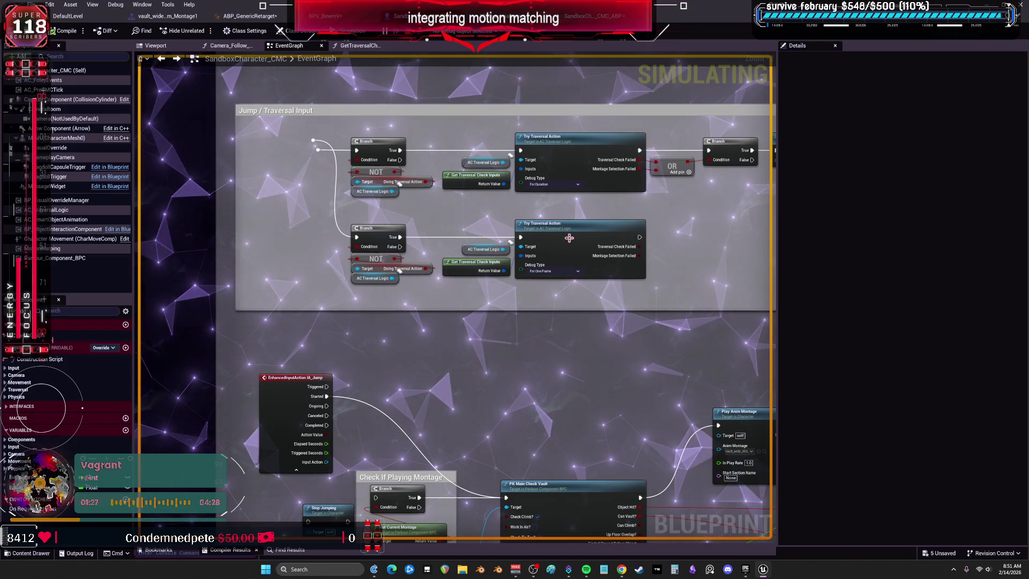
pyautogui.moveTo(569, 237); pyautogui.dragTo(559, 251)
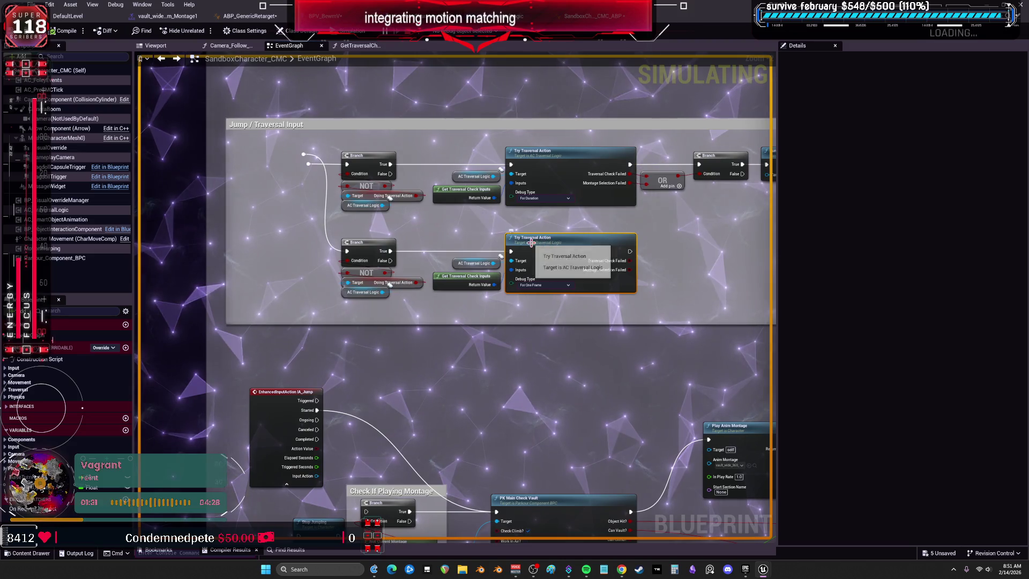
# Open TryTraversalAction and look over its Actor Location setter, console variable and DEBUG draw-shapes nodes
pyautogui.doubleClick(531, 243)
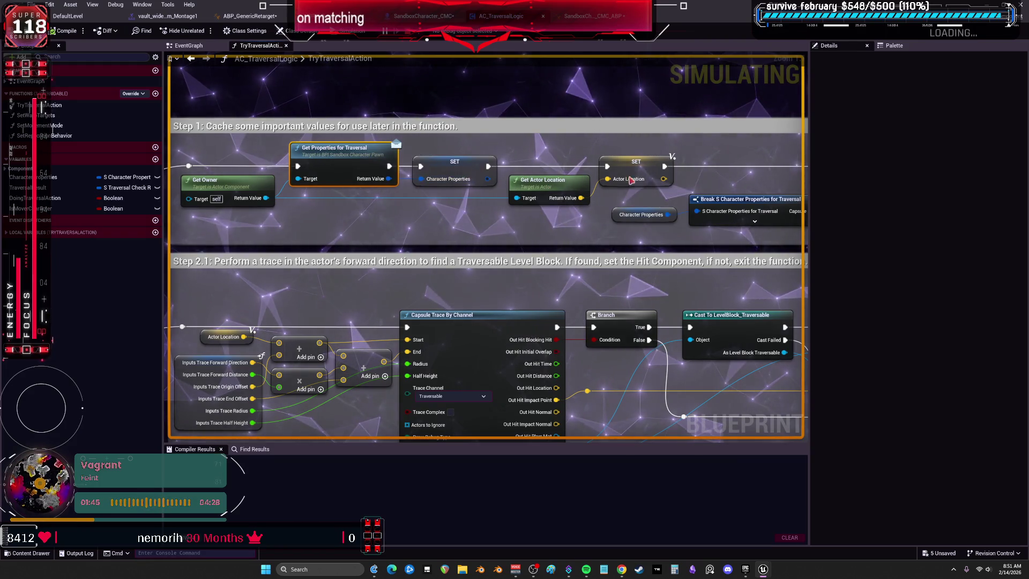
pyautogui.click(641, 163)
pyautogui.moveTo(695, 147); pyautogui.dragTo(589, 153)
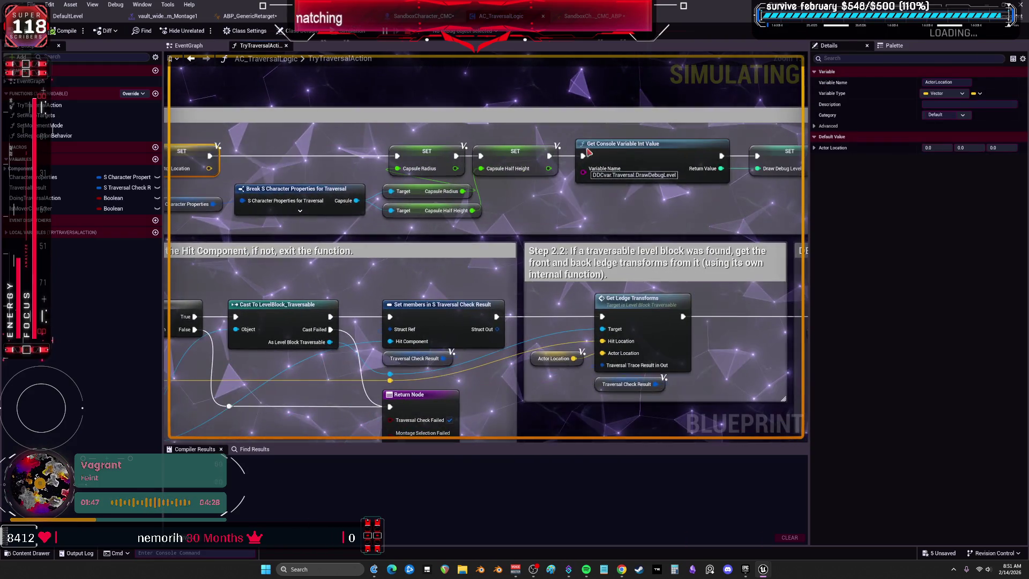
pyautogui.moveTo(690, 210); pyautogui.dragTo(511, 213)
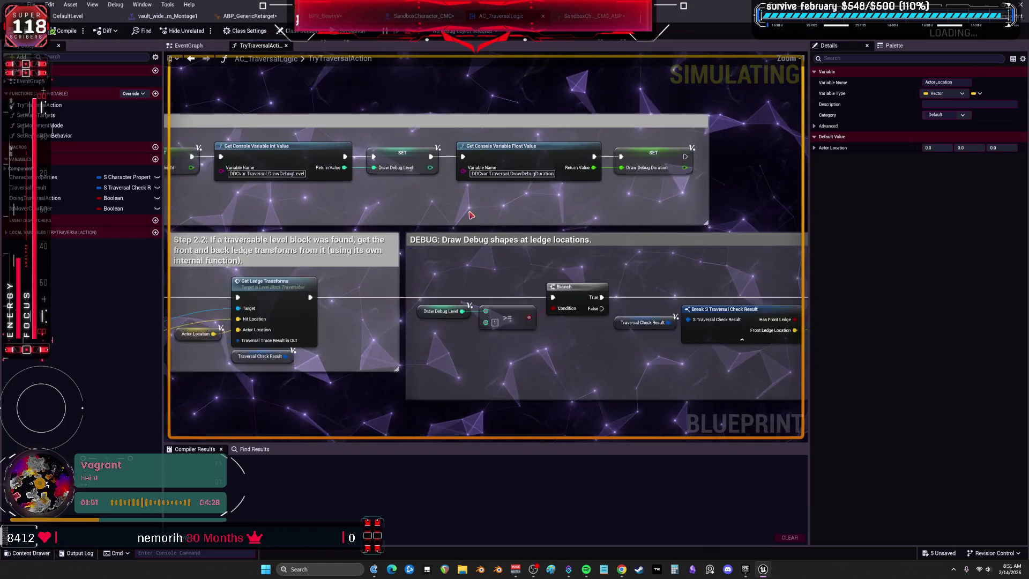
pyautogui.moveTo(300, 225); pyautogui.dragTo(483, 231)
pyautogui.scroll(-2, 335, 230)
# Review the Step 2.1 Capsule Trace By Channel and Step 2.2 Get Ledge Transforms with their debug draws
pyautogui.moveTo(335, 229); pyautogui.dragTo(722, 160)
pyautogui.scroll(2, 432, 201)
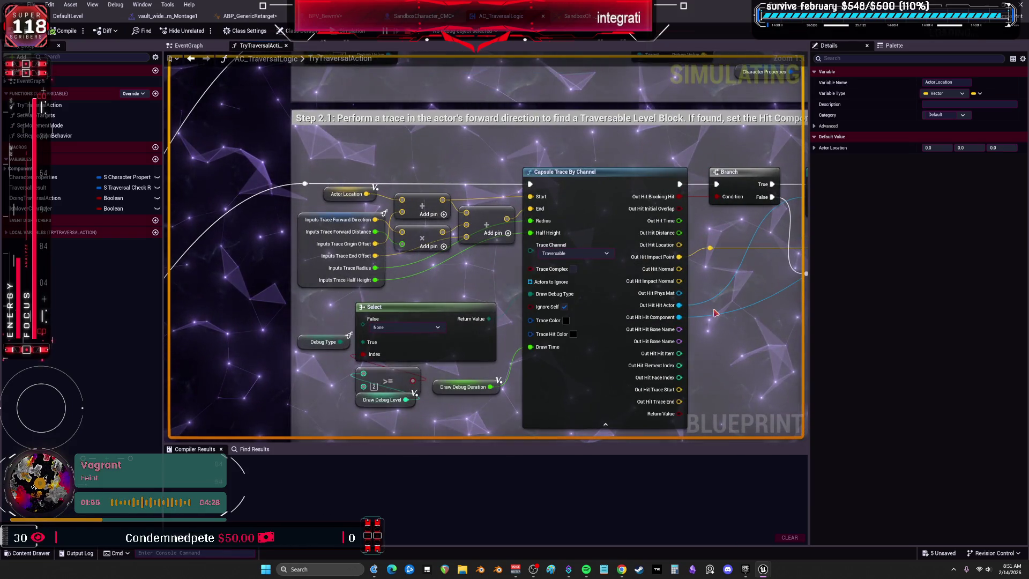
pyautogui.moveTo(722, 320); pyautogui.dragTo(594, 355)
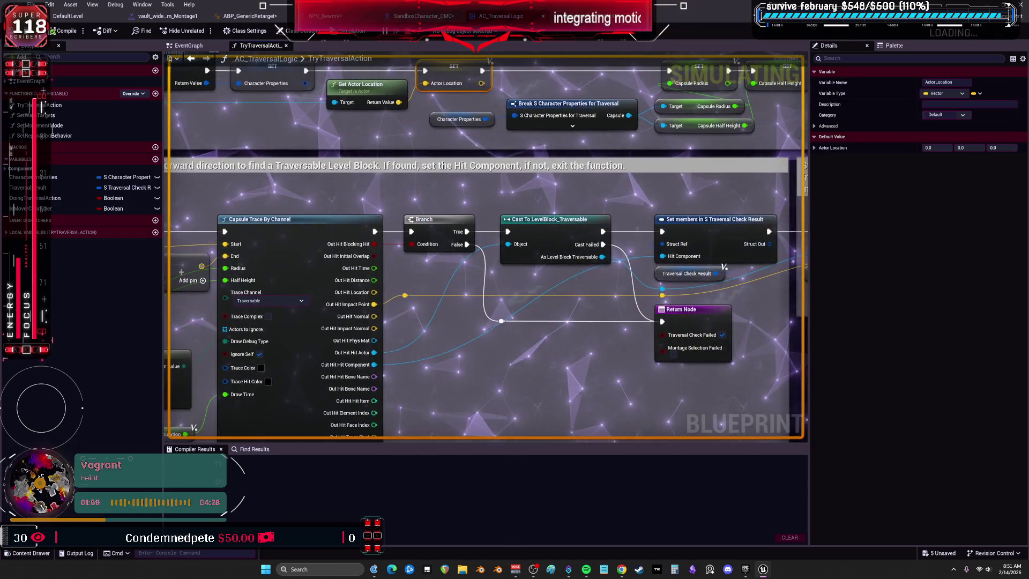
pyautogui.moveTo(557, 182); pyautogui.dragTo(336, 185)
pyautogui.moveTo(707, 217); pyautogui.dragTo(388, 204)
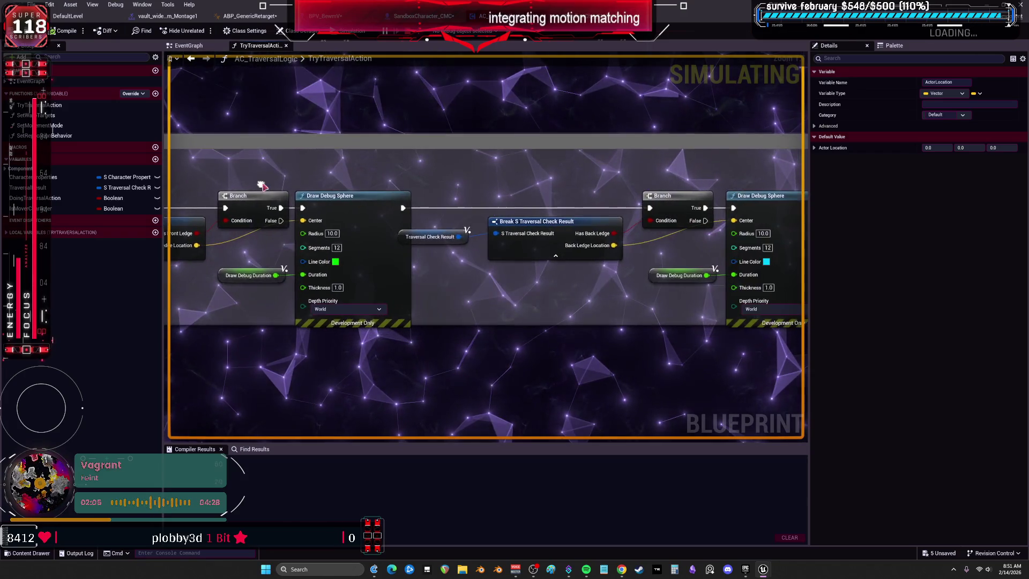
# Follow the Step 3.1 and 3.2 trace math through to Step 3.3's obstacle-height save
pyautogui.moveTo(361, 179); pyautogui.dragTo(569, 181)
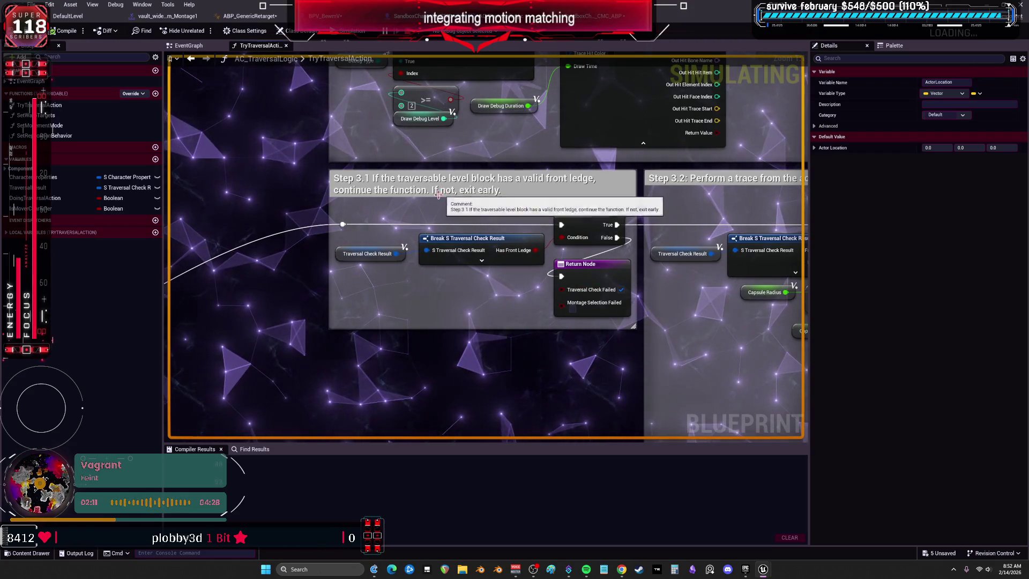
pyautogui.moveTo(758, 230); pyautogui.dragTo(447, 207)
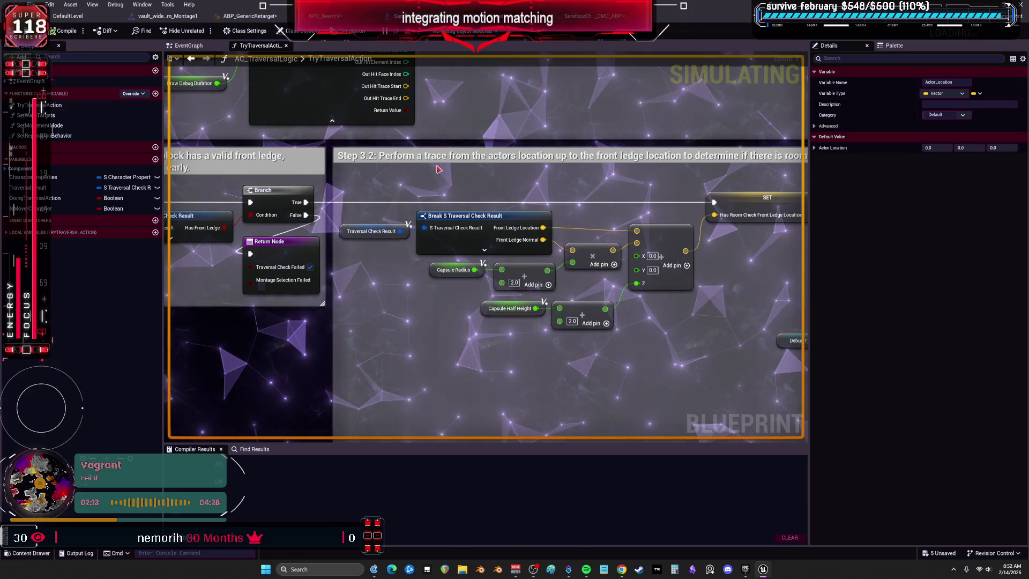
pyautogui.moveTo(552, 172)
pyautogui.mouseDown()
pyautogui.moveTo(603, 183)
pyautogui.moveTo(667, 151)
pyautogui.mouseUp()
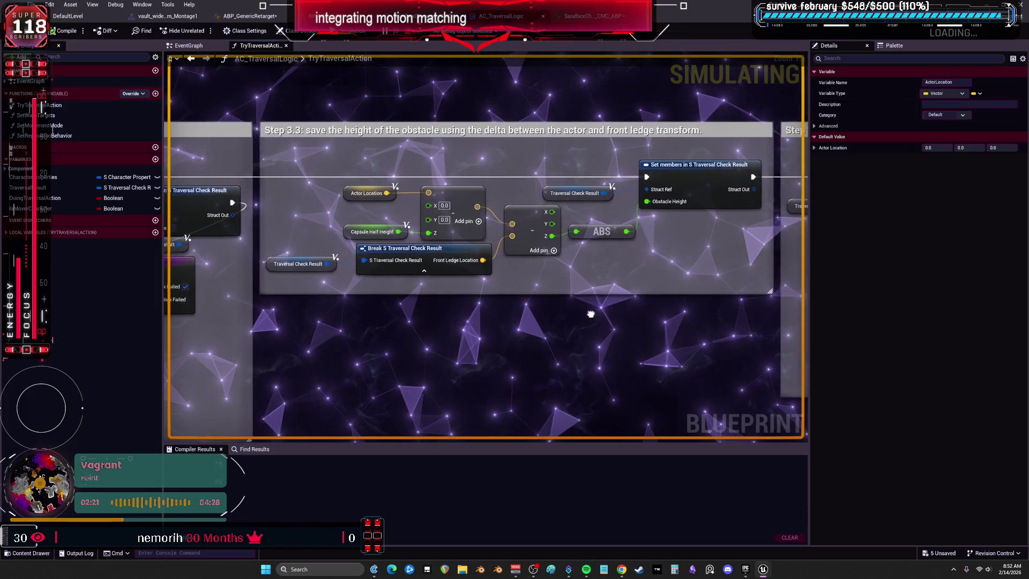
# Pan past the obstacle height and Step 3.5 depth blocks to Step 4.1's Cast To BPI_SandboxCharacter_ABP, then Step 4.2
pyautogui.moveTo(570, 314)
pyautogui.mouseDown()
pyautogui.moveTo(545, 307)
pyautogui.moveTo(602, 316)
pyautogui.mouseUp()
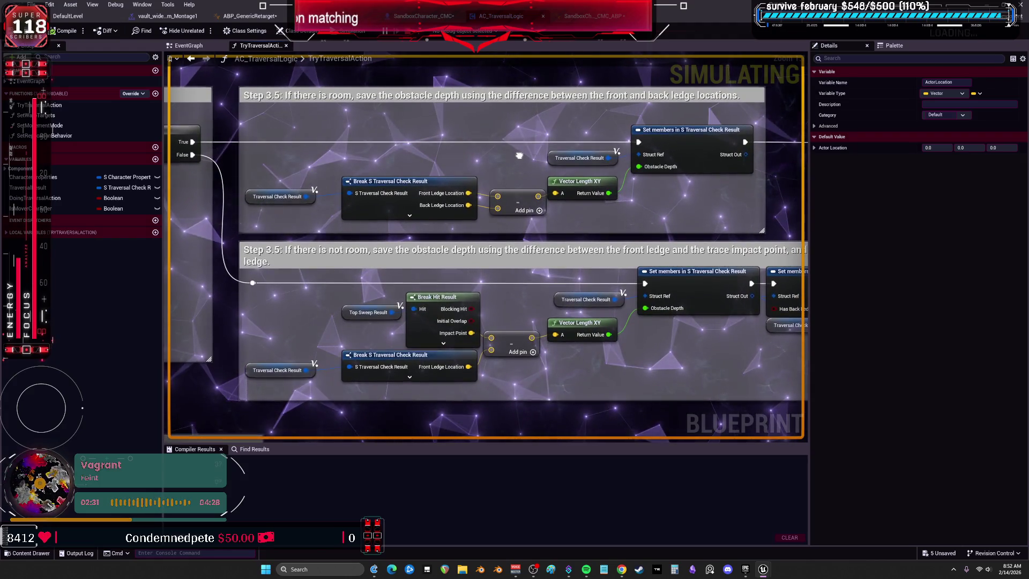
pyautogui.moveTo(519, 153); pyautogui.dragTo(530, 221)
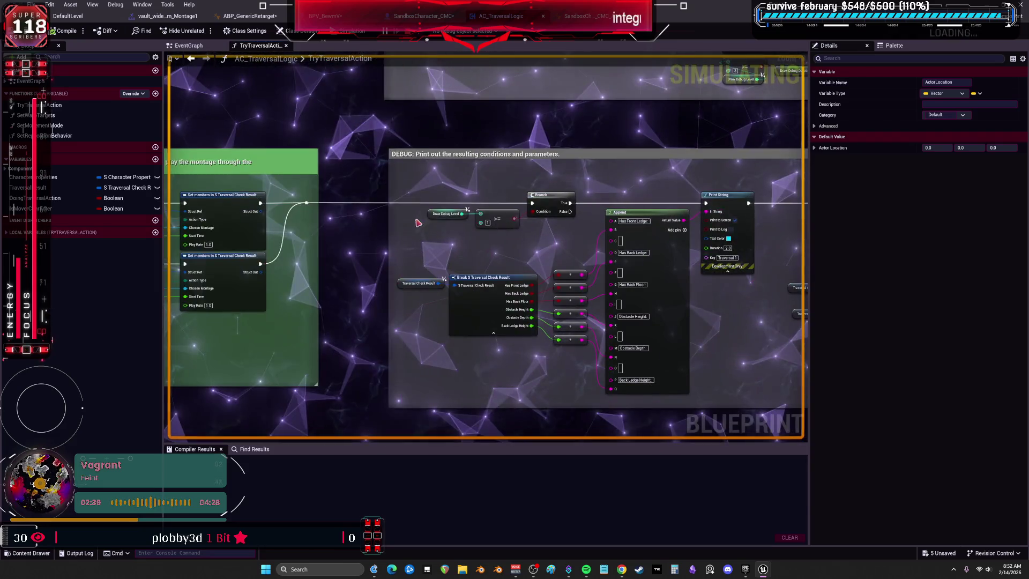
pyautogui.moveTo(418, 222); pyautogui.dragTo(419, 235)
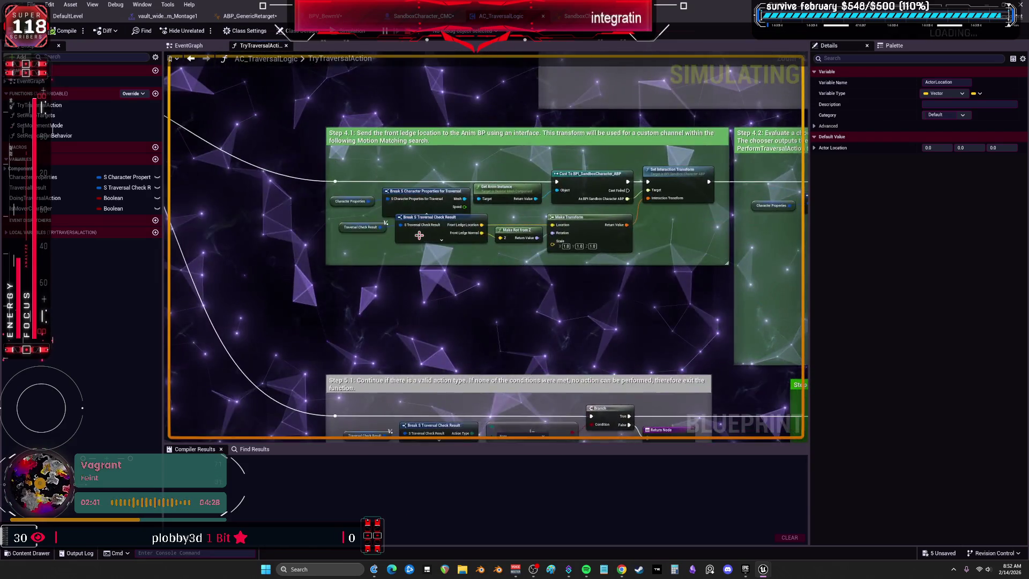
pyautogui.scroll(2, 445, 193)
pyautogui.moveTo(690, 311); pyautogui.dragTo(687, 342)
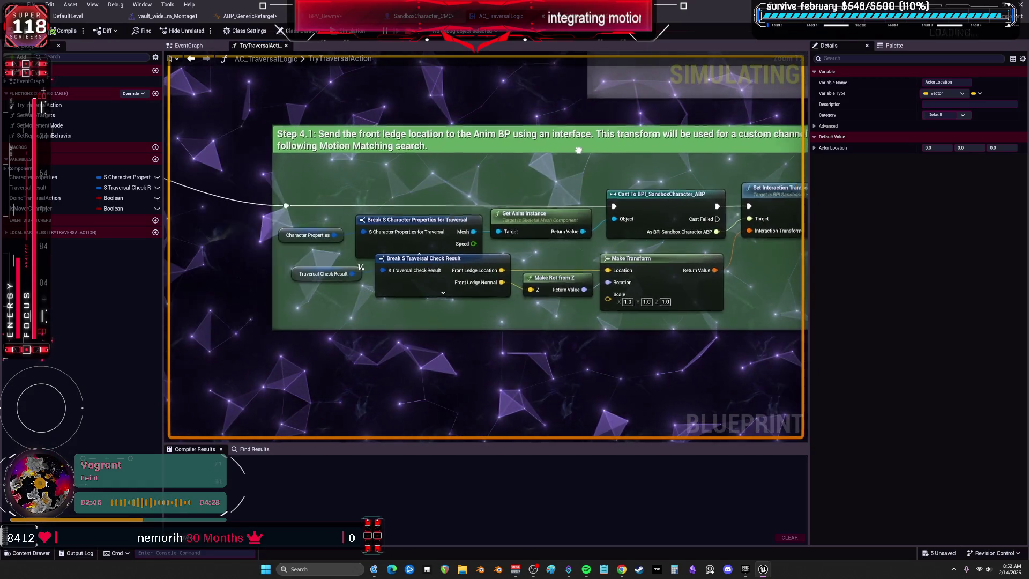
pyautogui.moveTo(579, 151); pyautogui.dragTo(546, 128)
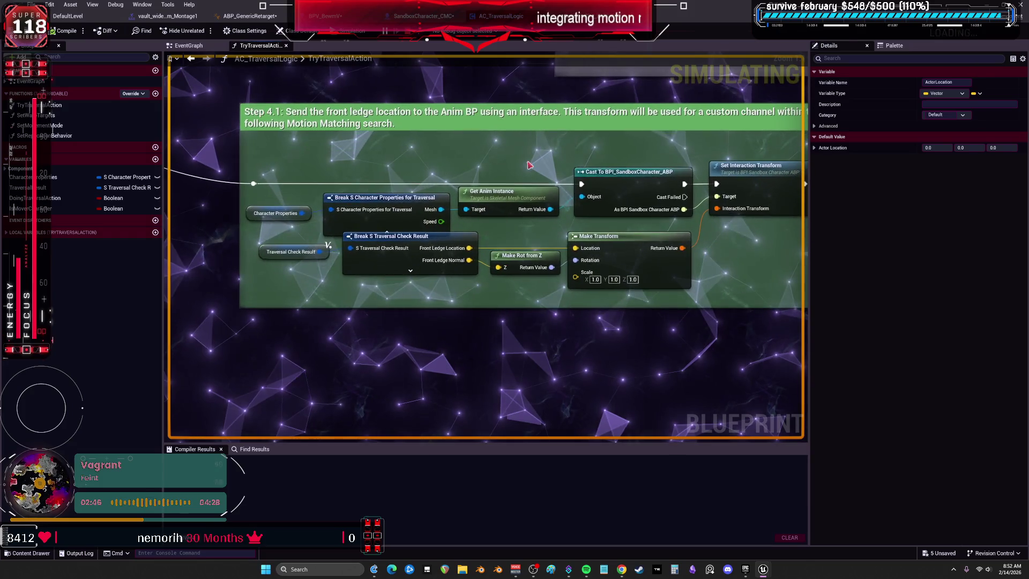
pyautogui.rightClick(622, 182)
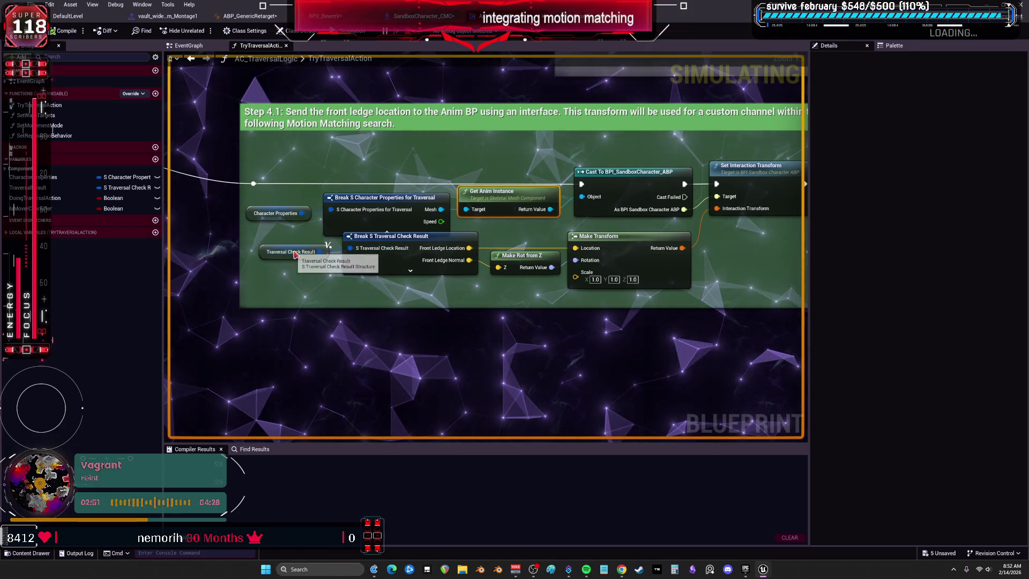
pyautogui.moveTo(598, 245); pyautogui.dragTo(462, 176)
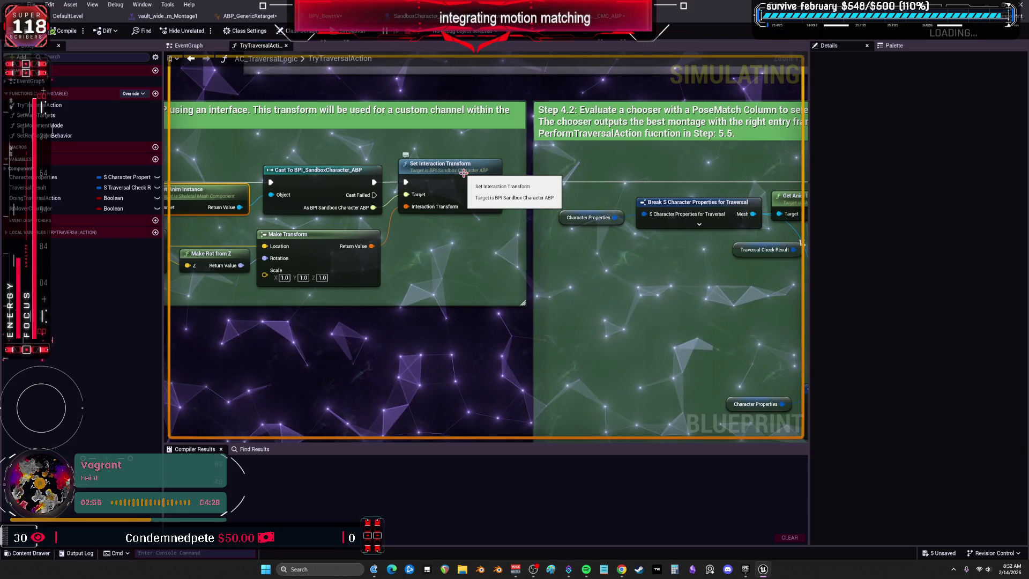
# Open the read-only Set_InteractionTransform interface function, then return to AC_TraversalLogic's TryTraversalAction graph
pyautogui.doubleClick(464, 171)
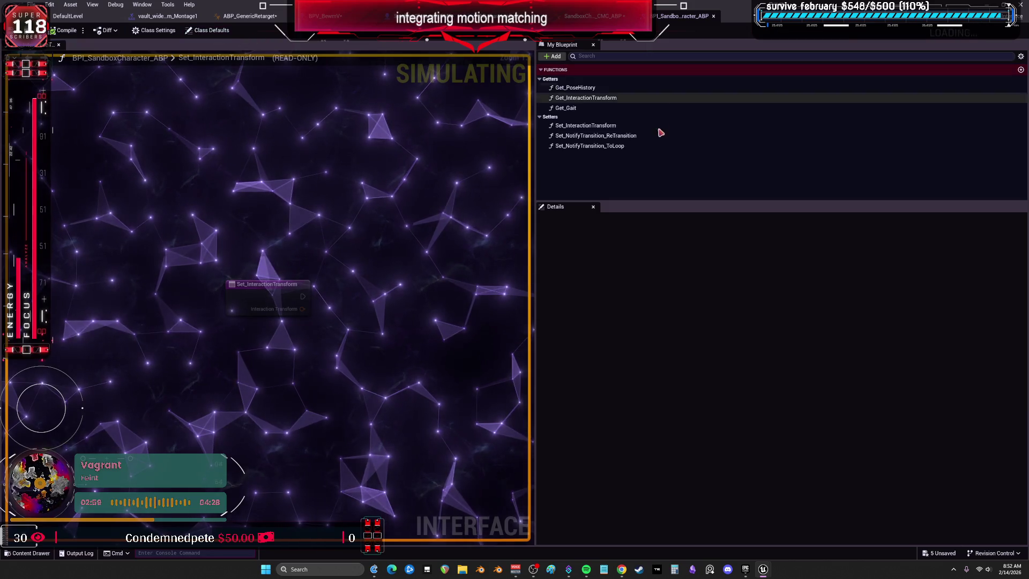
pyautogui.click(584, 16)
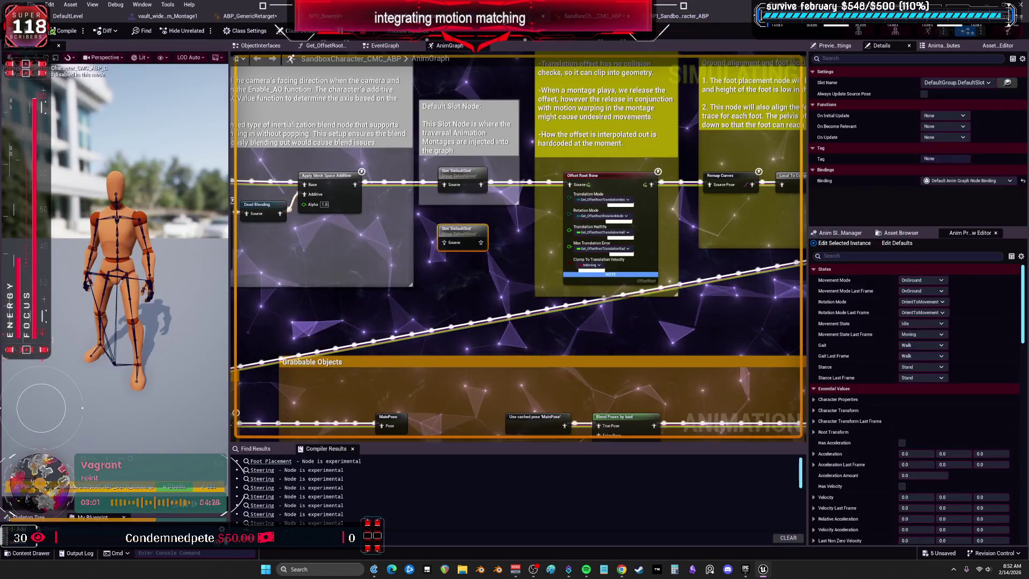
pyautogui.click(514, 16)
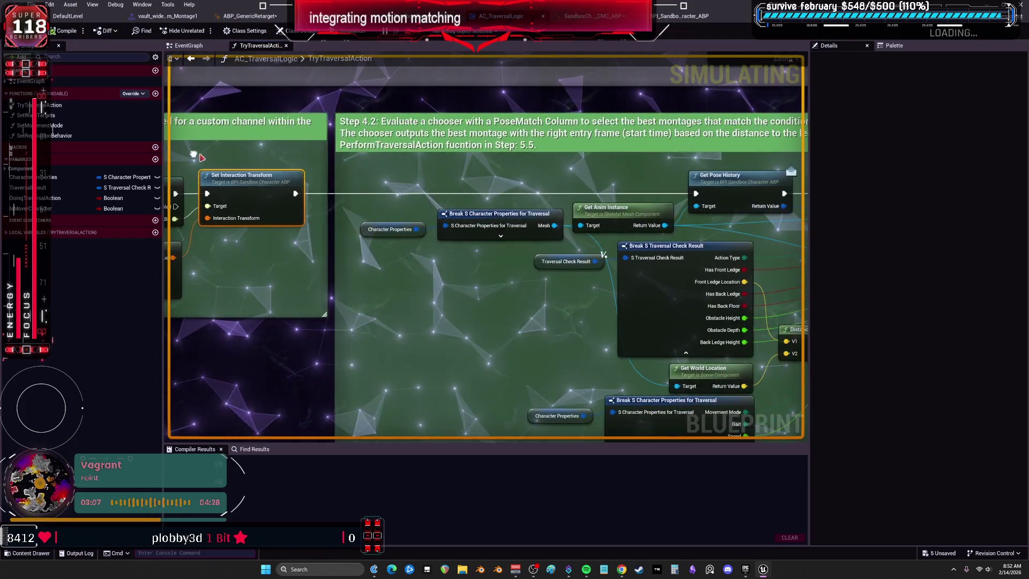
# Inspect Make S Traversal Chooser Inputs and the CHT_TraversalMontages_CMC chooser evaluation with its result setters
pyautogui.moveTo(569, 167); pyautogui.dragTo(488, 129)
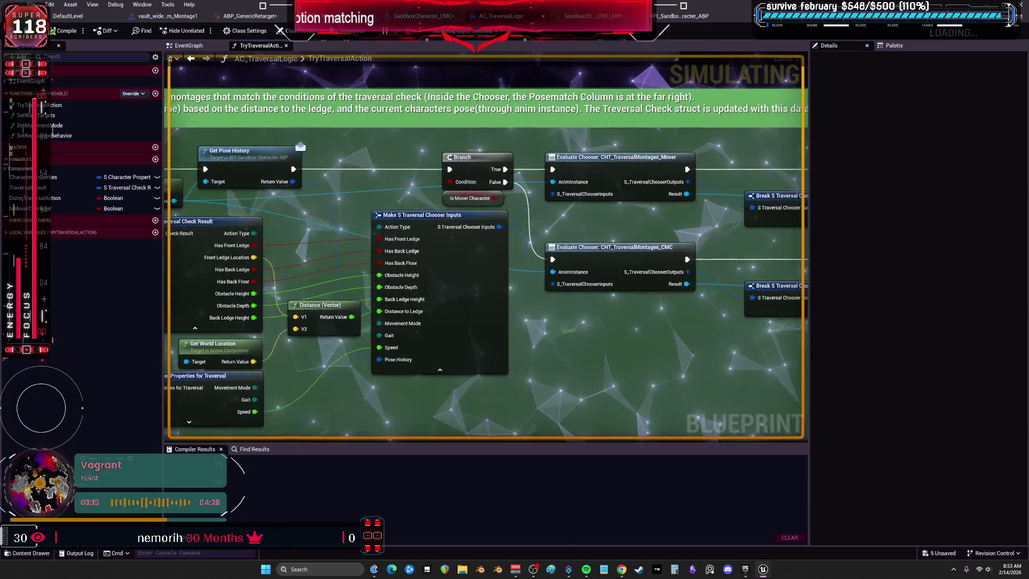
pyautogui.moveTo(676, 58); pyautogui.dragTo(532, 62)
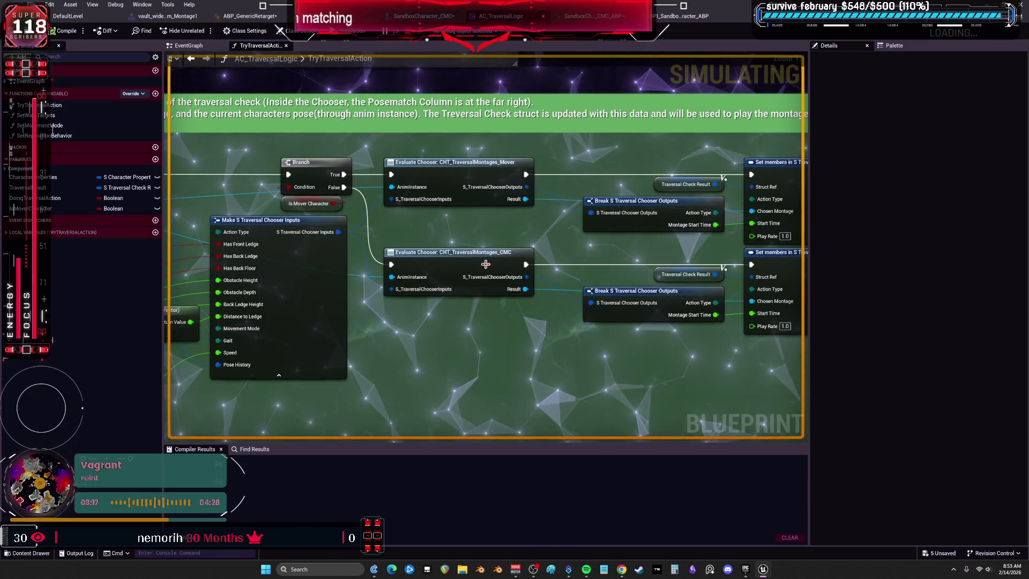
pyautogui.click(486, 264)
pyautogui.moveTo(694, 251); pyautogui.dragTo(482, 223)
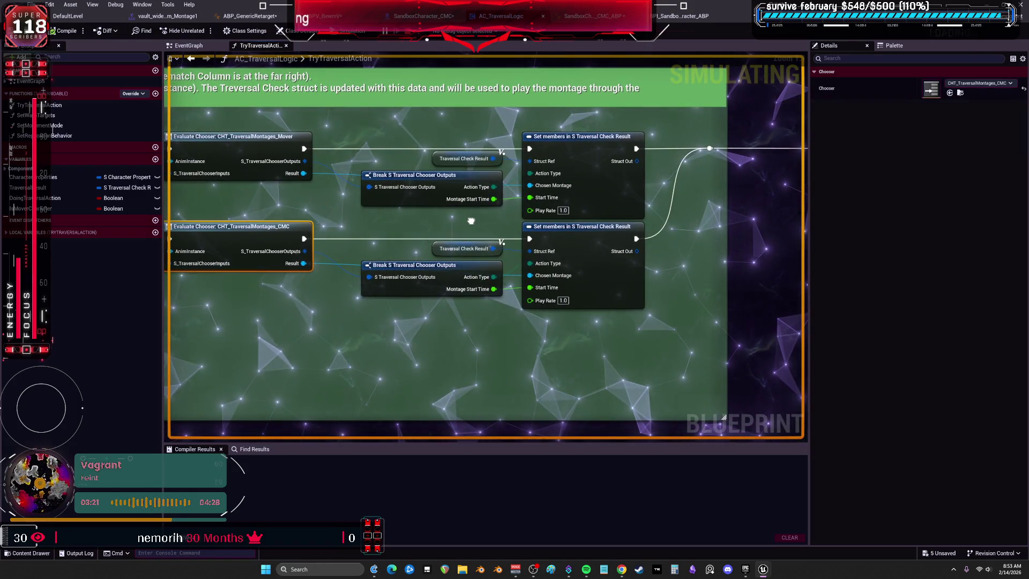
pyautogui.scroll(-4, 471, 221)
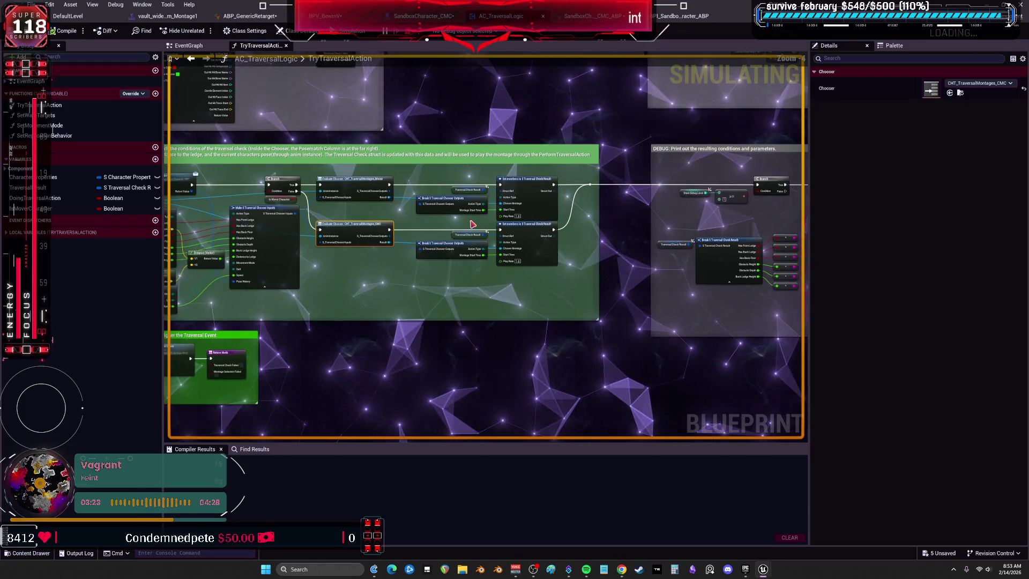
# Pan through Steps 5.1 and 5.2 and go to the PerformTraversalAction custom event
pyautogui.moveTo(483, 242)
pyautogui.mouseDown()
pyautogui.moveTo(332, 218)
pyautogui.moveTo(161, 300)
pyautogui.mouseUp()
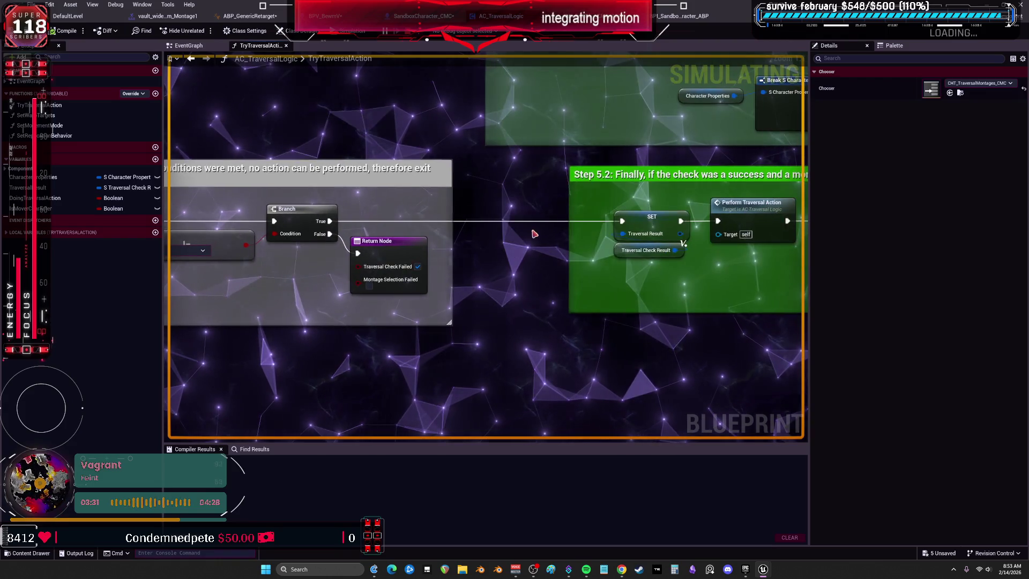
pyautogui.moveTo(678, 292); pyautogui.dragTo(504, 278)
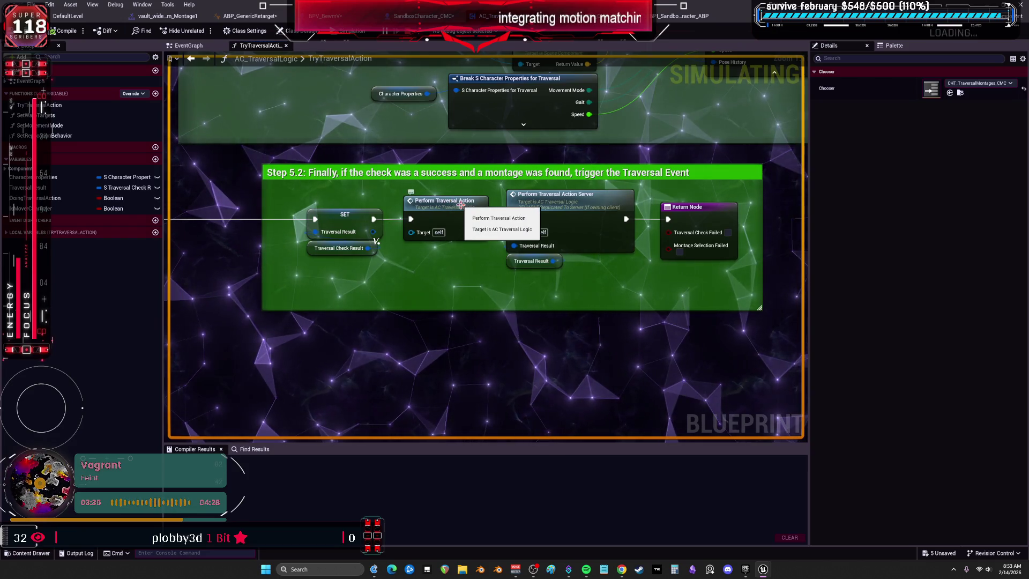
pyautogui.doubleClick(461, 201)
pyautogui.rightClick(460, 221)
pyautogui.click(645, 157)
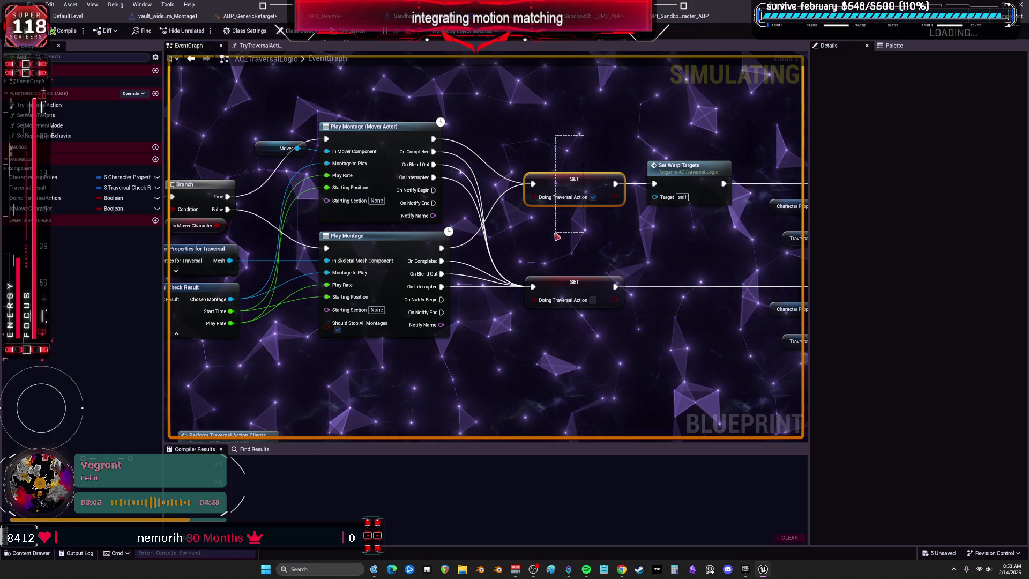
# Marquee-select all PerformTraversalAction nodes, from the montages and Doing Traversal Action setters to the movement-mode nodes
pyautogui.moveTo(557, 236); pyautogui.dragTo(557, 236)
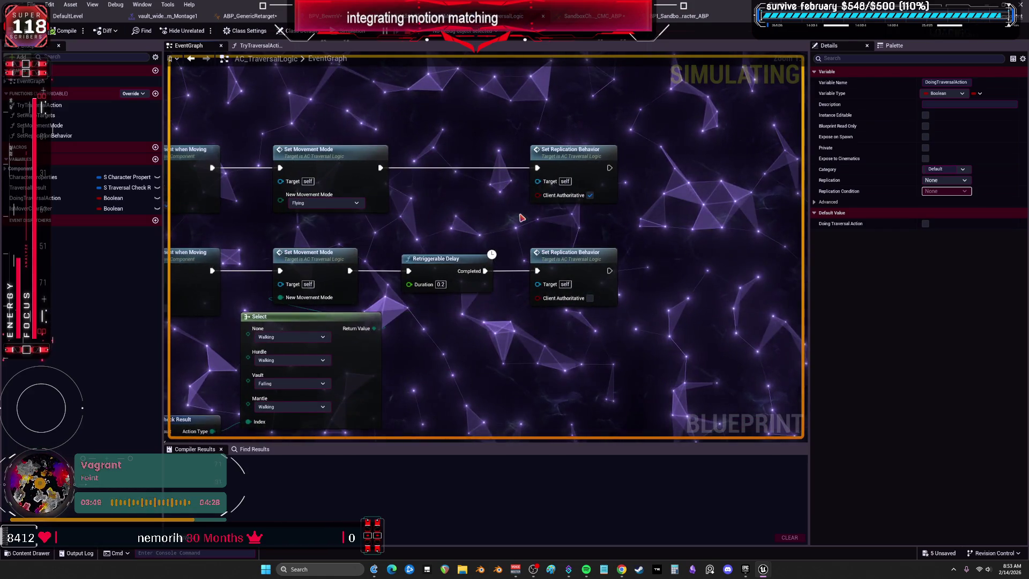
pyautogui.scroll(-4, 589, 218)
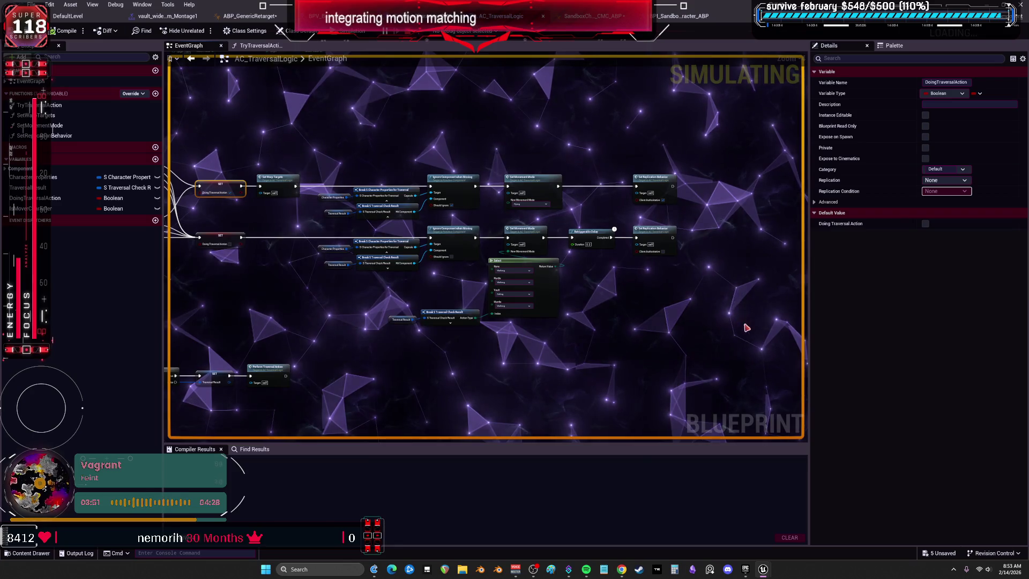
pyautogui.moveTo(747, 328)
pyautogui.mouseDown()
pyautogui.moveTo(174, 161)
pyautogui.moveTo(410, 169)
pyautogui.mouseUp()
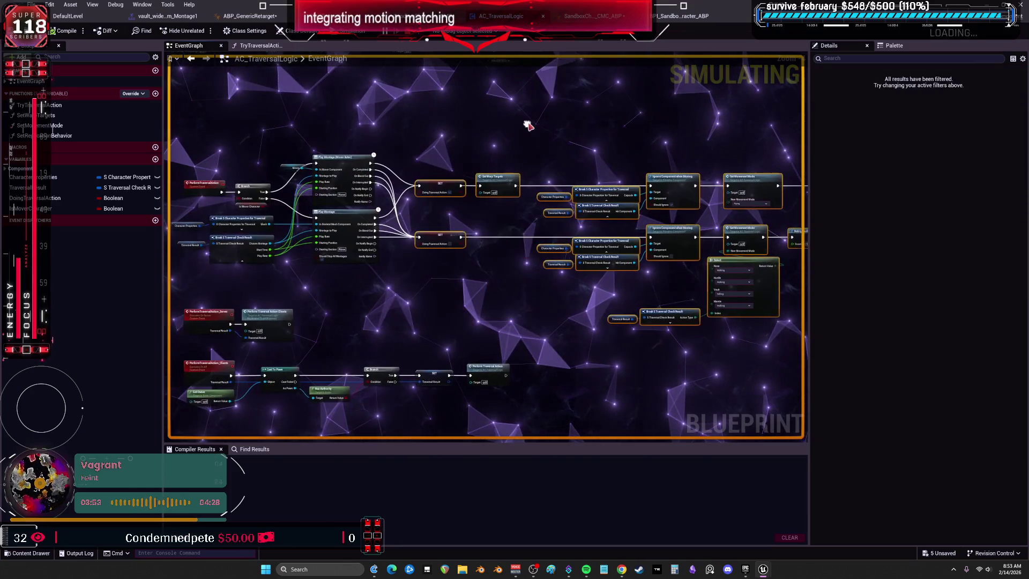
pyautogui.scroll(2, 444, 144)
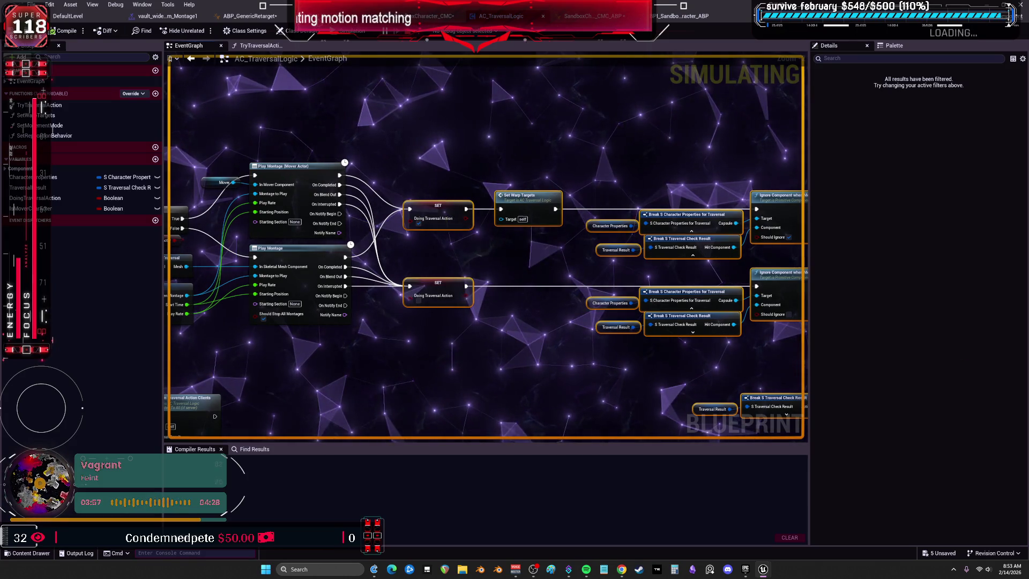
# Paste the traversal nodes into SandboxCharacter_CMC, confirm the Fix Self Context dialog, then undo the paste
pyautogui.click(423, 15)
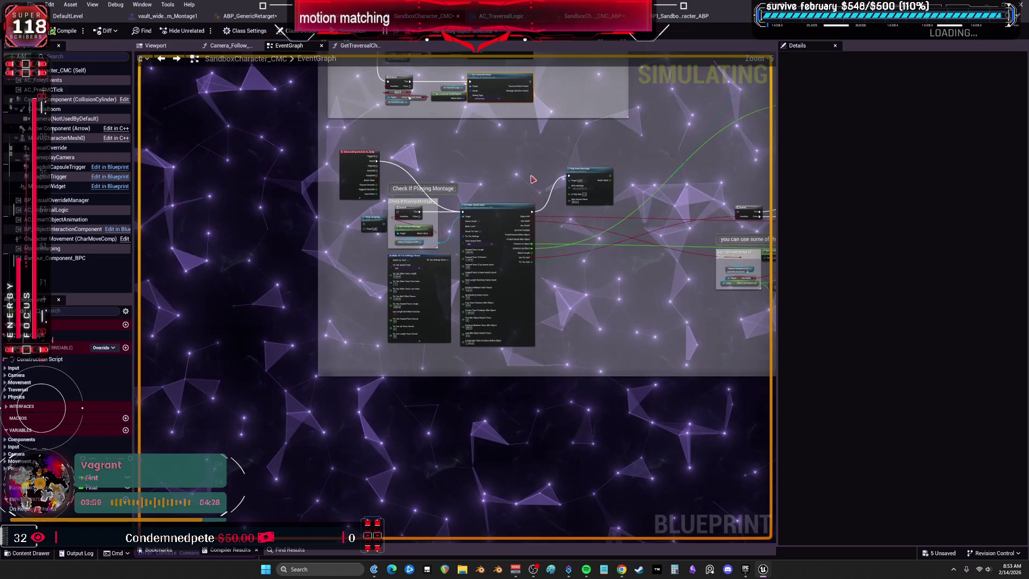
pyautogui.scroll(1, 533, 179)
pyautogui.scroll(-4, 532, 243)
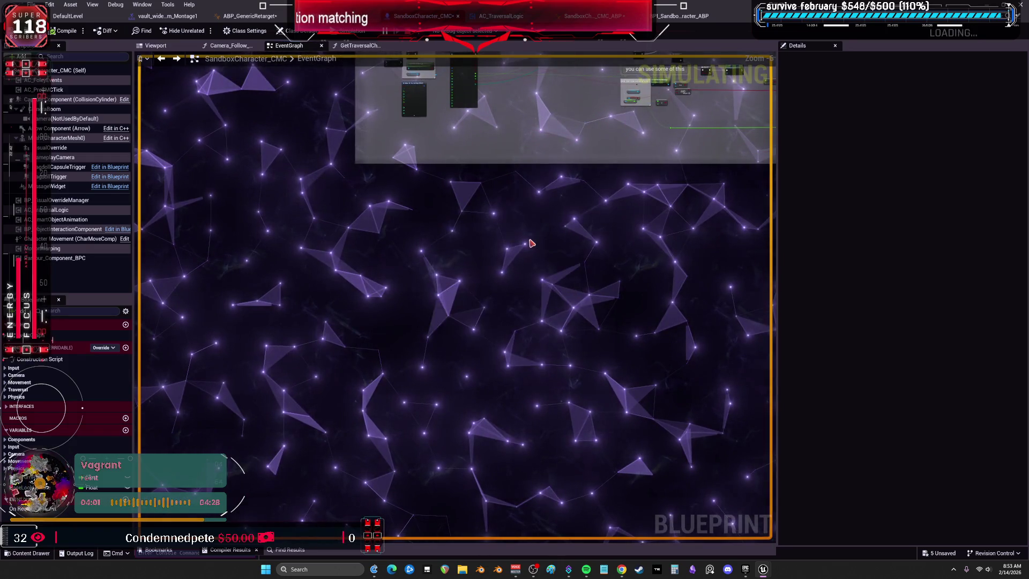
pyautogui.hotkey('ctrl', 'v')
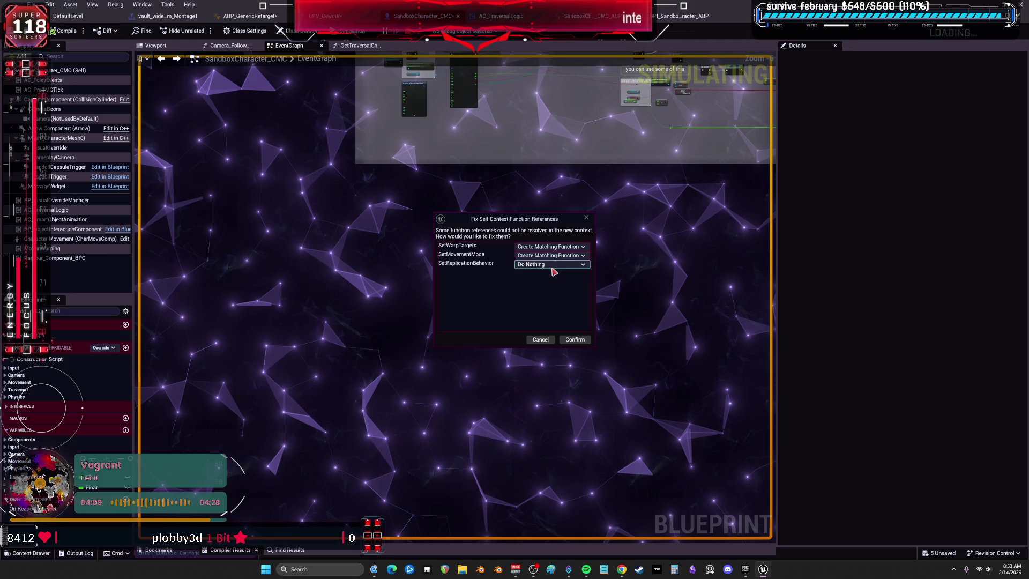
pyautogui.click(576, 339)
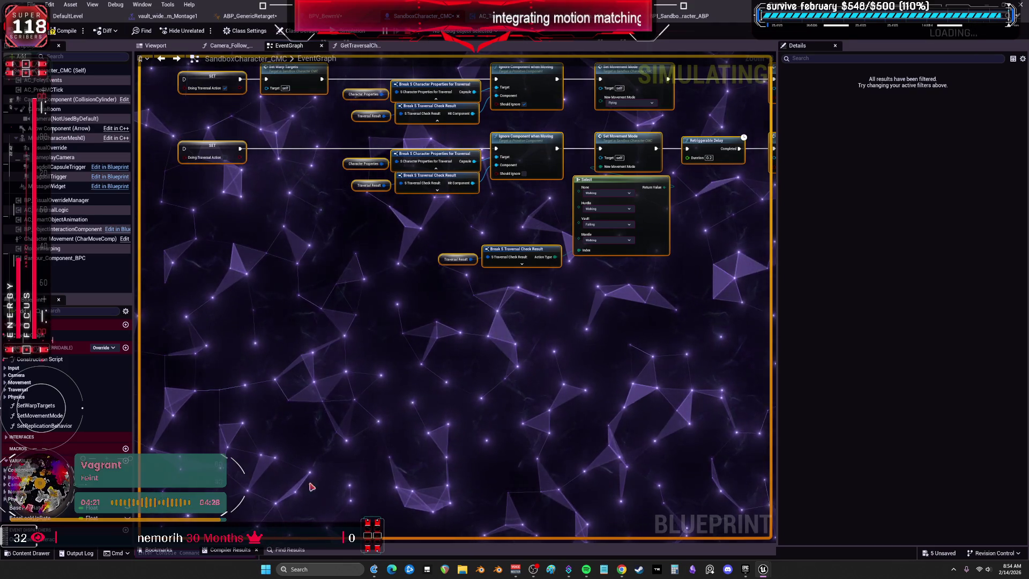
pyautogui.scroll(-3, 435, 324)
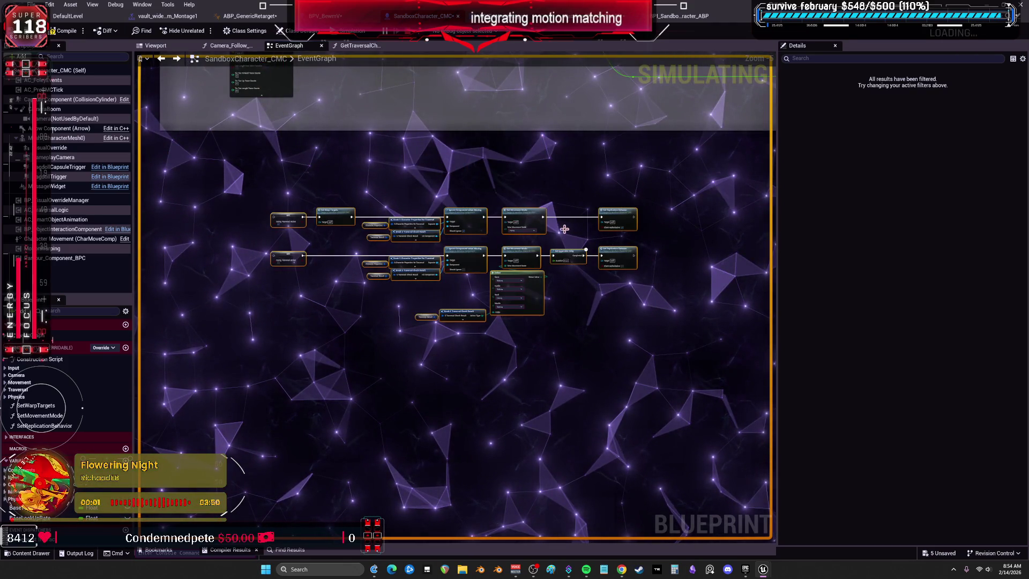
pyautogui.hotkey('ctrl', 'z')
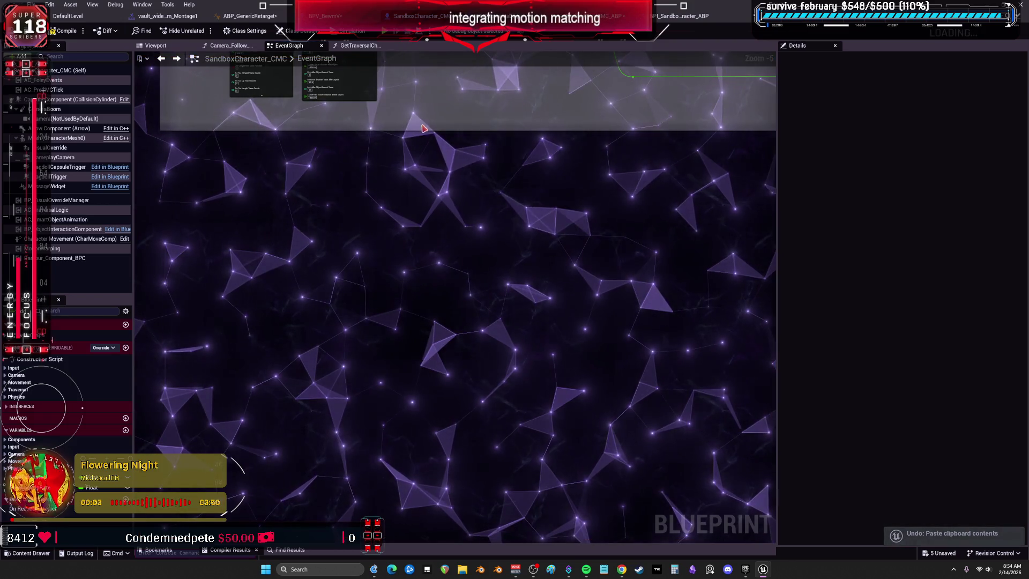
# Return to the Jump / Traversal Input section and open TryTraversalAction from its node
pyautogui.scroll(-1, 515, 203)
pyautogui.scroll(3, 509, 220)
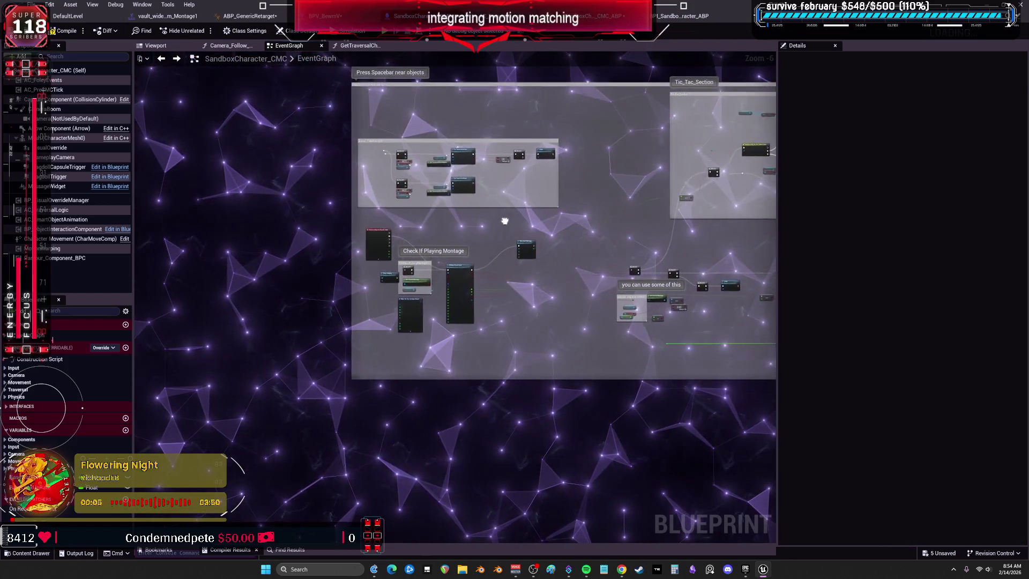
pyautogui.moveTo(509, 223); pyautogui.dragTo(545, 331)
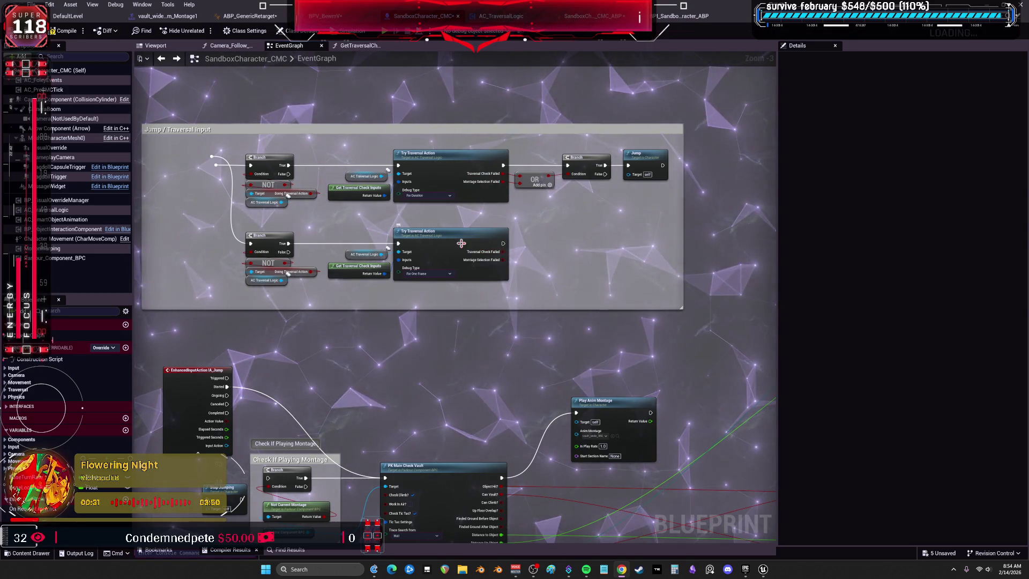
pyautogui.moveTo(618, 380); pyautogui.dragTo(563, 257)
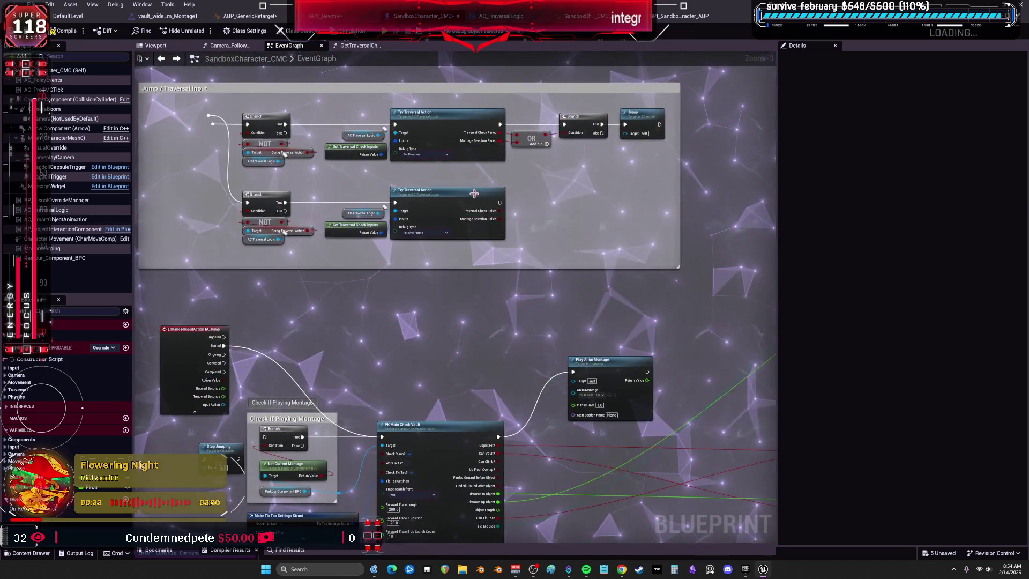
pyautogui.doubleClick(612, 194)
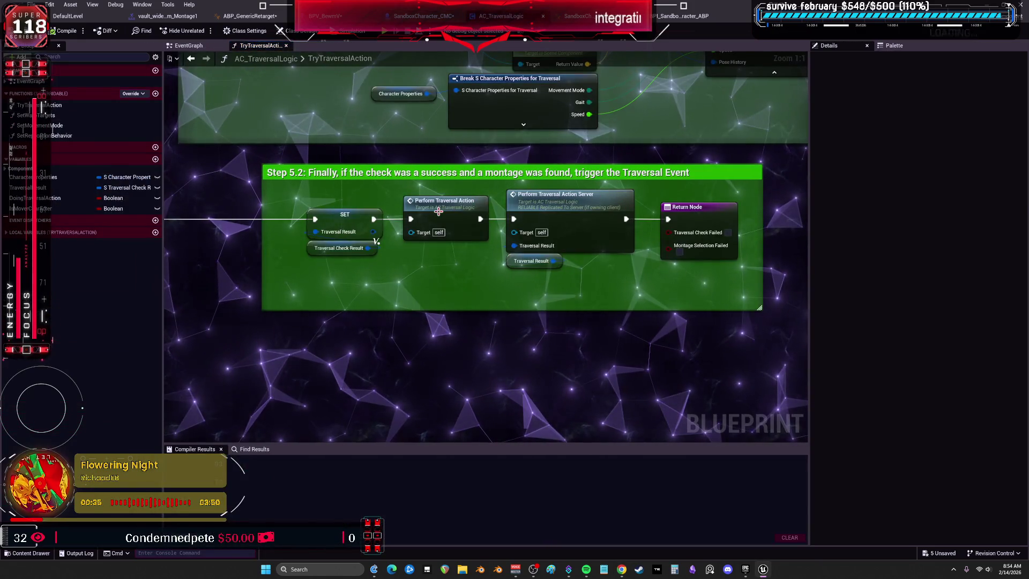
# Go to the PerformTraversalAction event and inspect Character Properties, Traversal Result defaults and Break S Traversal Check Result pins
pyautogui.click(461, 204)
pyautogui.doubleClick(461, 205)
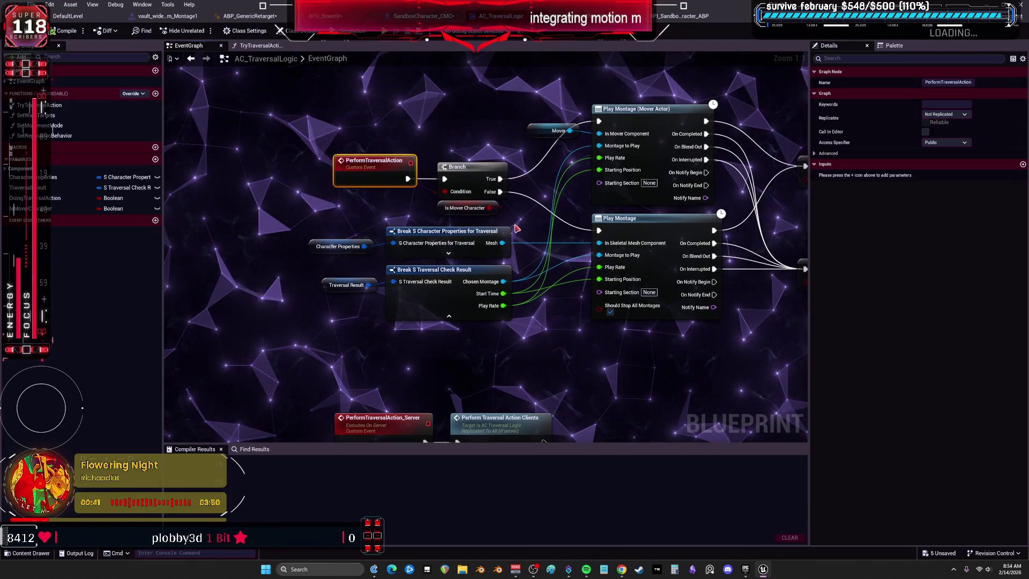
pyautogui.click(328, 247)
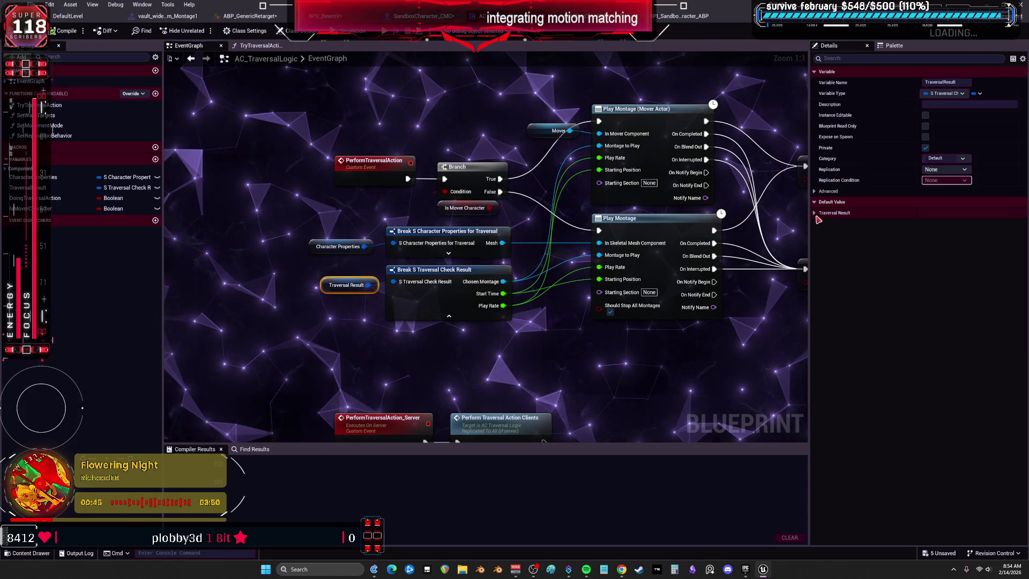
pyautogui.click(826, 212)
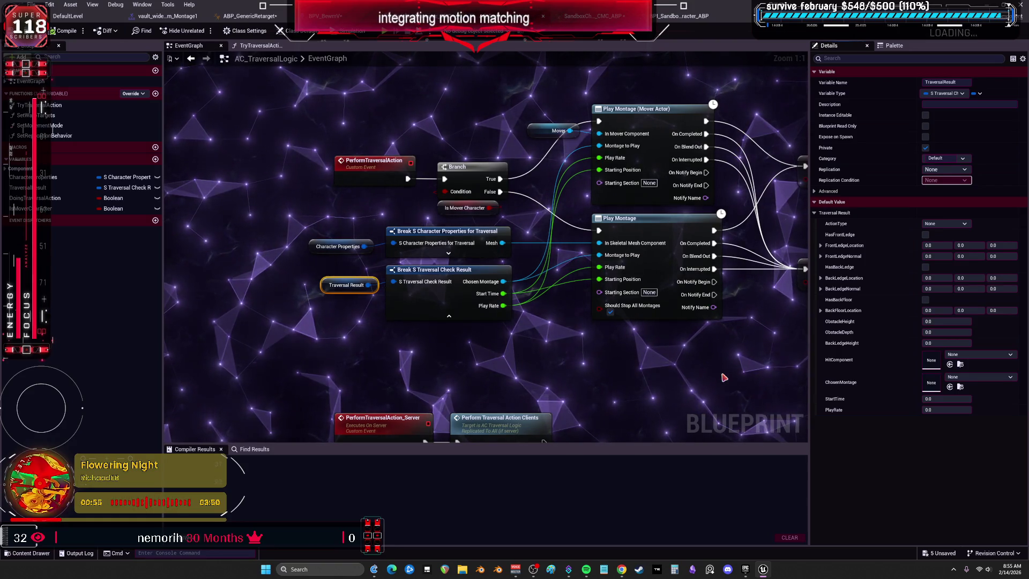
pyautogui.moveTo(465, 307); pyautogui.dragTo(439, 279)
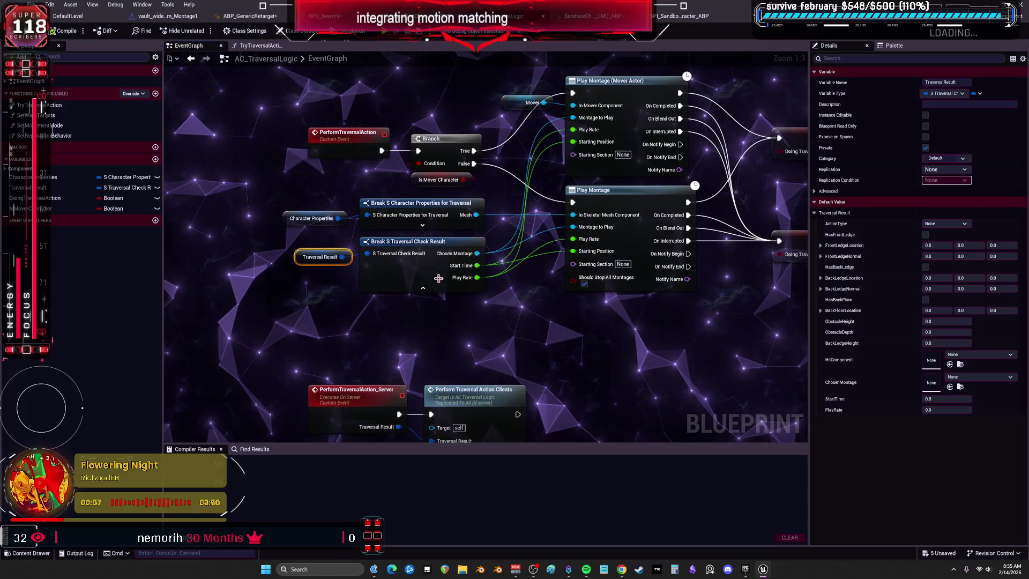
pyautogui.click(418, 265)
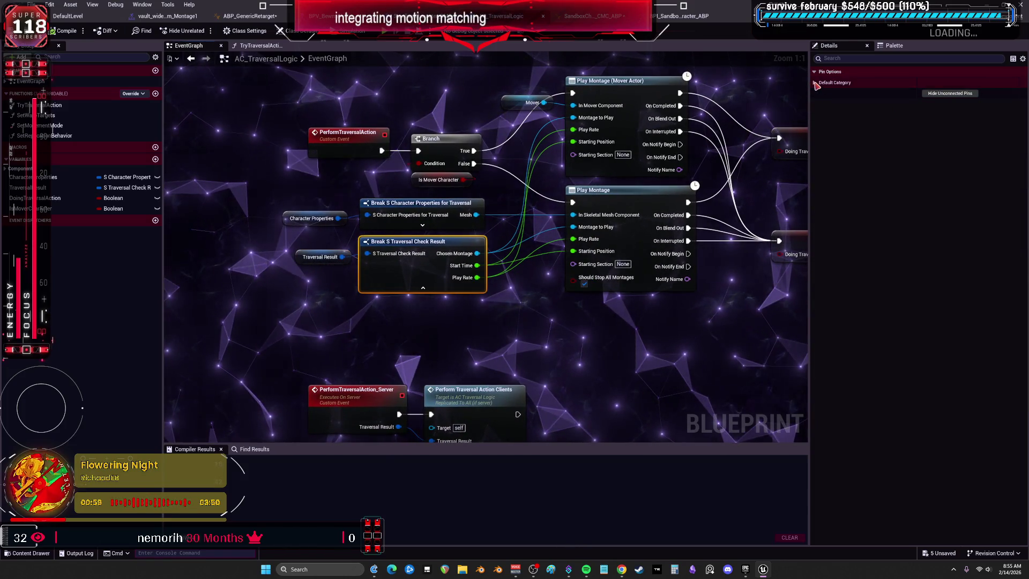
pyautogui.click(858, 83)
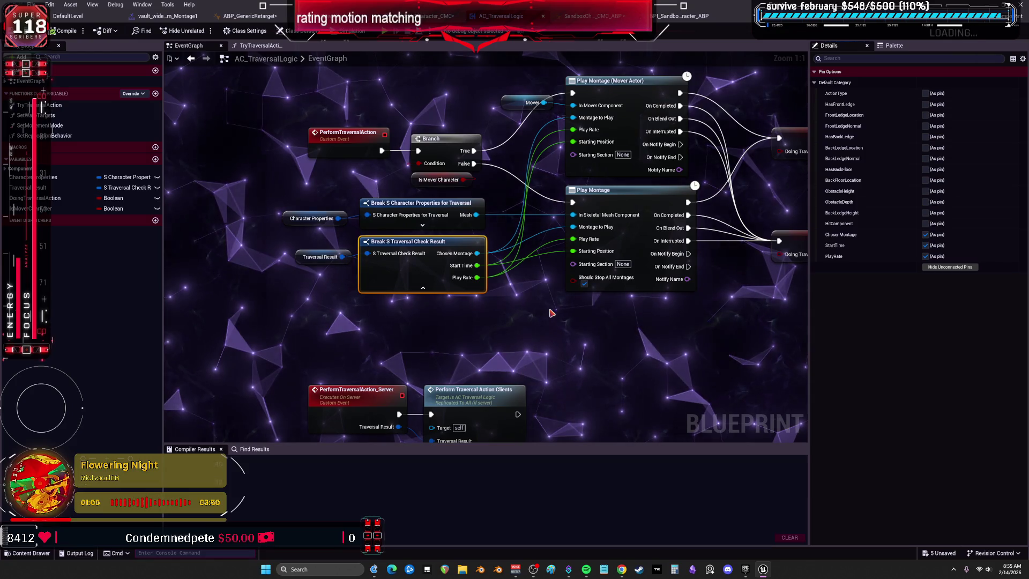
# Find references to DoingTraversalAction by name, then switch to the SandboxCharacter_CMC_ABP AnimGraph
pyautogui.moveTo(752, 320); pyautogui.dragTo(569, 311)
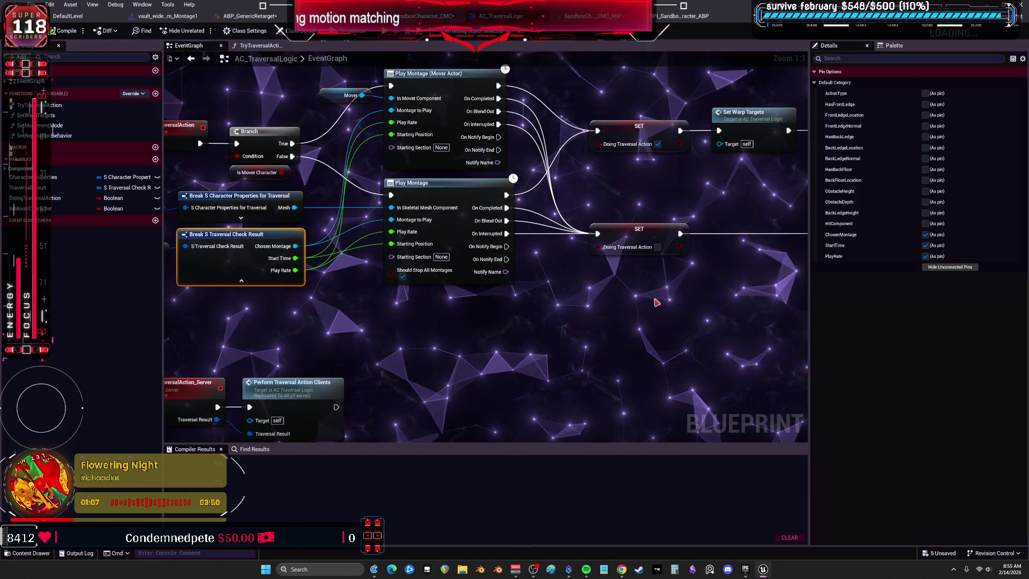
pyautogui.scroll(-2, 657, 303)
pyautogui.moveTo(657, 302); pyautogui.dragTo(429, 288)
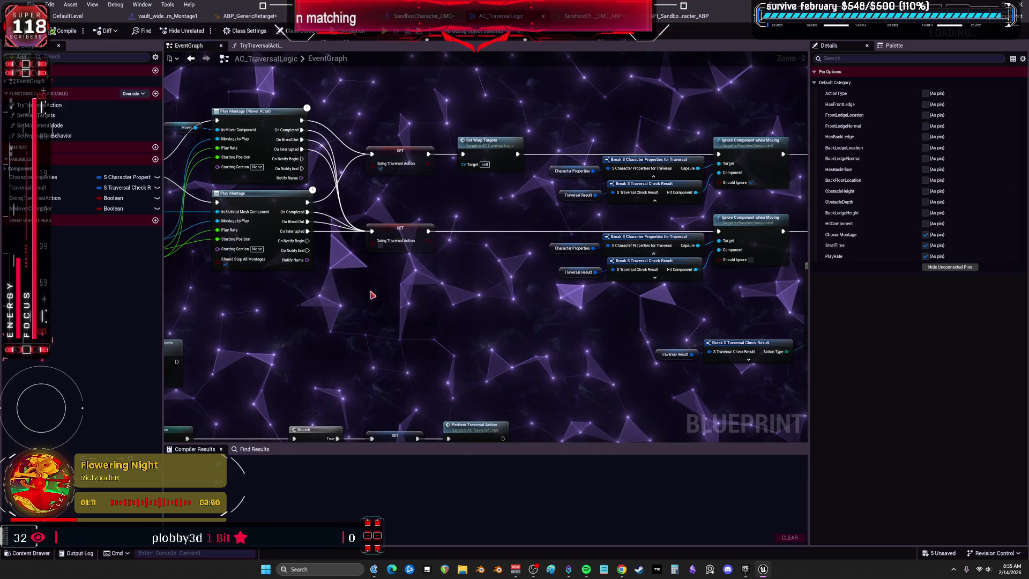
pyautogui.moveTo(339, 301); pyautogui.dragTo(591, 363)
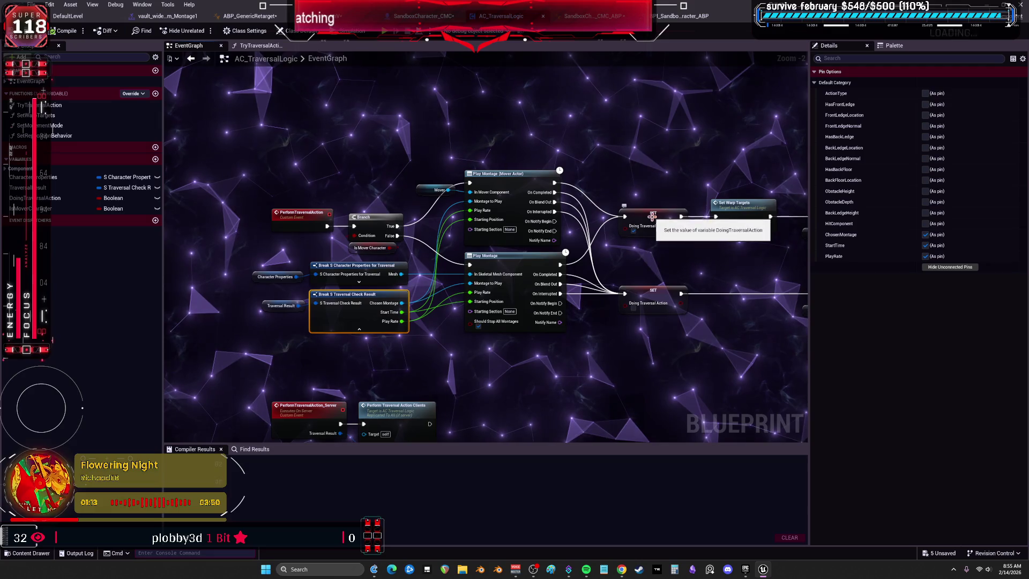
pyautogui.click(645, 222)
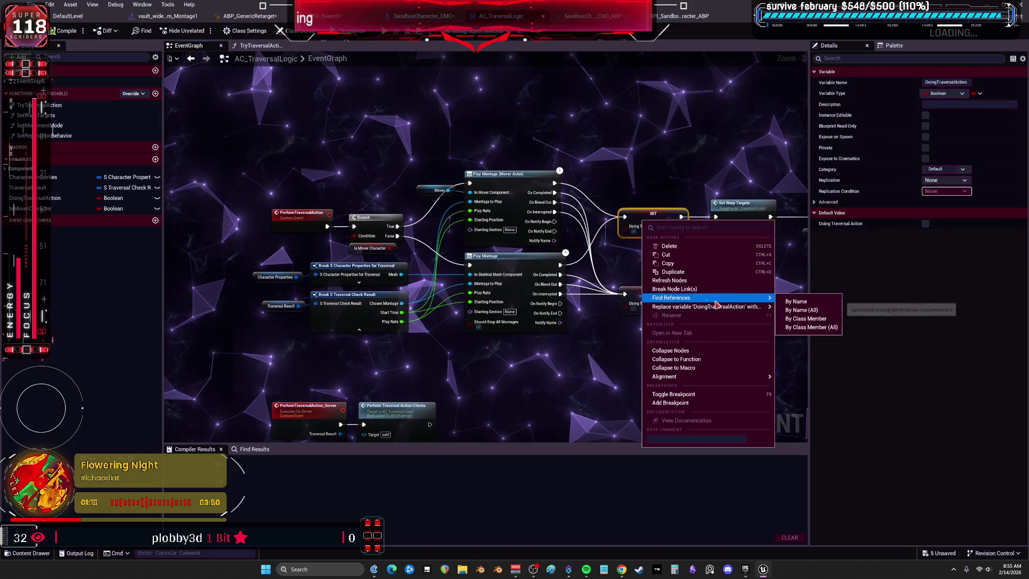
pyautogui.click(797, 302)
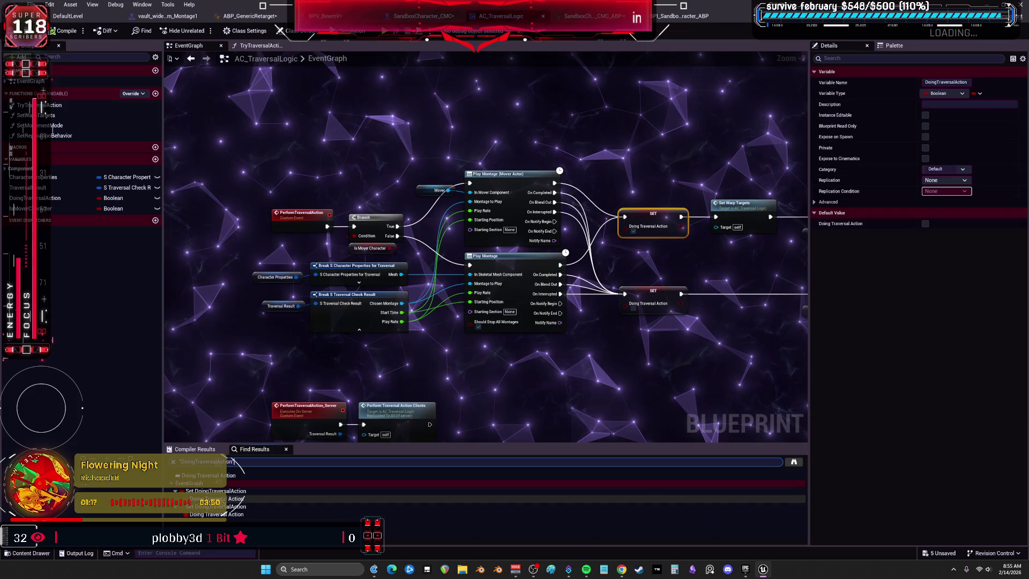
pyautogui.click(230, 515)
pyautogui.click(231, 515)
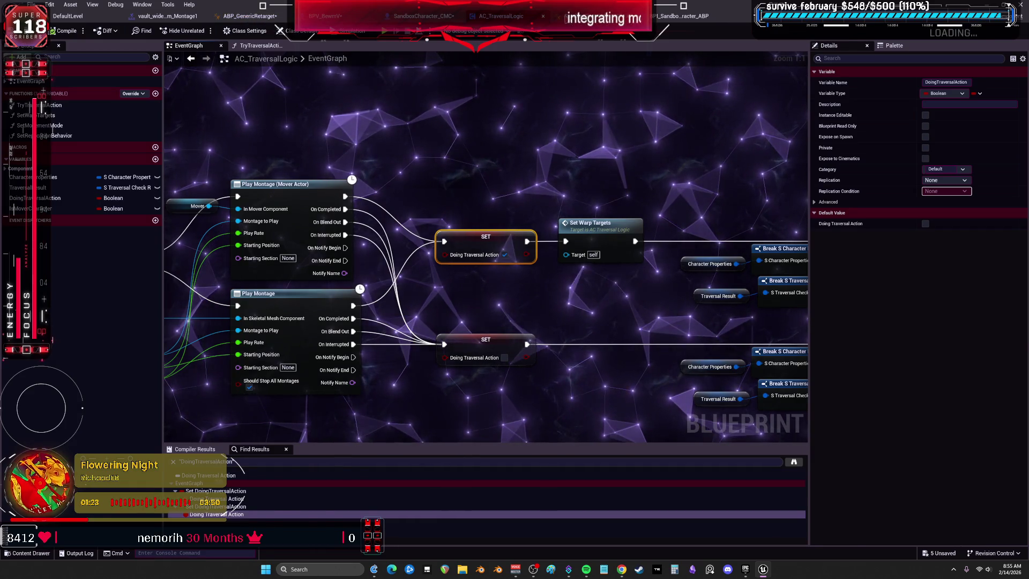
pyautogui.click(423, 16)
pyautogui.scroll(-5, 532, 90)
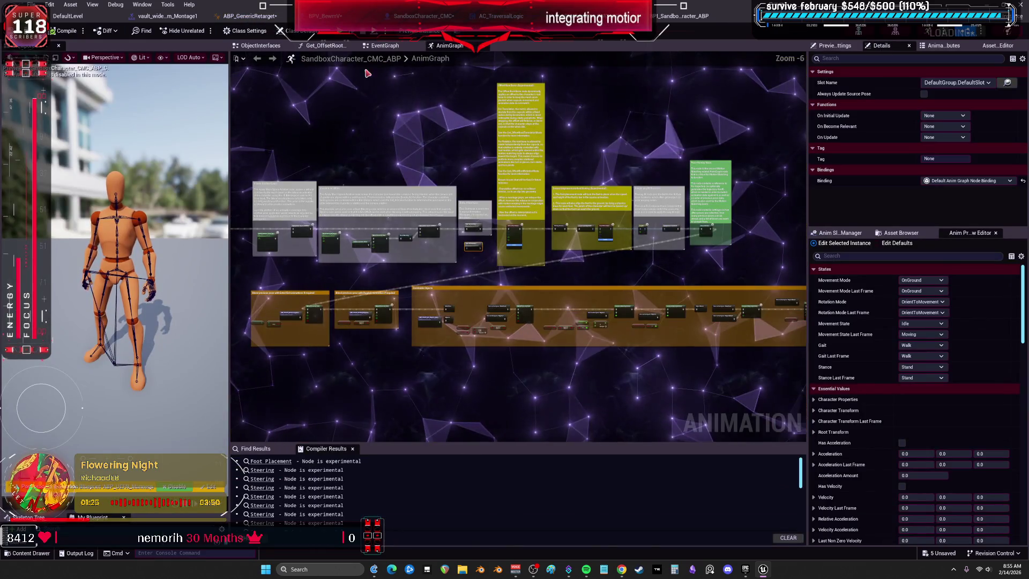
# Open AC_TraversalLogic's Try Traversal Action function from SandboxCharacter_CMC's jump and traversal input nodes
pyautogui.click(390, 46)
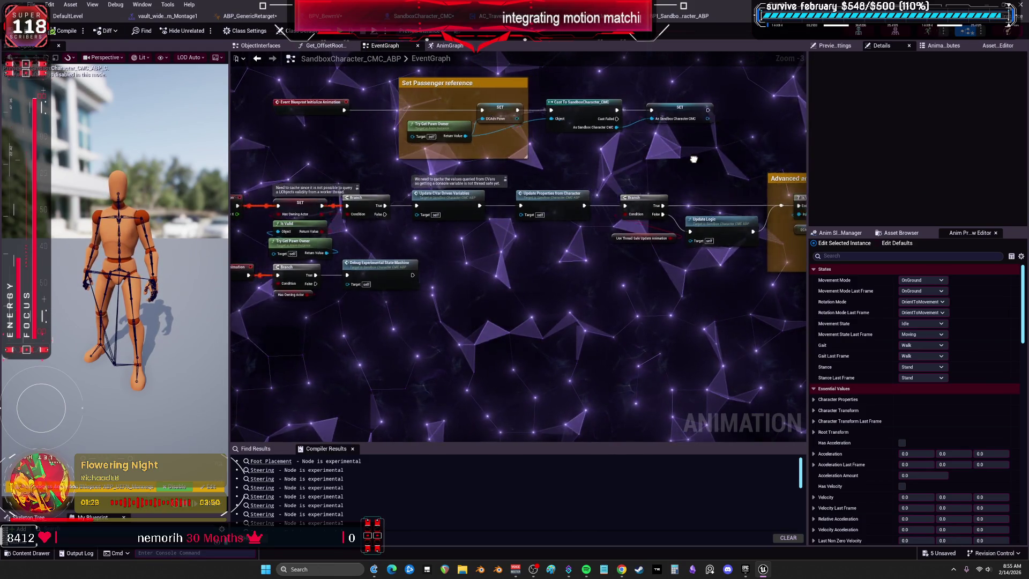
pyautogui.moveTo(663, 159); pyautogui.dragTo(594, 142)
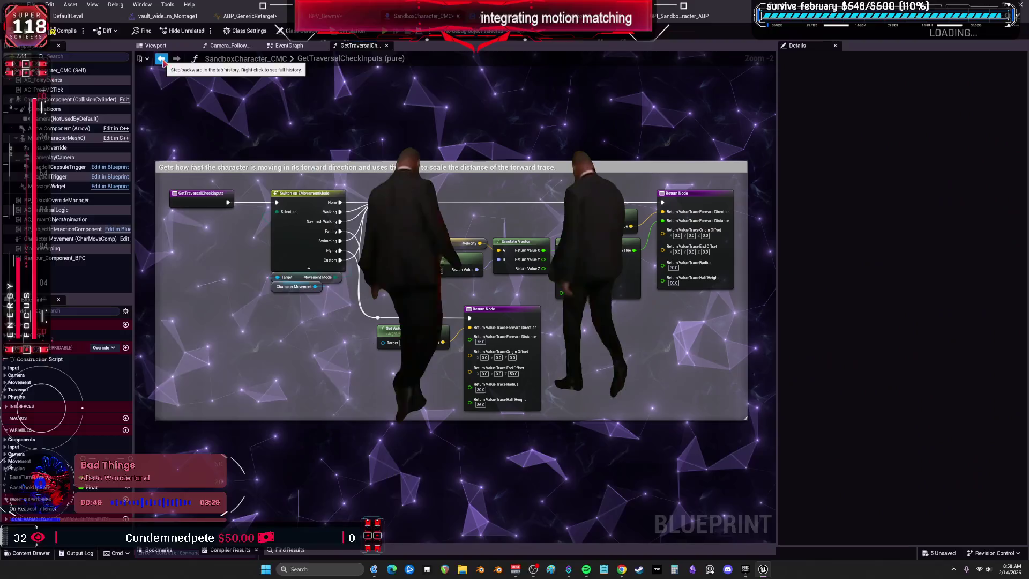
pyautogui.click(161, 59)
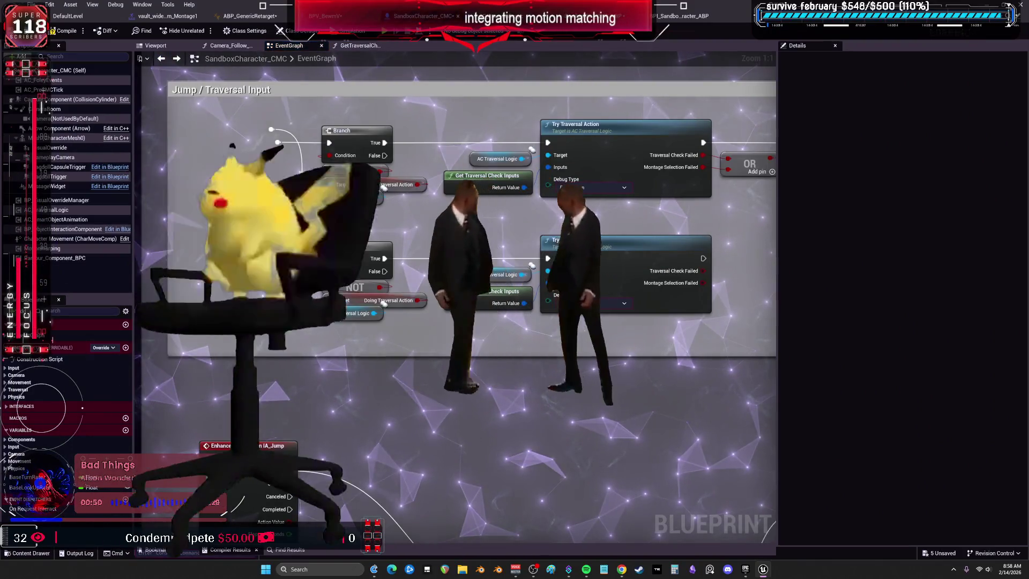
pyautogui.moveTo(648, 227); pyautogui.dragTo(503, 229)
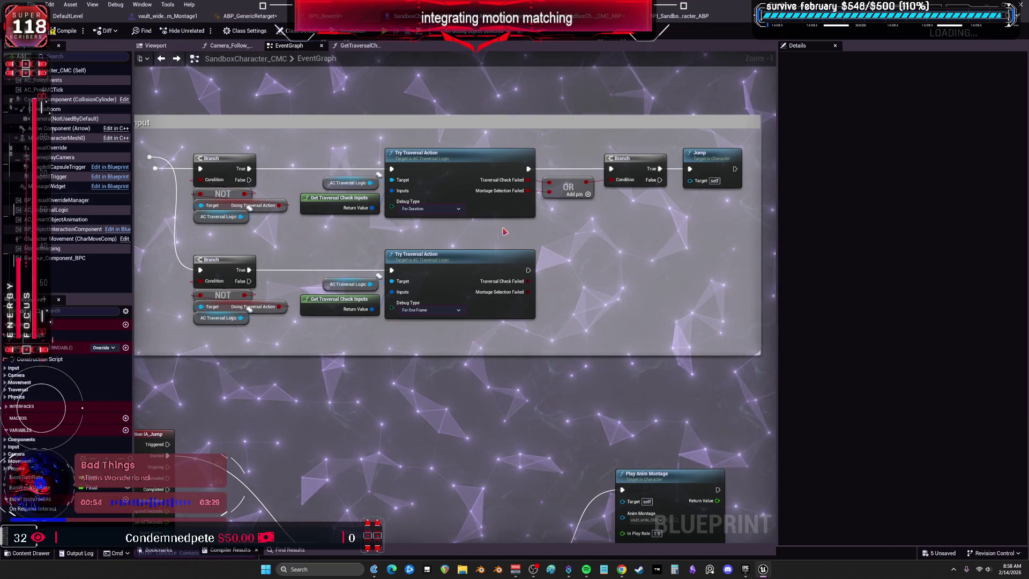
pyautogui.doubleClick(451, 154)
pyautogui.moveTo(452, 154)
pyautogui.mouseDown()
pyautogui.moveTo(530, 322)
pyautogui.moveTo(450, 239)
pyautogui.mouseUp()
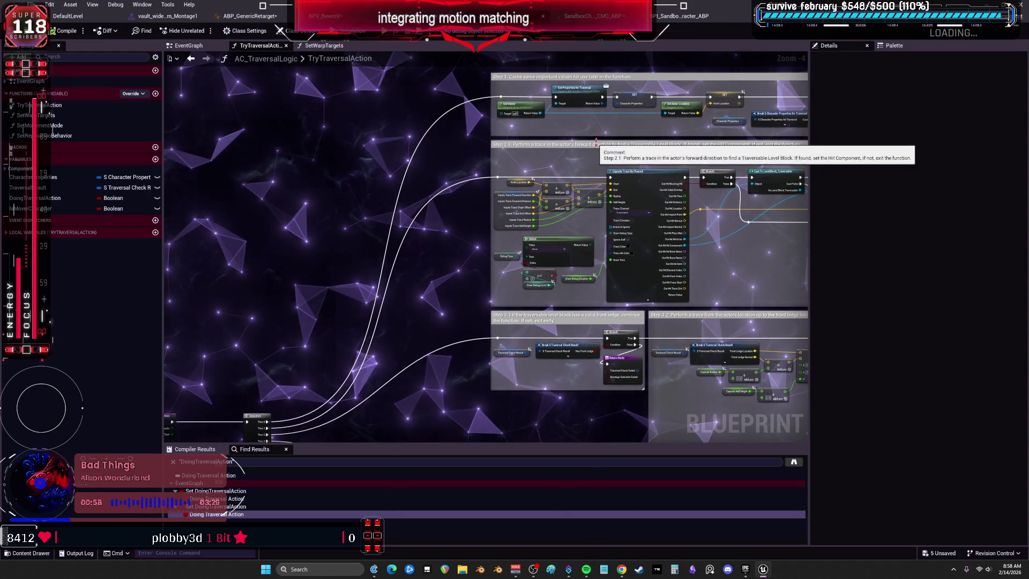
# Pan and zoom through TryTraversalAction's Step 1 and Step 2 nodes down to the Step 4.1 comment
pyautogui.scroll(3, 603, 135)
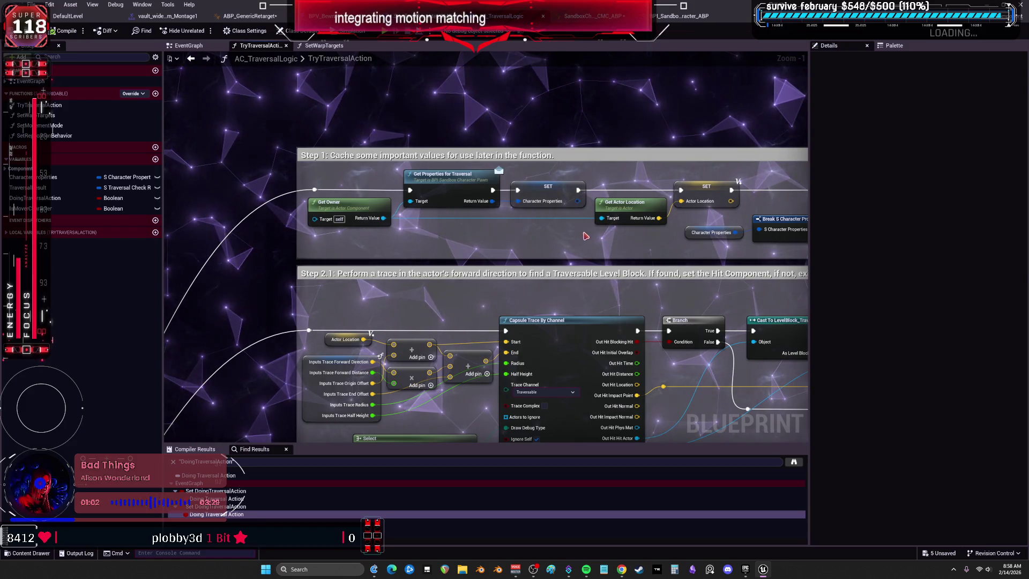
pyautogui.moveTo(726, 257)
pyautogui.mouseDown()
pyautogui.moveTo(699, 253)
pyautogui.moveTo(582, 357)
pyautogui.mouseUp()
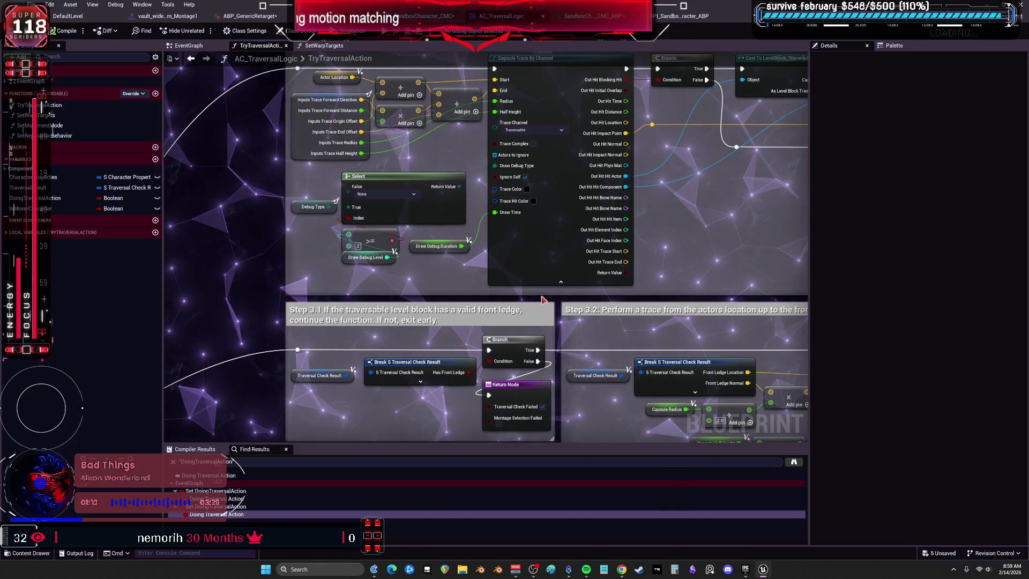
pyautogui.scroll(-2, 755, 256)
pyautogui.moveTo(756, 255); pyautogui.dragTo(675, 18)
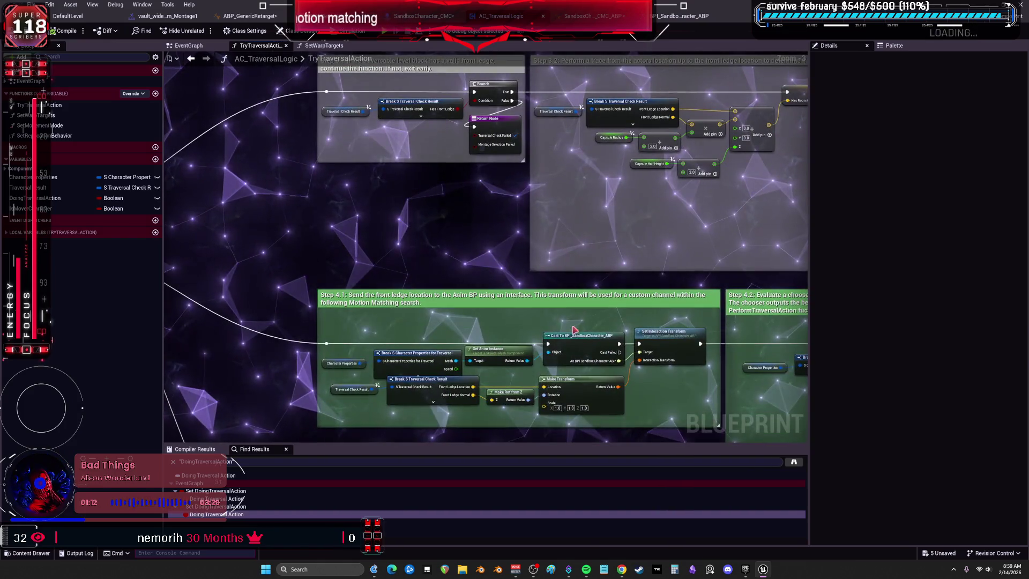
pyautogui.scroll(3, 429, 404)
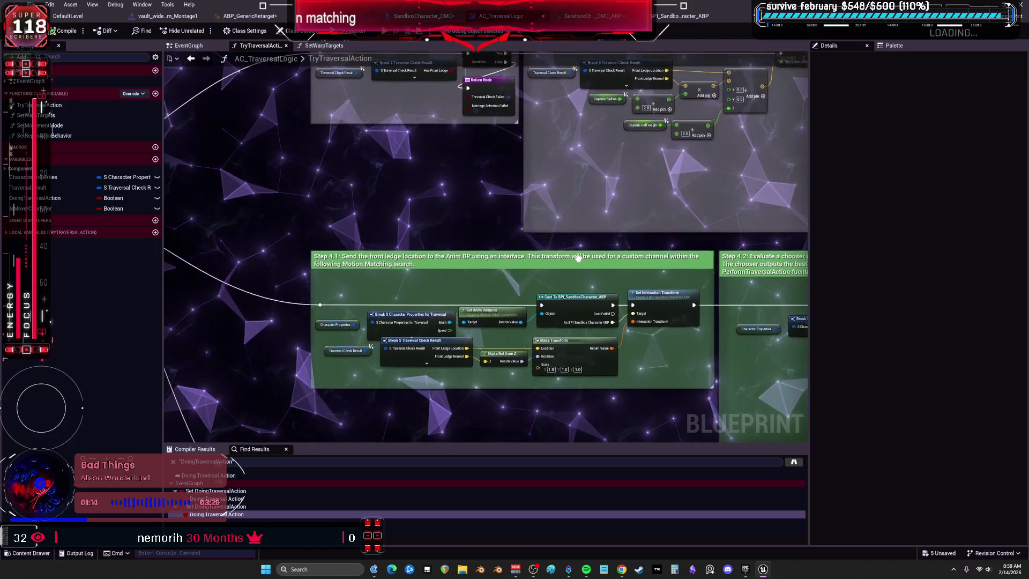
# Select the Step 4.1 comment and Set Interaction Transform node, then go to SandboxCharacter_CMC_ABP's event graph
pyautogui.moveTo(380, 203); pyautogui.dragTo(482, 266)
pyautogui.moveTo(482, 267); pyautogui.dragTo(482, 266)
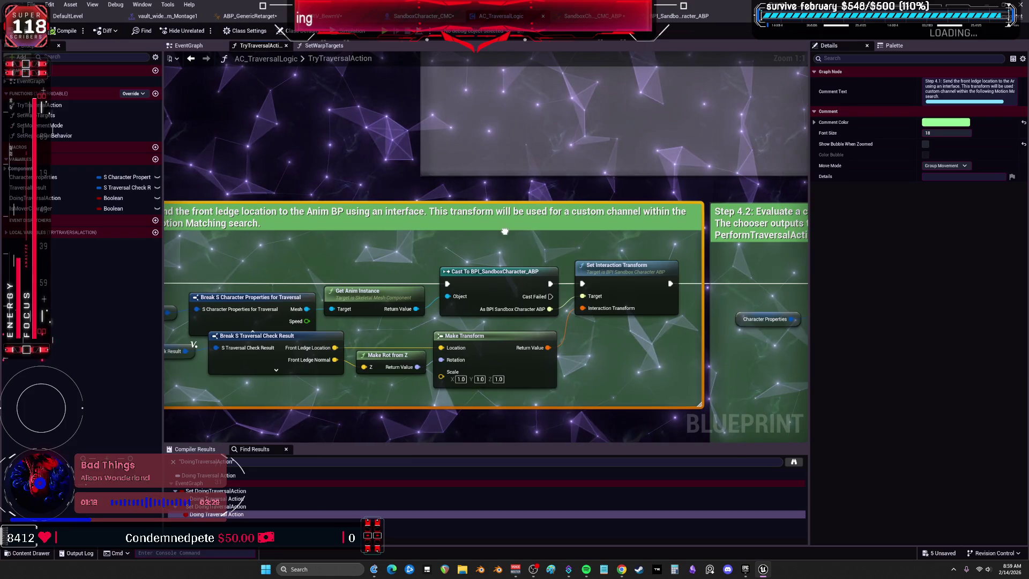
pyautogui.moveTo(505, 232)
pyautogui.mouseDown()
pyautogui.moveTo(706, 198)
pyautogui.moveTo(546, 167)
pyautogui.mouseUp()
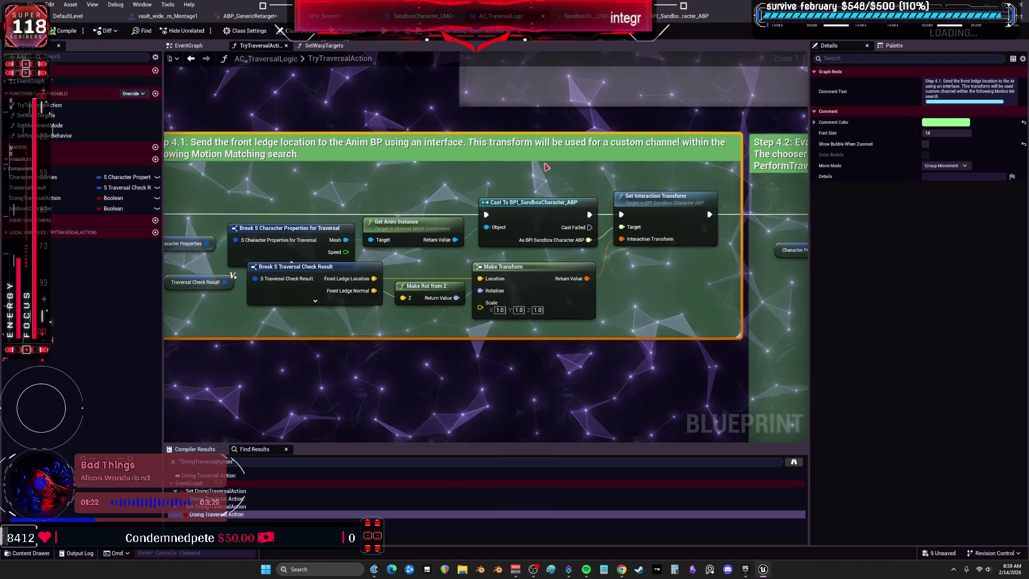
pyautogui.click(680, 203)
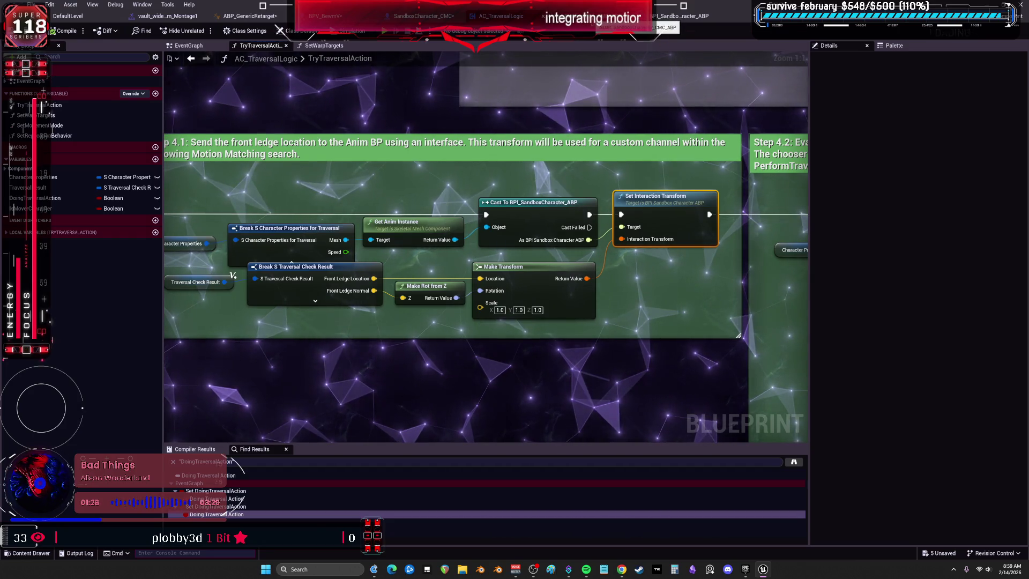
pyautogui.click(590, 16)
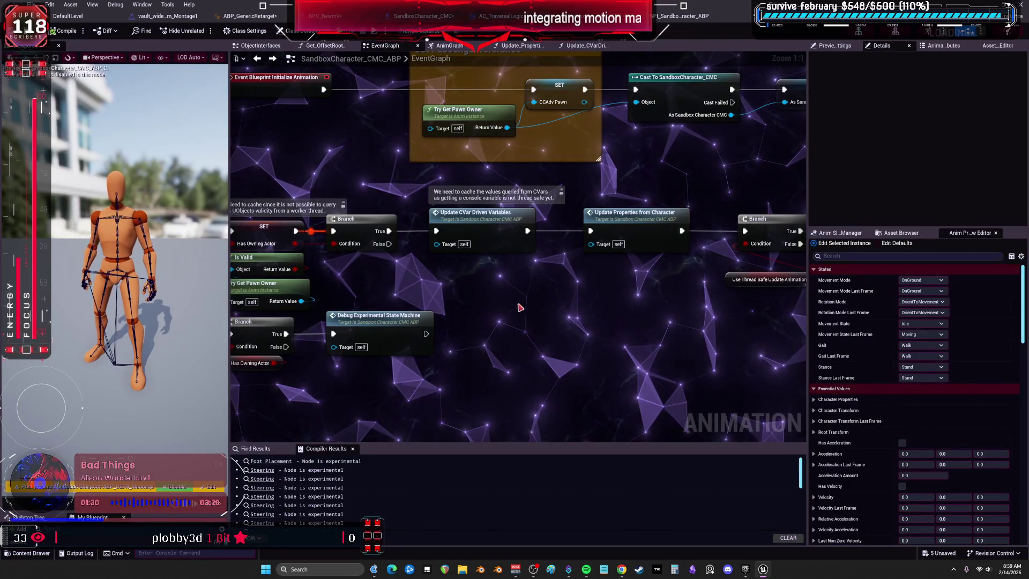
# Enlarge the My Blueprint panel and open the ObjectInterfaces graph with its ObjectsInterface comment in view
pyautogui.moveTo(639, 318); pyautogui.dragTo(630, 315)
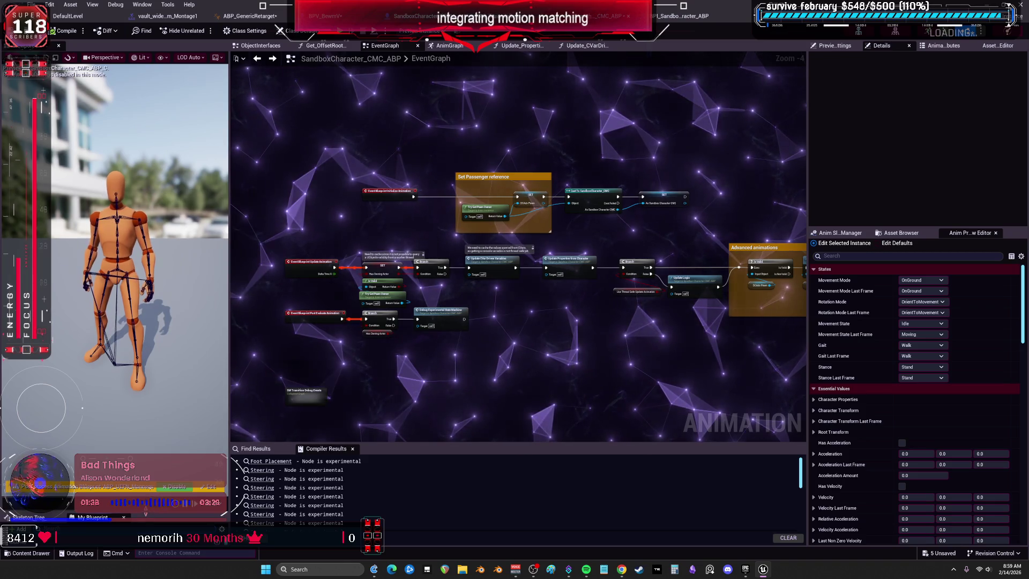
pyautogui.moveTo(145, 512); pyautogui.dragTo(150, 146)
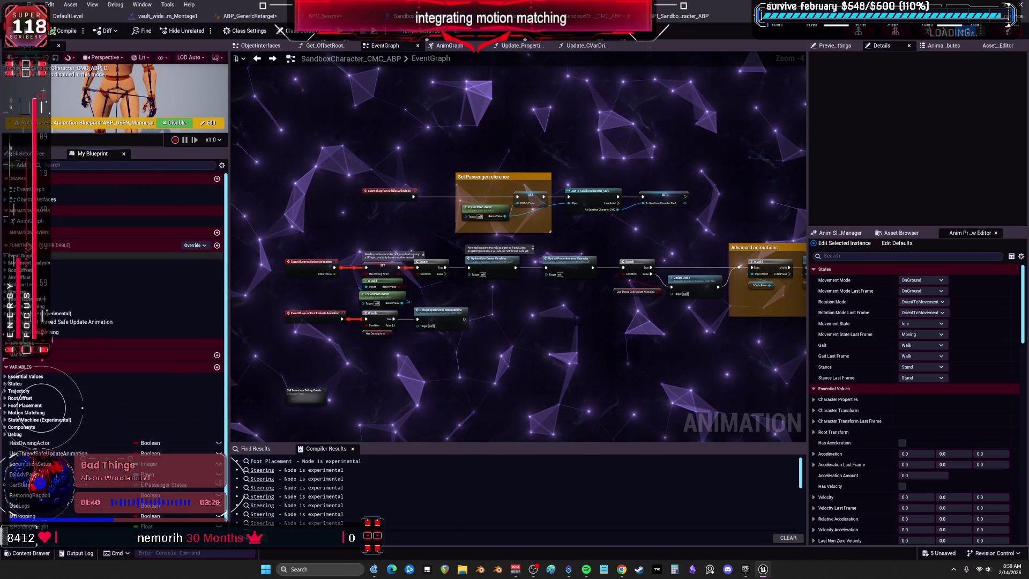
pyautogui.click(6, 199)
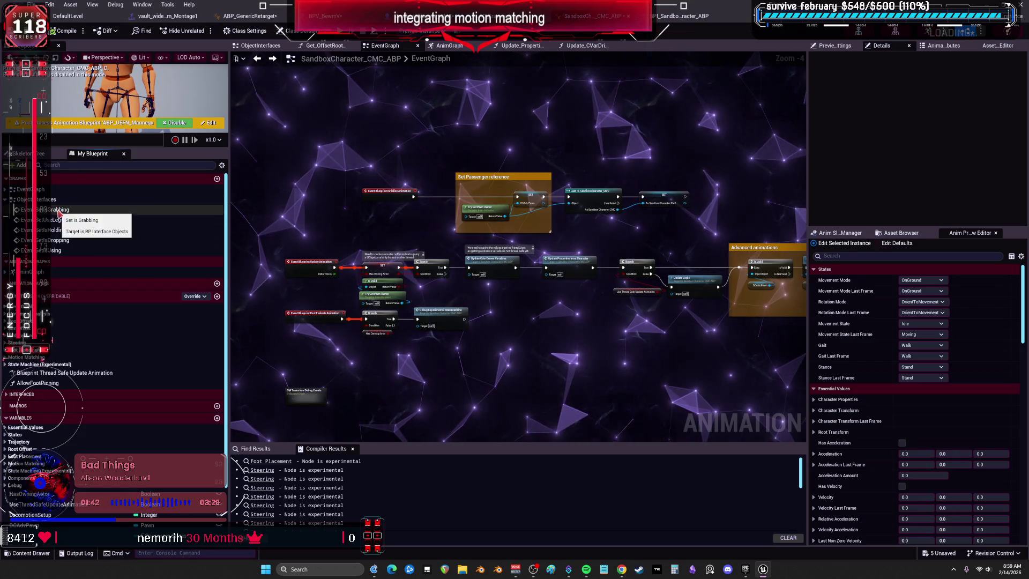
pyautogui.doubleClick(63, 212)
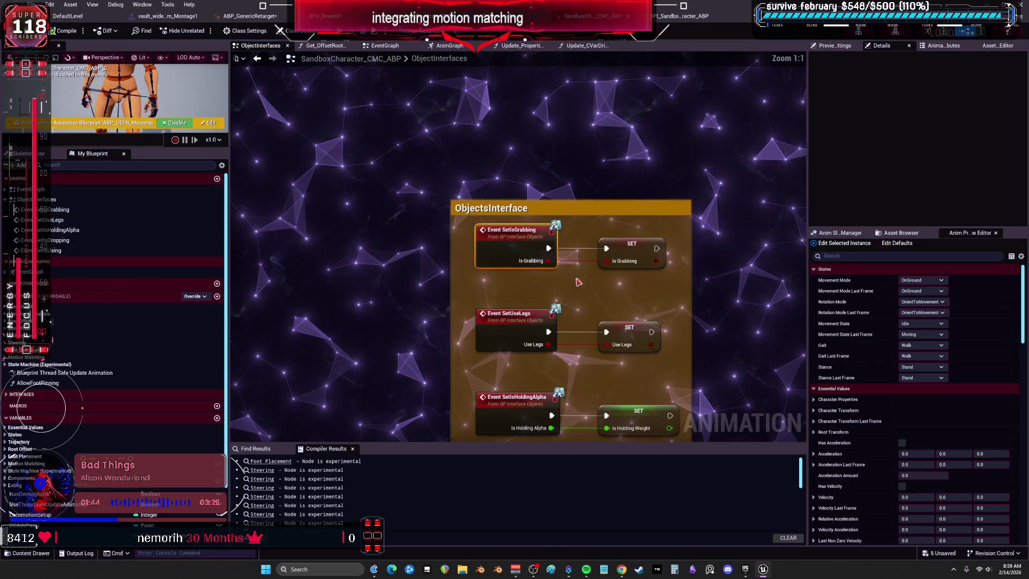
pyautogui.moveTo(673, 298); pyautogui.dragTo(664, 274)
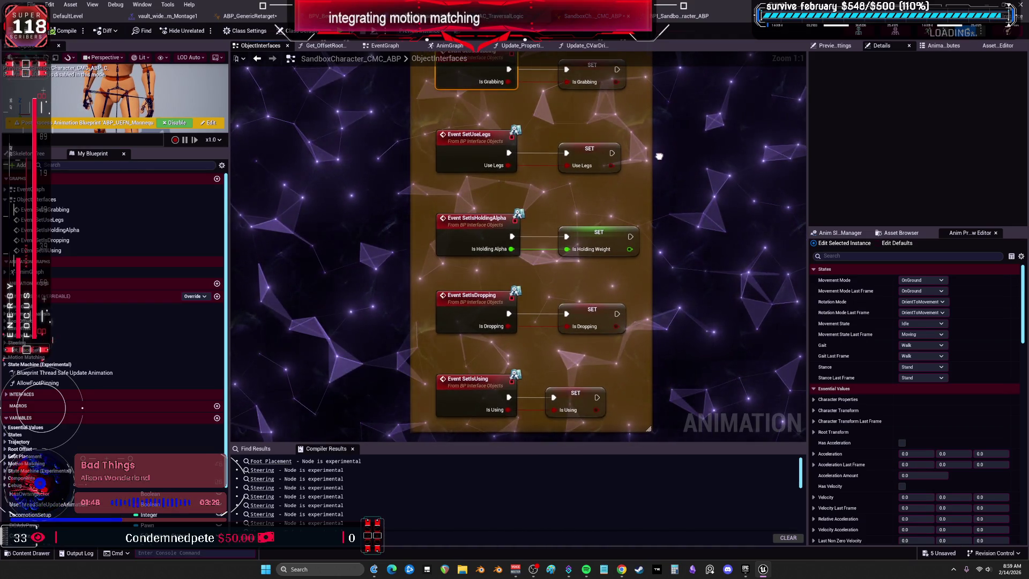
pyautogui.moveTo(659, 156); pyautogui.dragTo(665, 291)
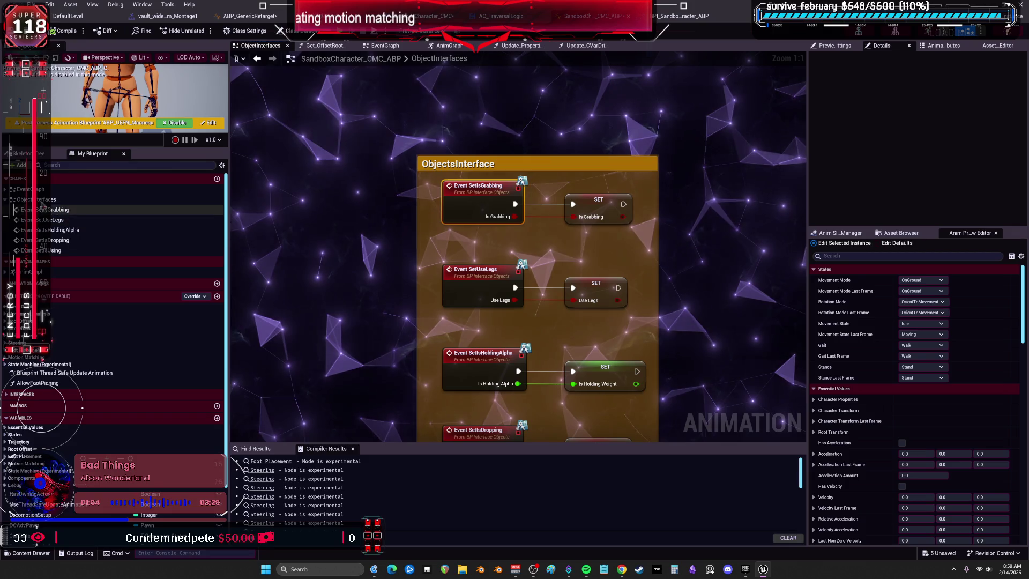
# Expand the EventGraph events and the Functions list in My Blueprint
pyautogui.click(6, 190)
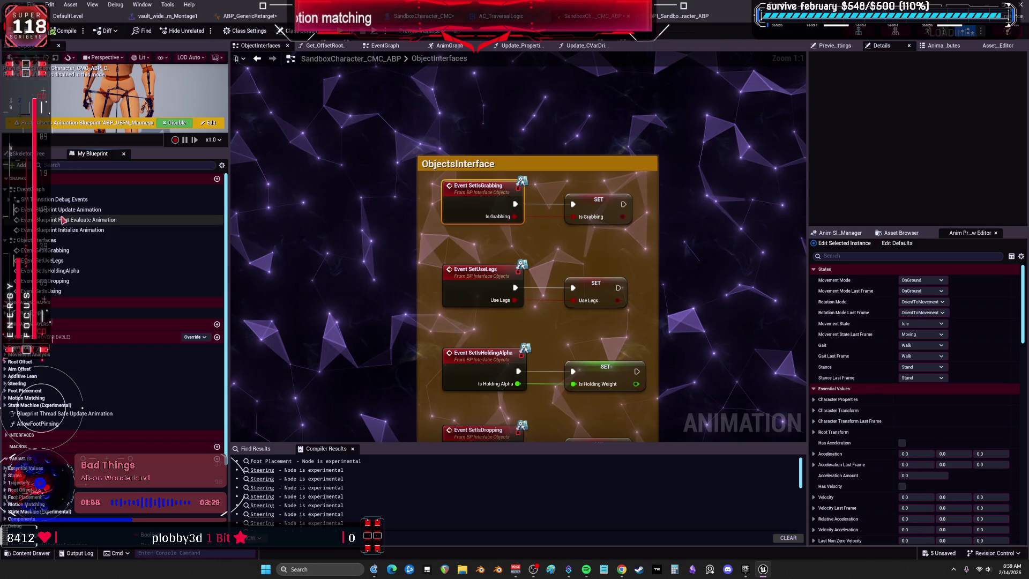
pyautogui.scroll(-1, 95, 323)
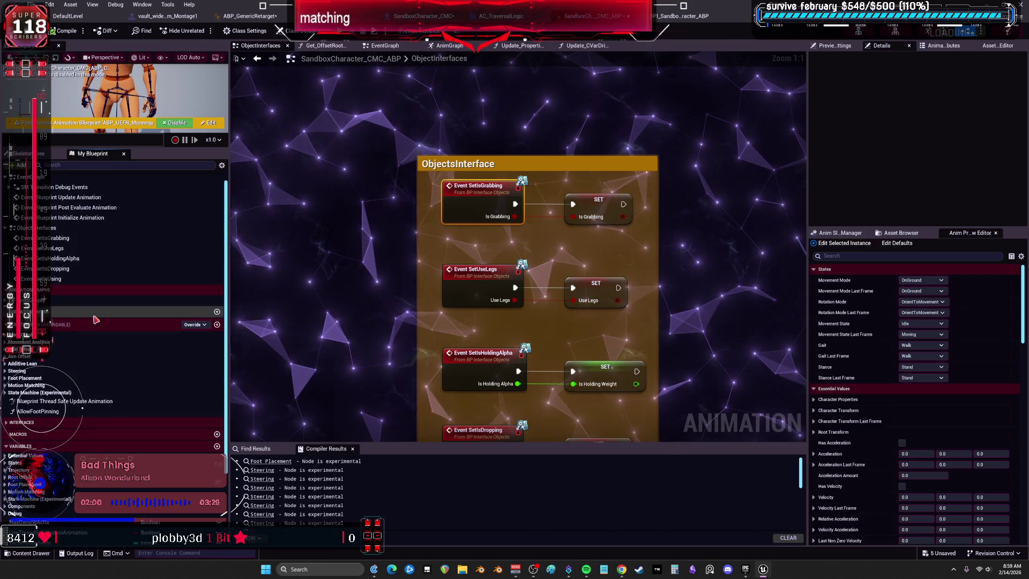
pyautogui.scroll(-5, 95, 317)
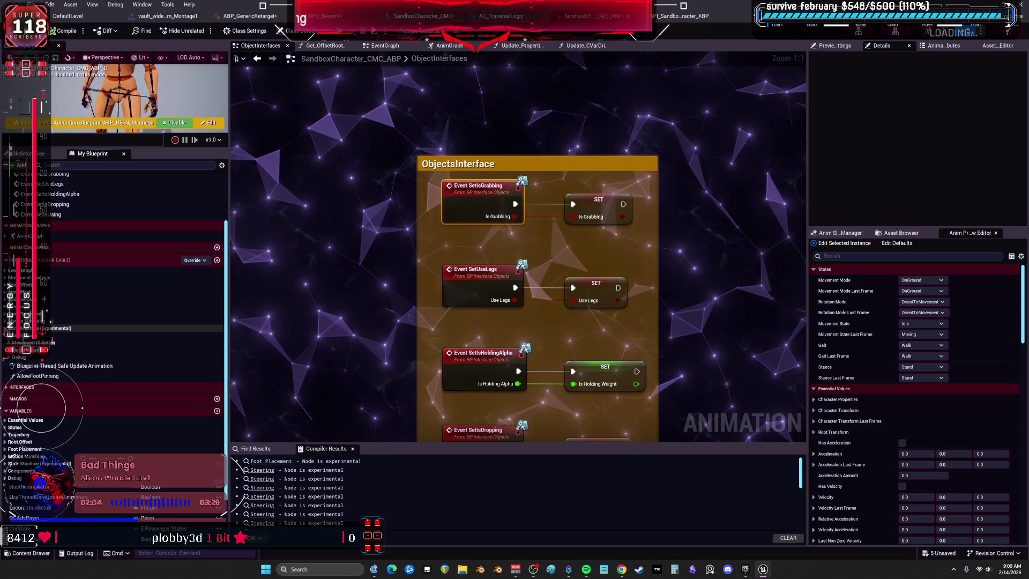
pyautogui.click(95, 328)
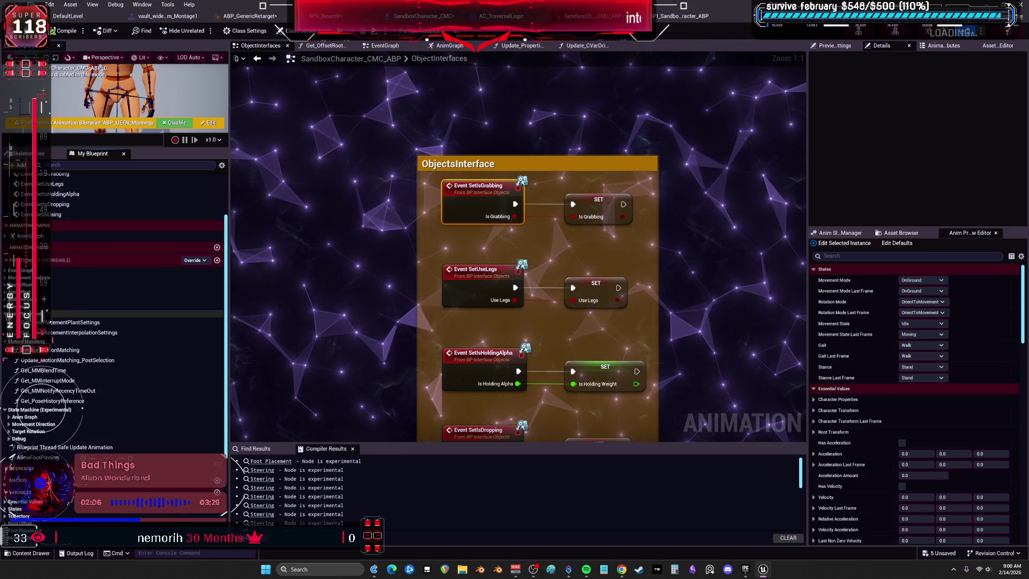
# Inspect Update Motion Matching, Get_MMNotifyRecencyTimeOut and Get_MMInterruptMode, and expand the Target Rotation and Movement Direction function groups
pyautogui.click(63, 352)
pyautogui.click(68, 351)
pyautogui.click(53, 392)
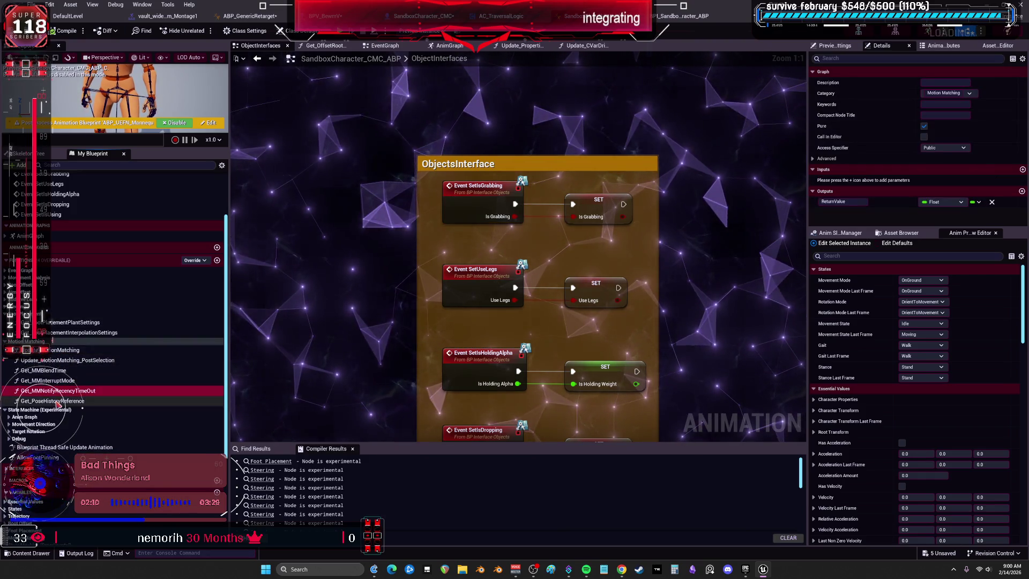
pyautogui.click(48, 380)
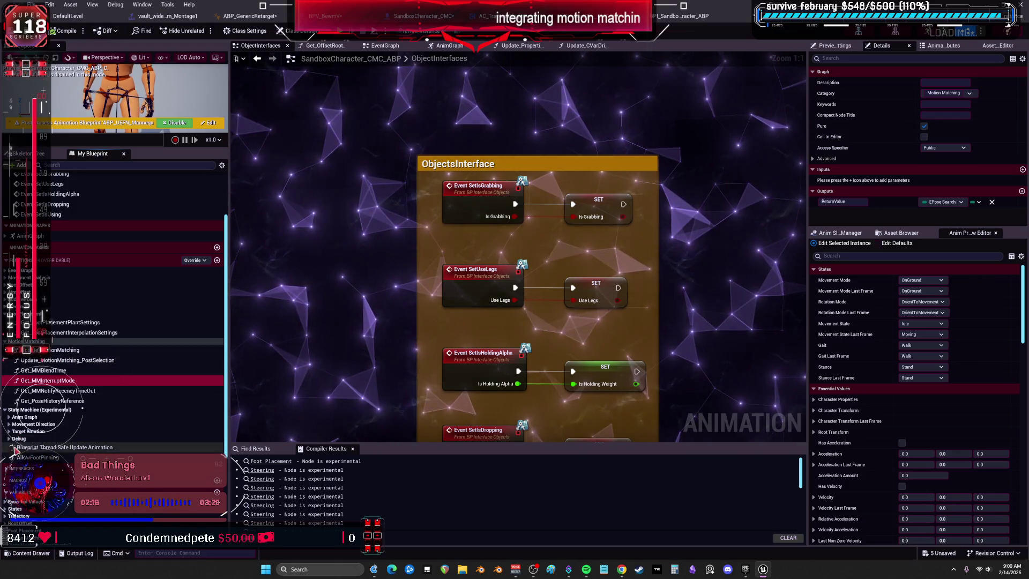
pyautogui.click(8, 431)
pyautogui.click(8, 424)
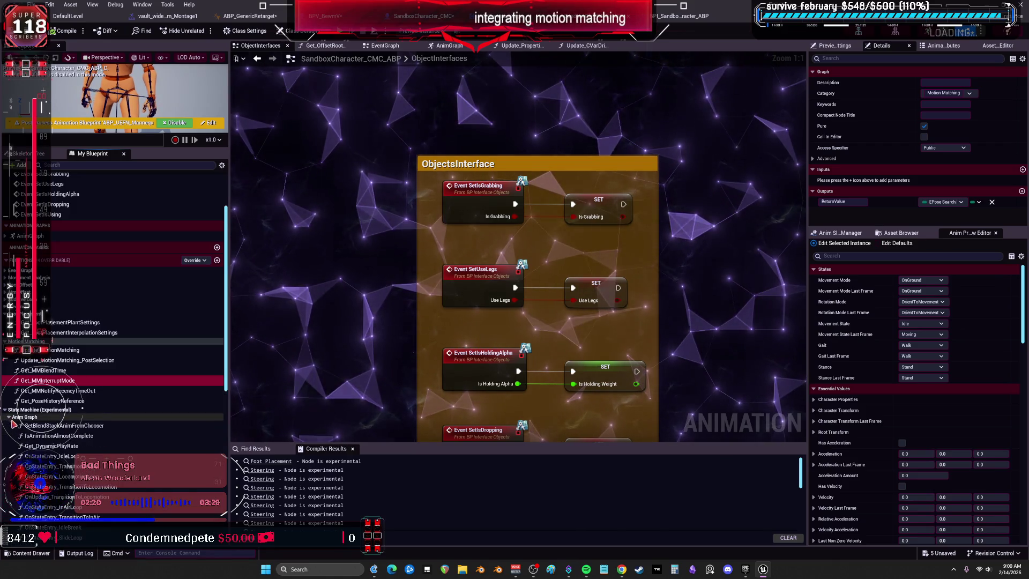
# Expand the State Machine (Experimental), Motion Matching, Foot Placement, Root Offset and Trajectory variable groups
pyautogui.scroll(-8, 13, 423)
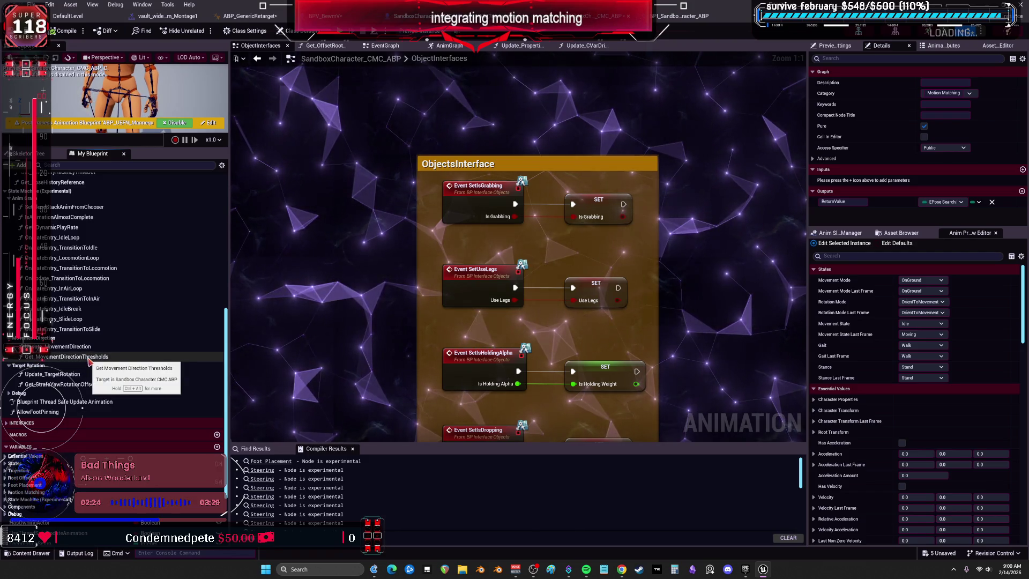
pyautogui.scroll(-3, 102, 340)
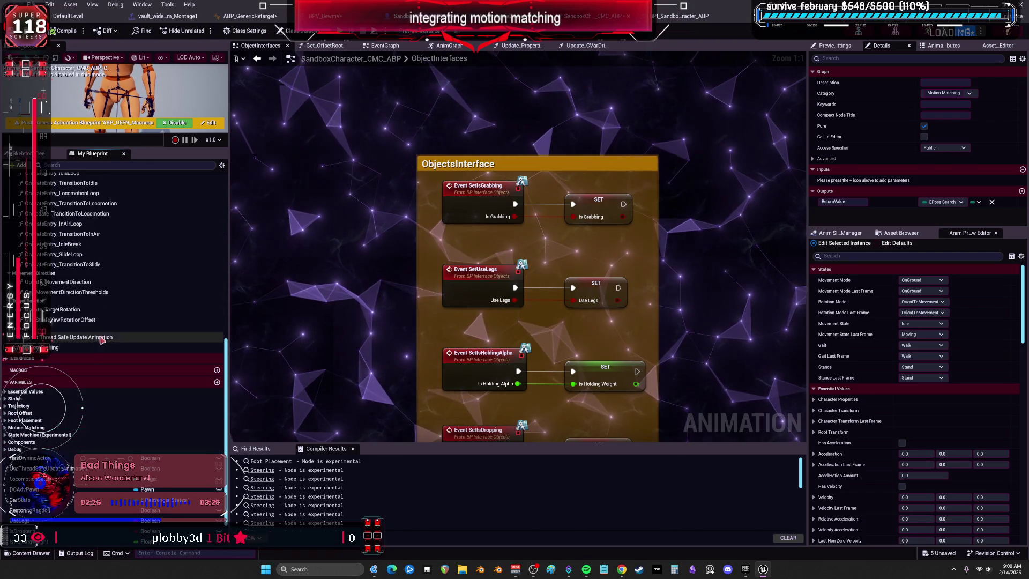
pyautogui.scroll(-2, 102, 339)
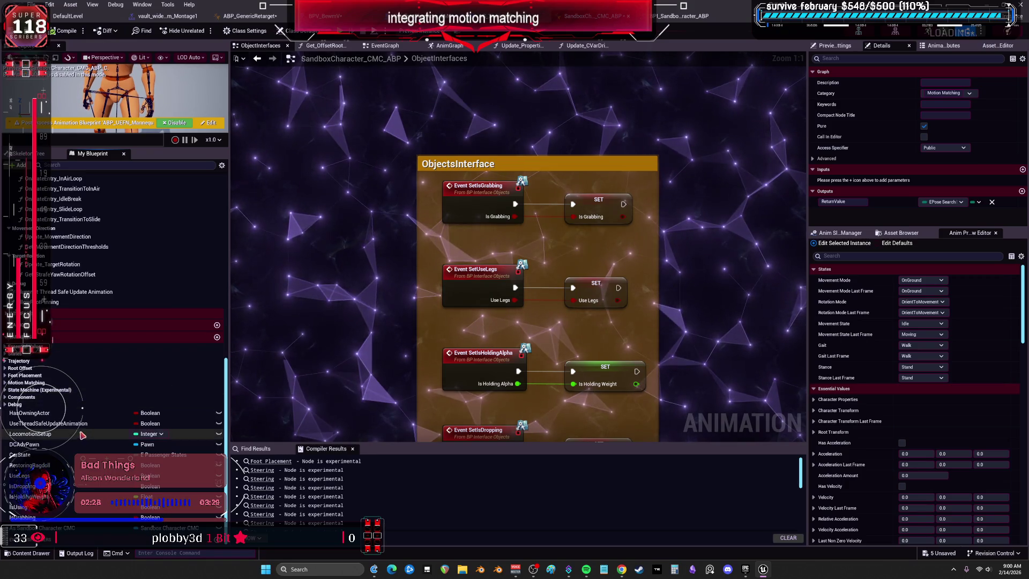
pyautogui.click(5, 391)
pyautogui.click(5, 383)
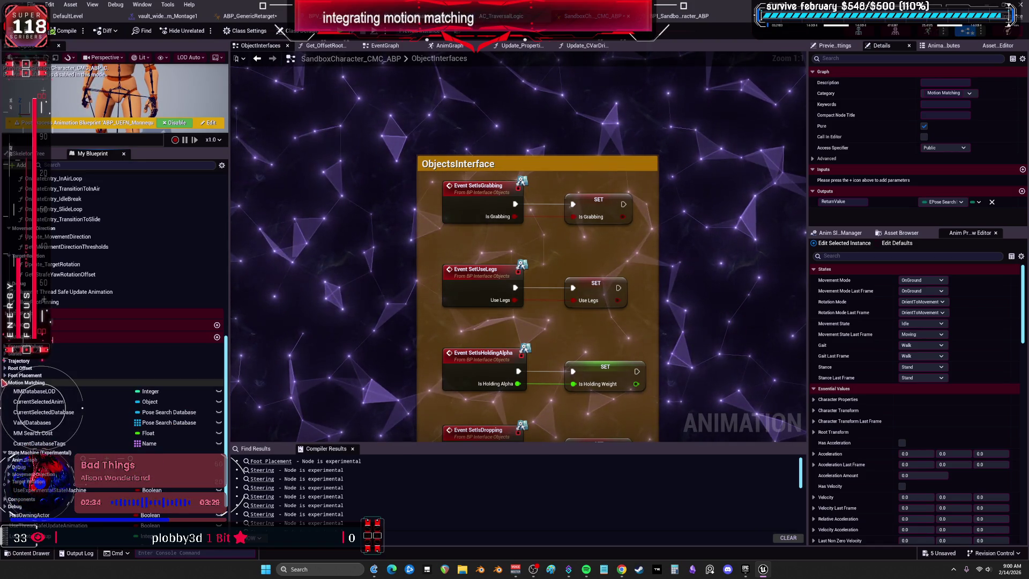
pyautogui.click(7, 376)
pyautogui.click(5, 369)
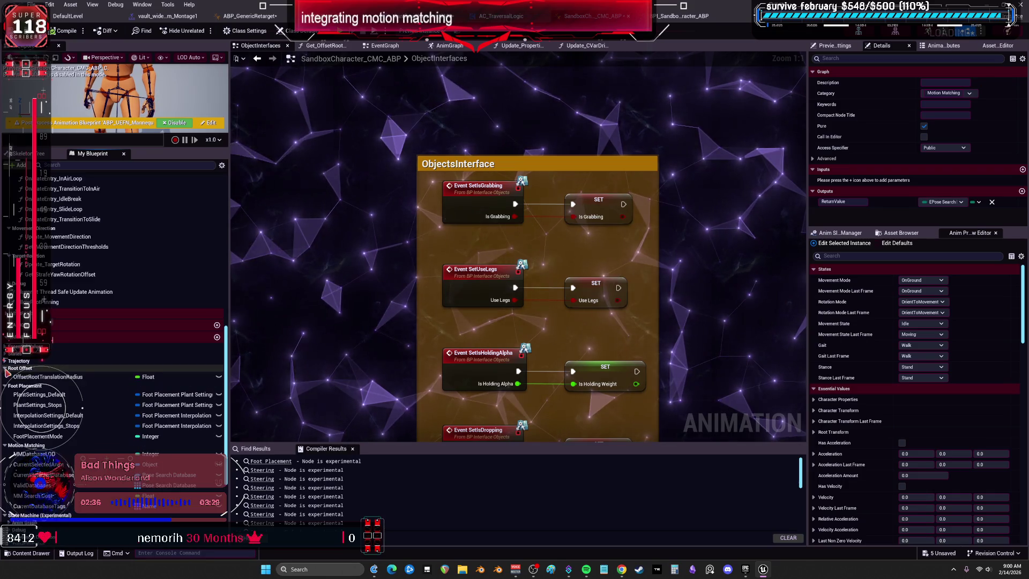
pyautogui.click(5, 361)
pyautogui.click(6, 354)
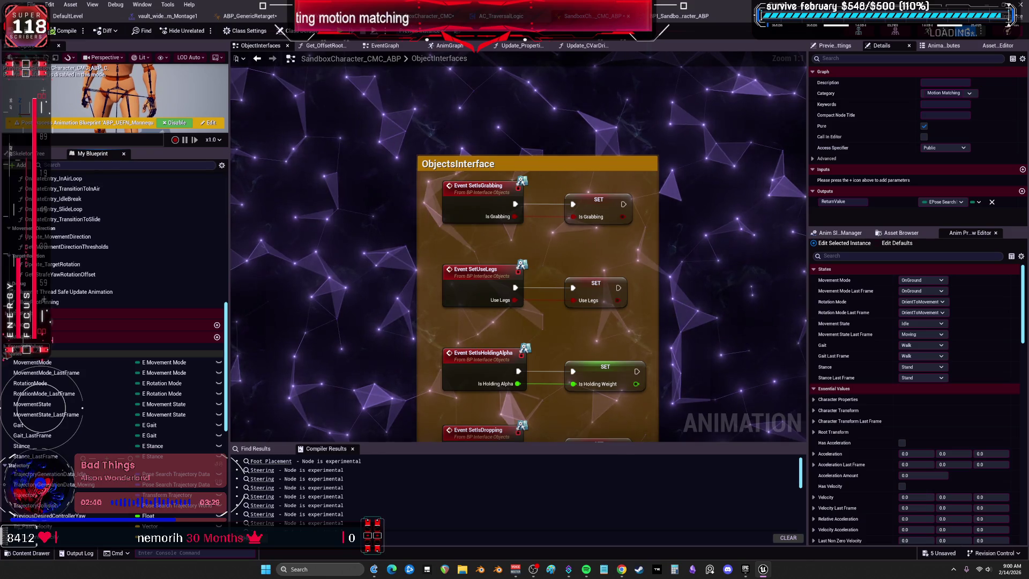
pyautogui.click(5, 354)
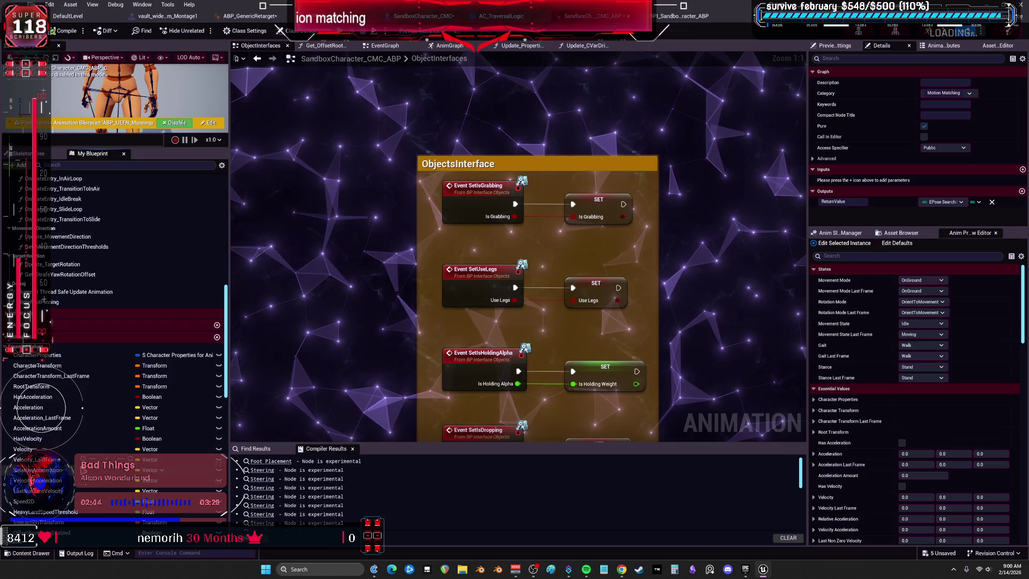
# Expand the Target Rotation, Movement Direction and Anim Graph variable groups and inspect Search Cost and ValidAnims
pyautogui.scroll(-3, 85, 487)
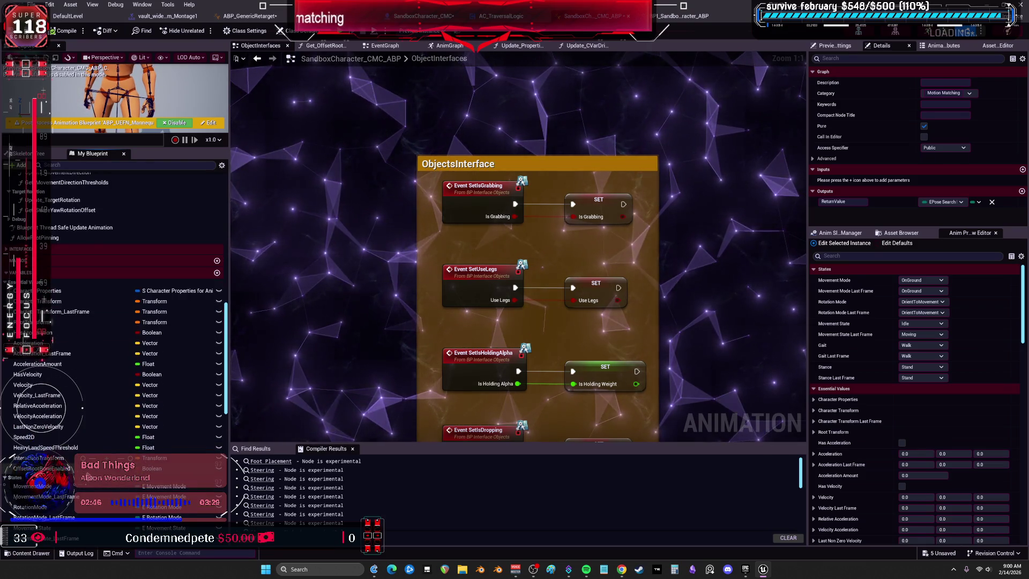
pyautogui.scroll(-15, 94, 461)
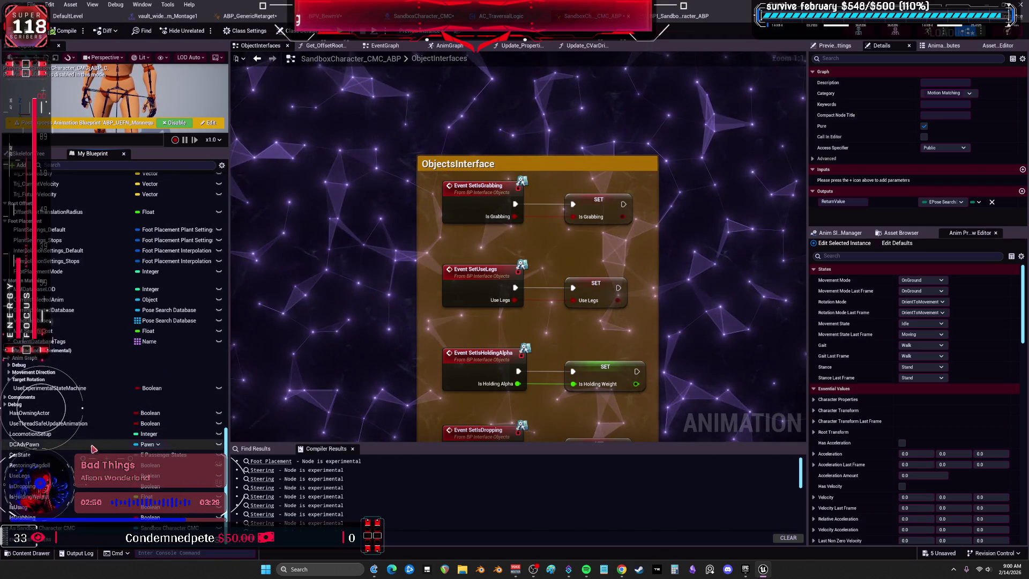
pyautogui.scroll(-4, 10, 380)
pyautogui.click(9, 379)
pyautogui.click(9, 372)
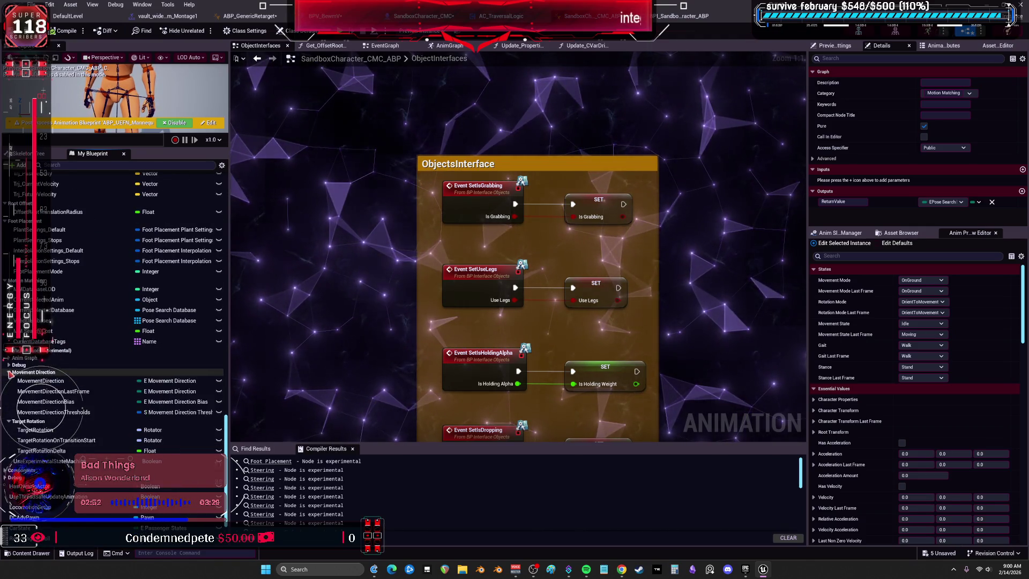
pyautogui.click(11, 358)
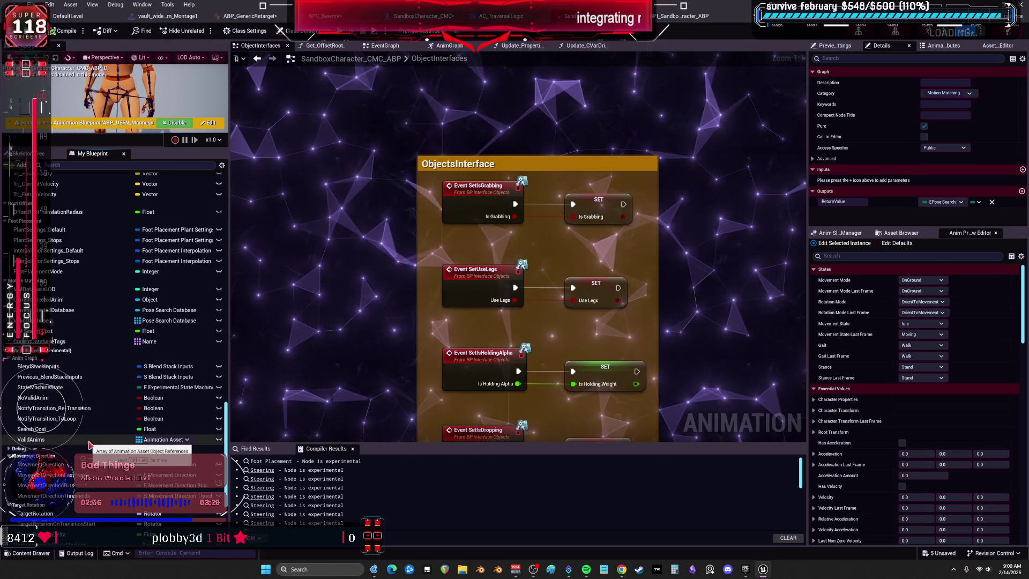
pyautogui.scroll(-5, 91, 428)
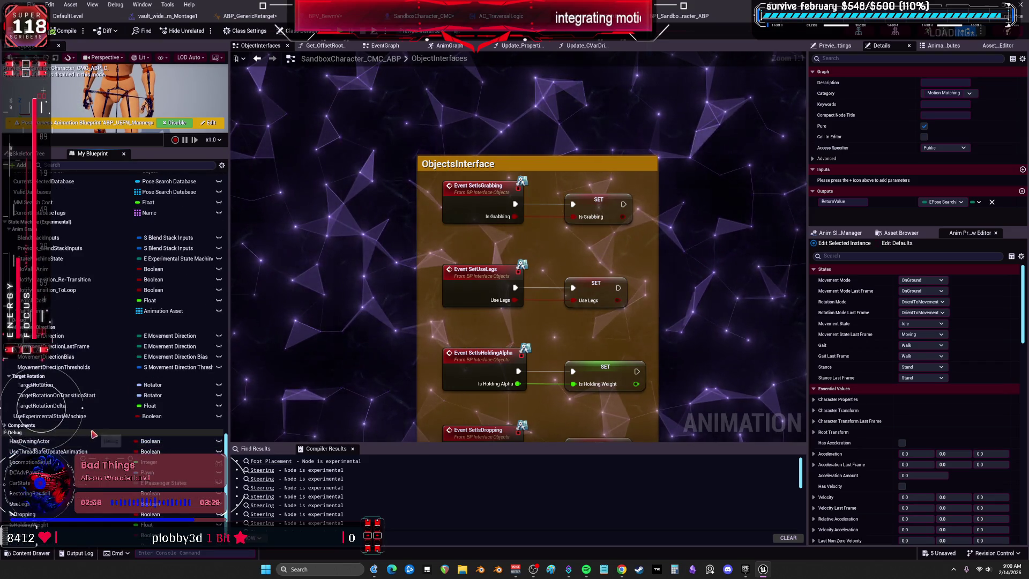
pyautogui.click(96, 288)
pyautogui.click(100, 298)
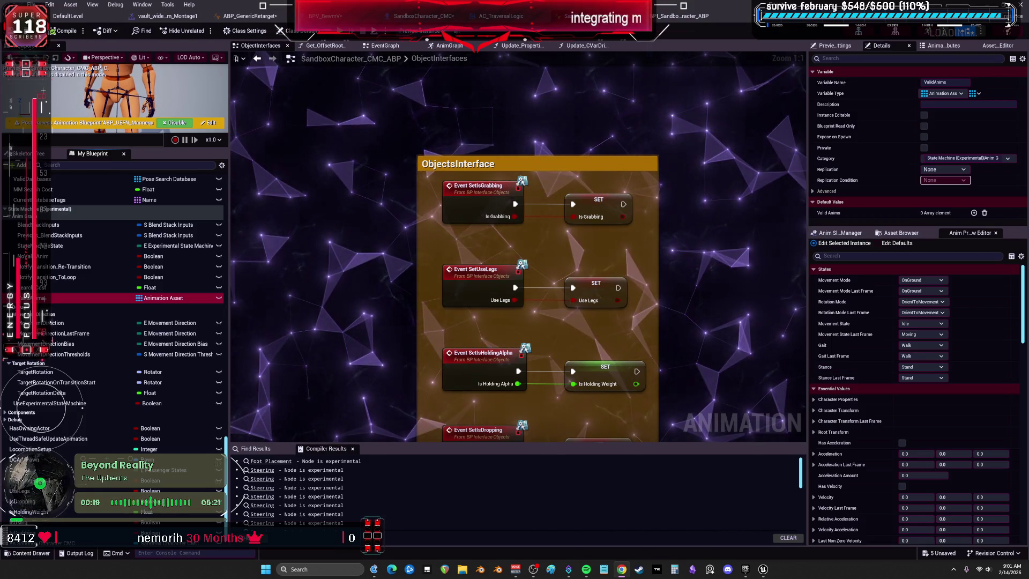
# Skip ahead two tracks in the music player
pyautogui.moveTo(586, 570)
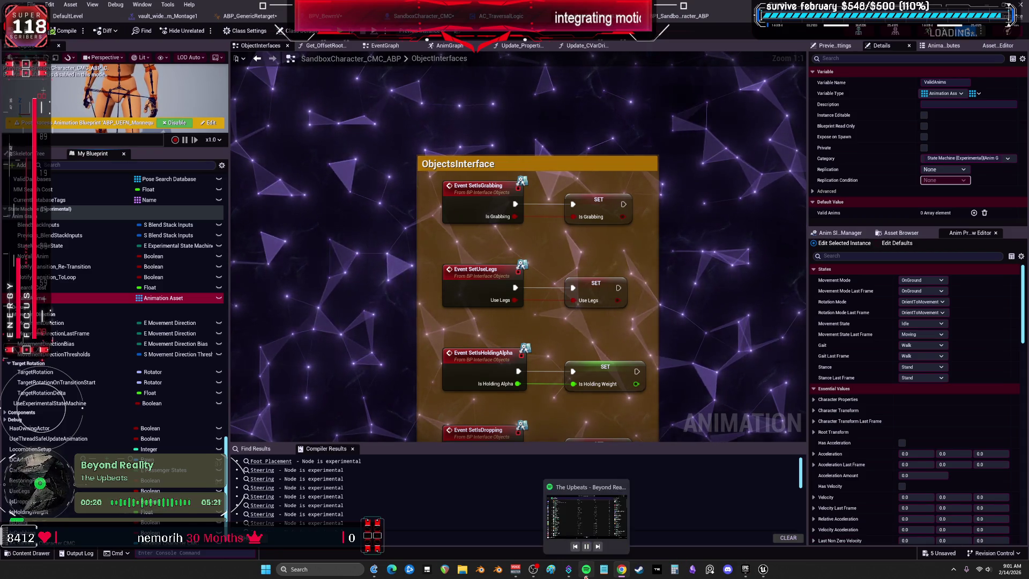
pyautogui.click(598, 547)
pyautogui.click(598, 547)
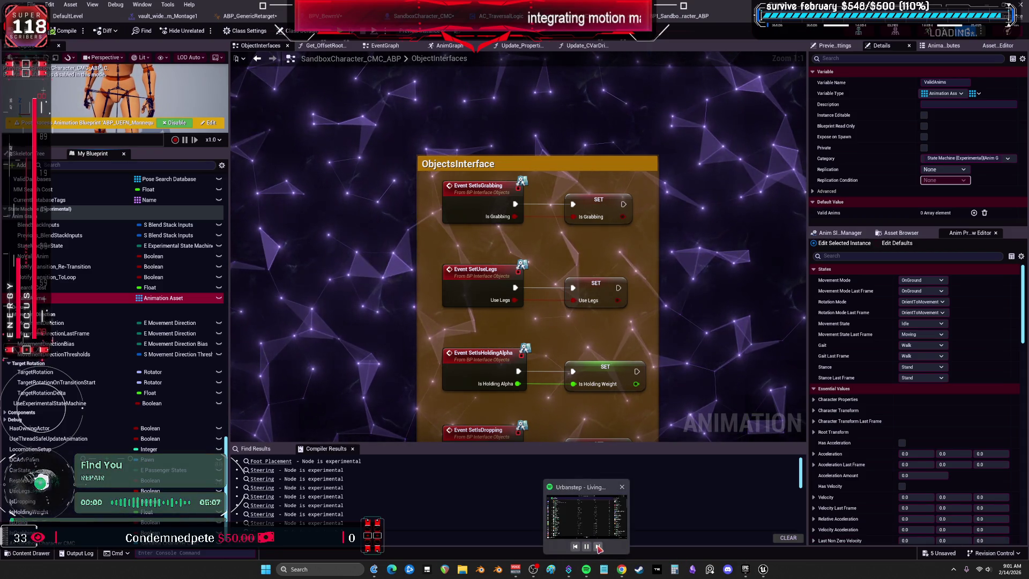
# Show the whole ObjectInterfaces graph, then open the Get_OffsetRootRotationMode function
pyautogui.scroll(-3, 713, 292)
pyautogui.click(440, 58)
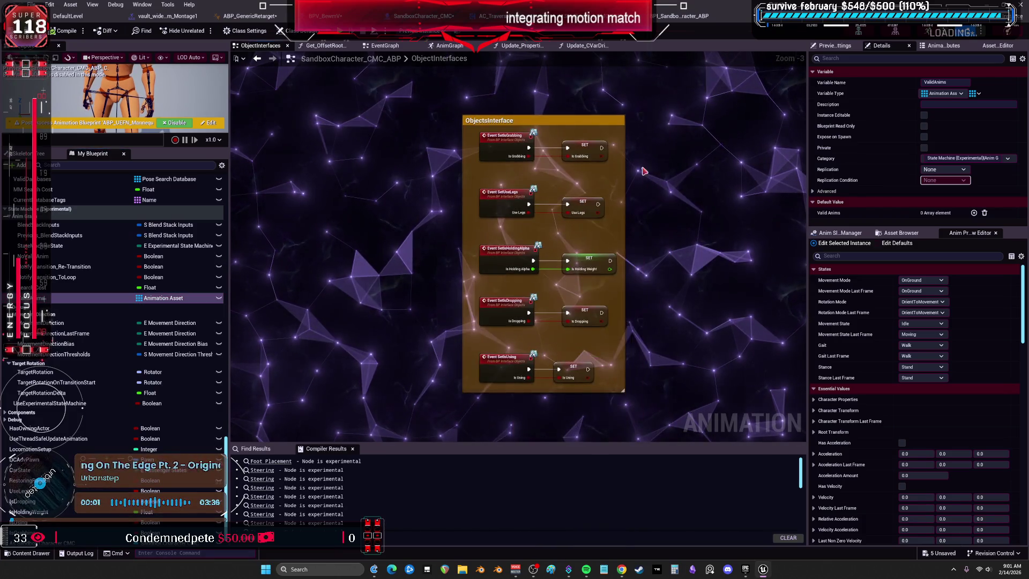
pyautogui.click(325, 46)
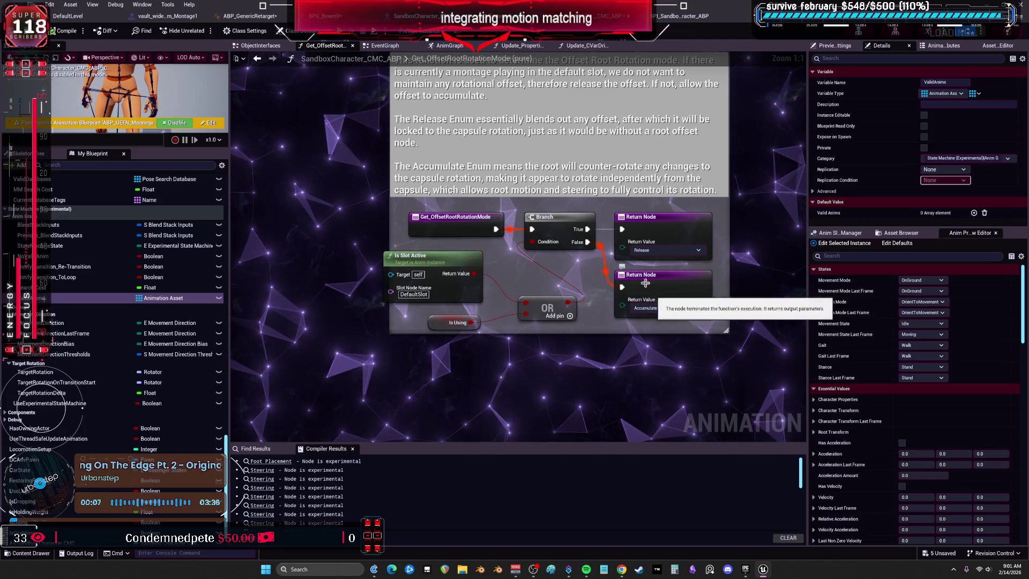
# Read Get_OffsetRootRotationMode's comment block, then switch to the vault_wide_360_Anim_Montage editor
pyautogui.press('Home')
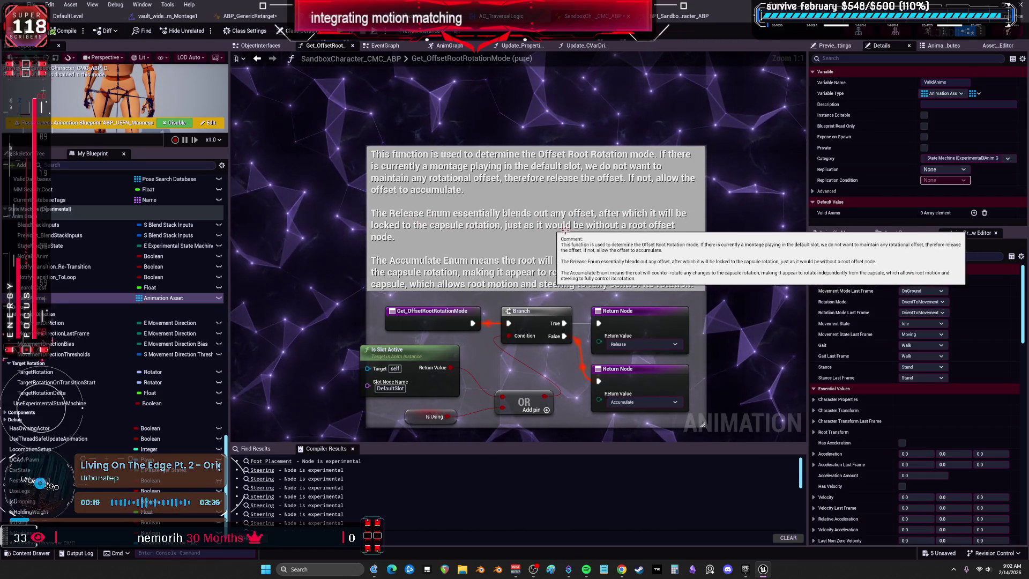
pyautogui.moveTo(482, 264); pyautogui.dragTo(482, 214)
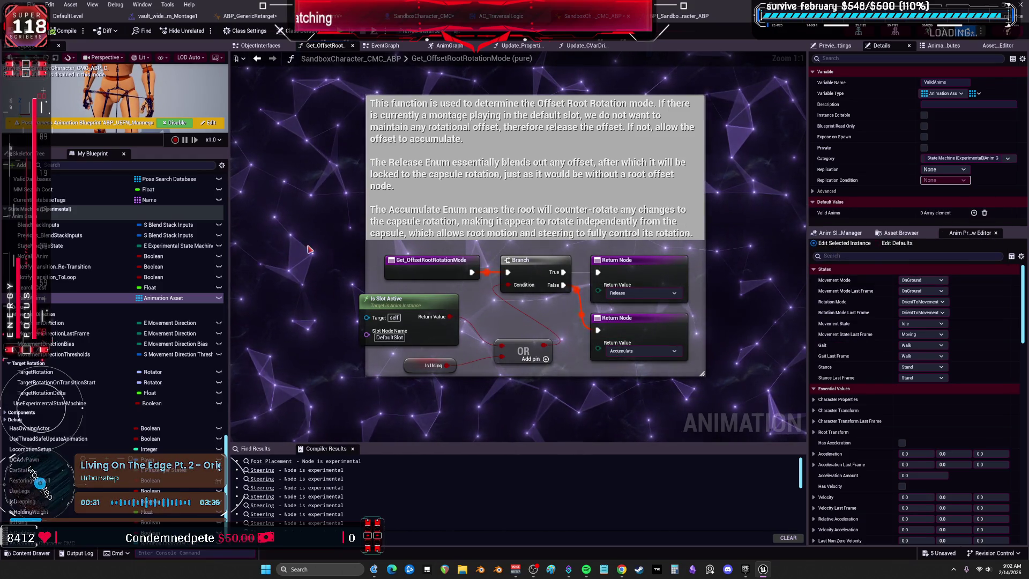
pyautogui.click(166, 15)
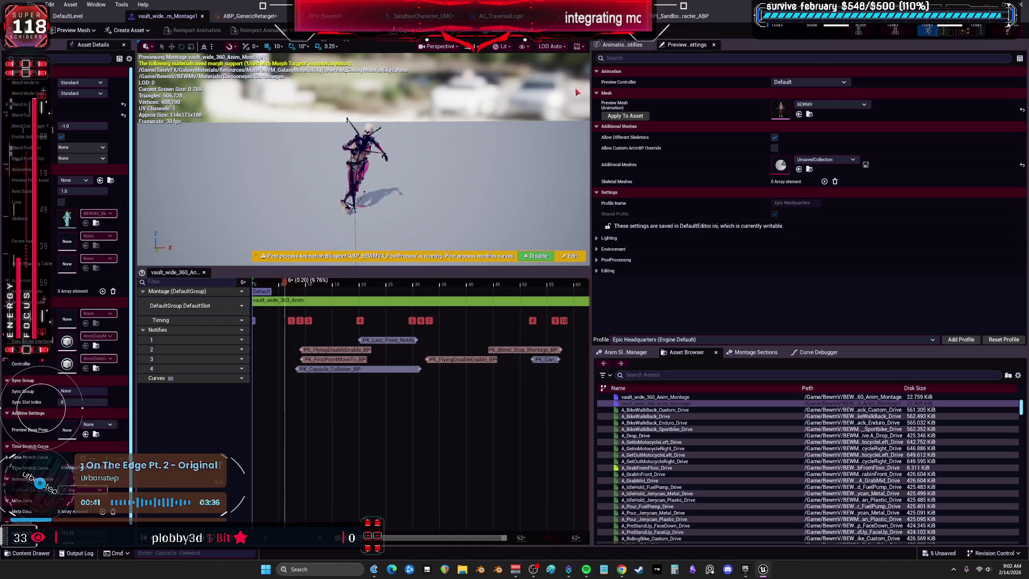
# Apply the preview mesh to the vault montage and delete ABP_GenericRetarget's Slot 'DefaultSlot' node
pyautogui.click(629, 117)
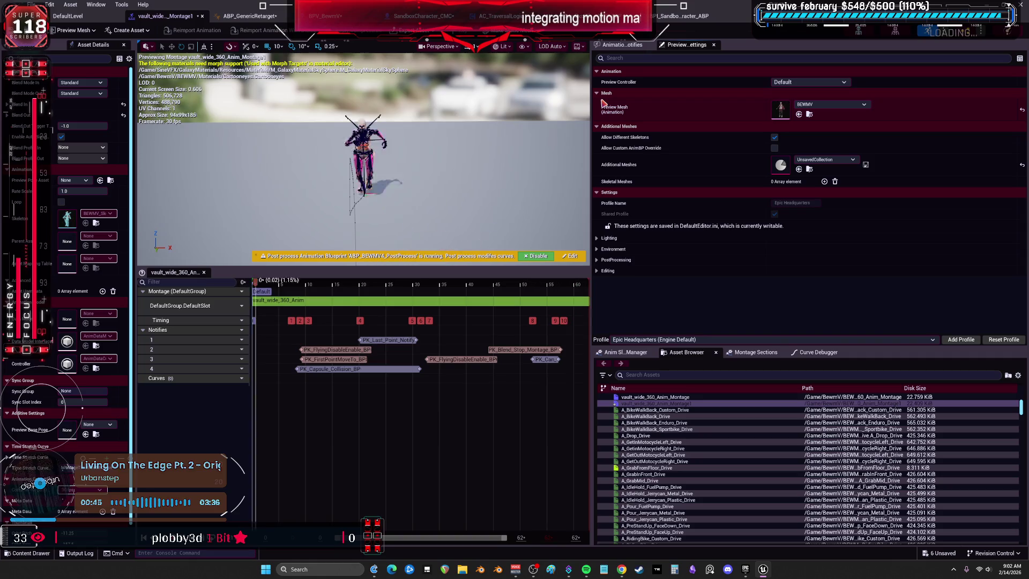
pyautogui.rightClick(604, 103)
pyautogui.click(250, 16)
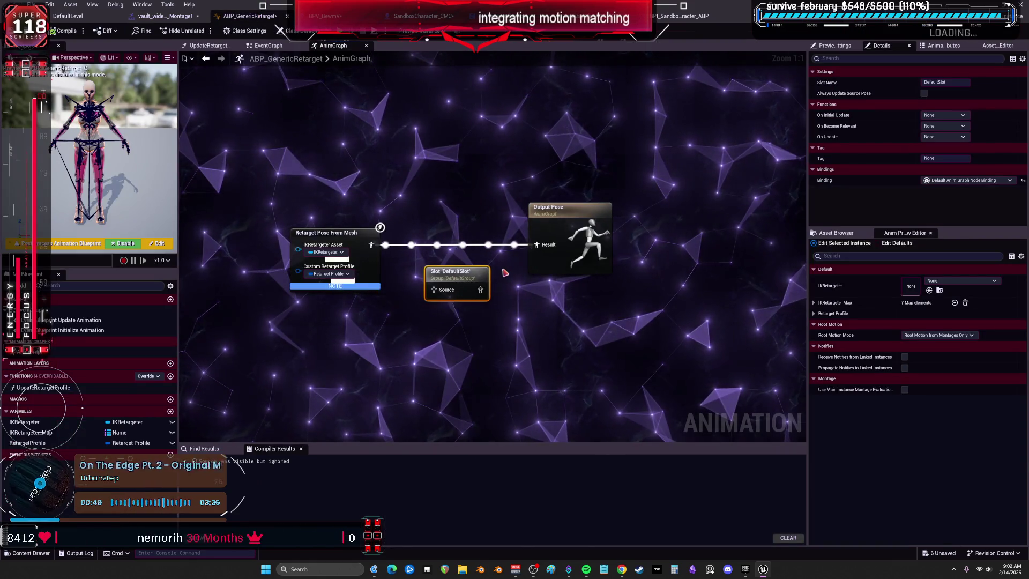
pyautogui.press('Delete')
# Look through ABP_GenericRetarget's UpdateRetargetProfile, AnimGraph and EventGraph
pyautogui.click(209, 45)
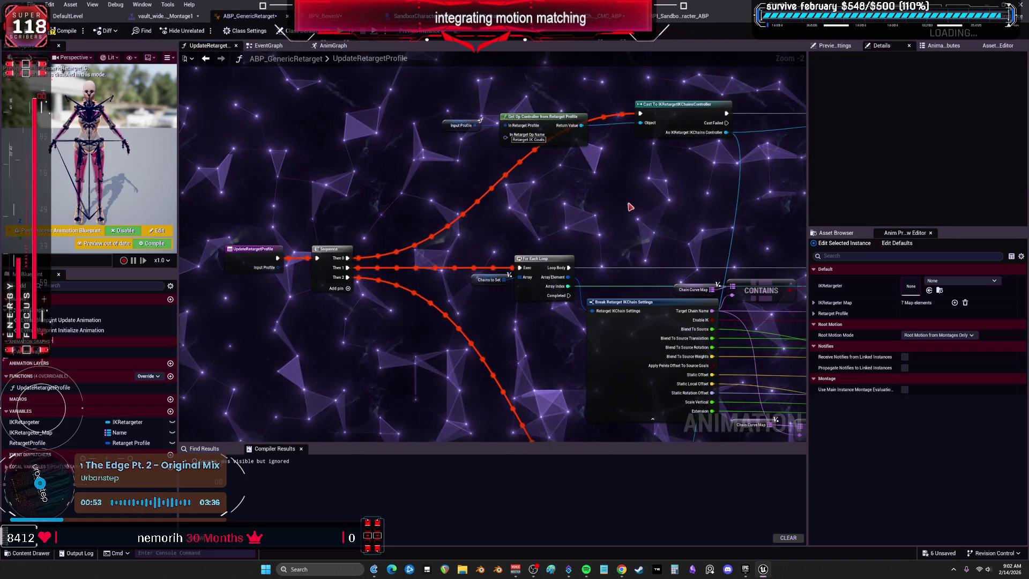
pyautogui.rightClick(680, 187)
pyautogui.click(333, 45)
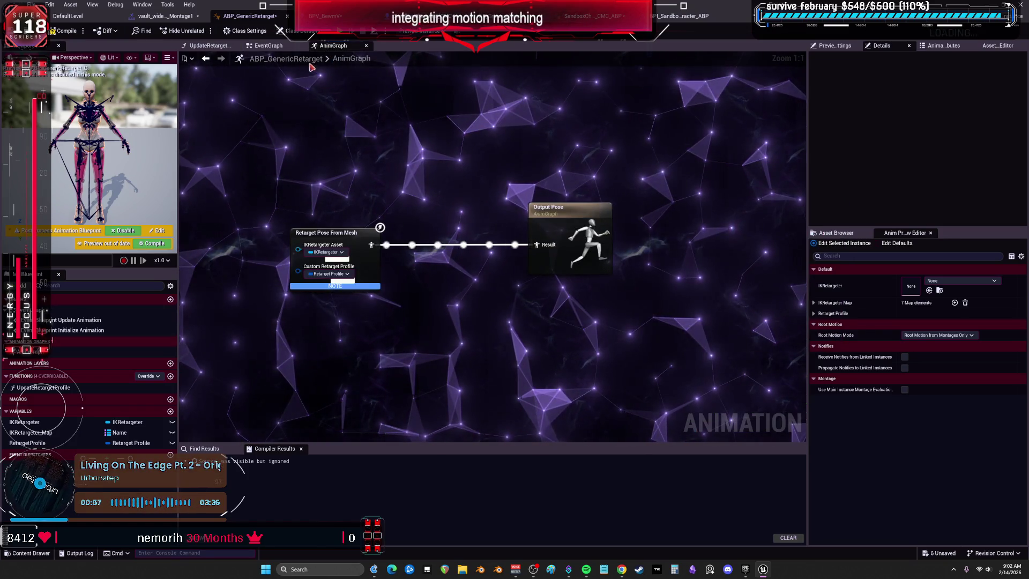
pyautogui.click(268, 46)
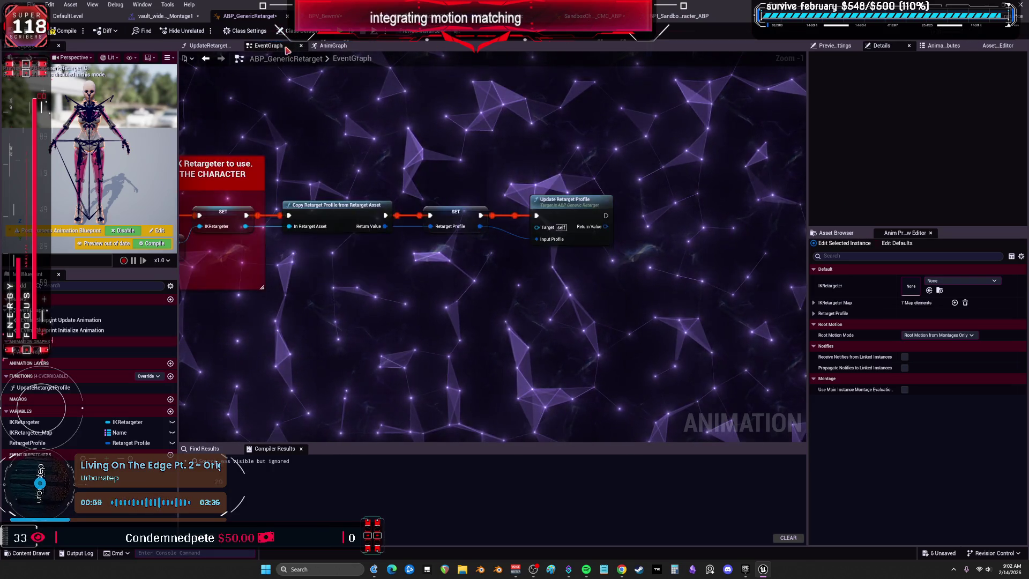
pyautogui.scroll(2, 324, 92)
# Reopen UpdateRetargetProfile and pan across its chain-settings loop to Set Settings and the Return Node
pyautogui.click(208, 46)
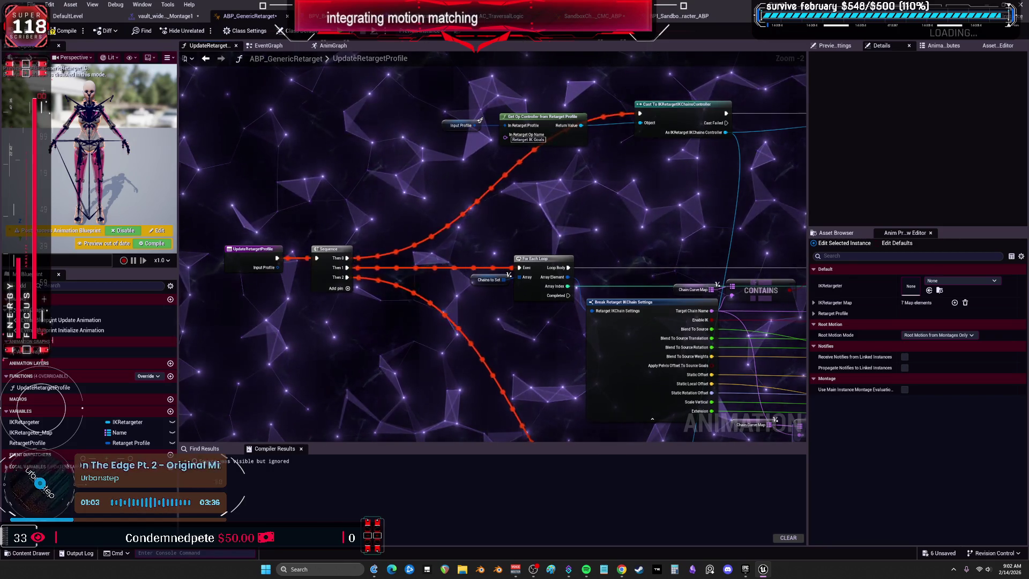
pyautogui.moveTo(697, 214); pyautogui.dragTo(421, 152)
pyautogui.moveTo(604, 305)
pyautogui.mouseDown()
pyautogui.moveTo(581, 260)
pyautogui.moveTo(249, 223)
pyautogui.mouseUp()
pyautogui.moveTo(350, 347)
pyautogui.mouseDown()
pyautogui.moveTo(367, 285)
pyautogui.moveTo(634, 156)
pyautogui.mouseUp()
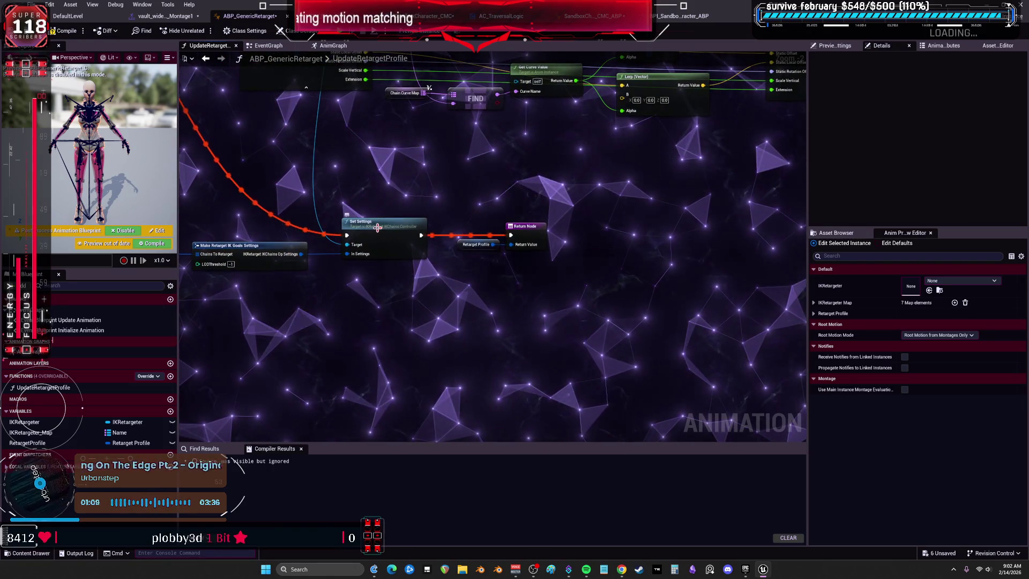
pyautogui.moveTo(385, 193)
pyautogui.mouseDown()
pyautogui.moveTo(521, 204)
pyautogui.moveTo(577, 273)
pyautogui.moveTo(575, 361)
pyautogui.mouseUp()
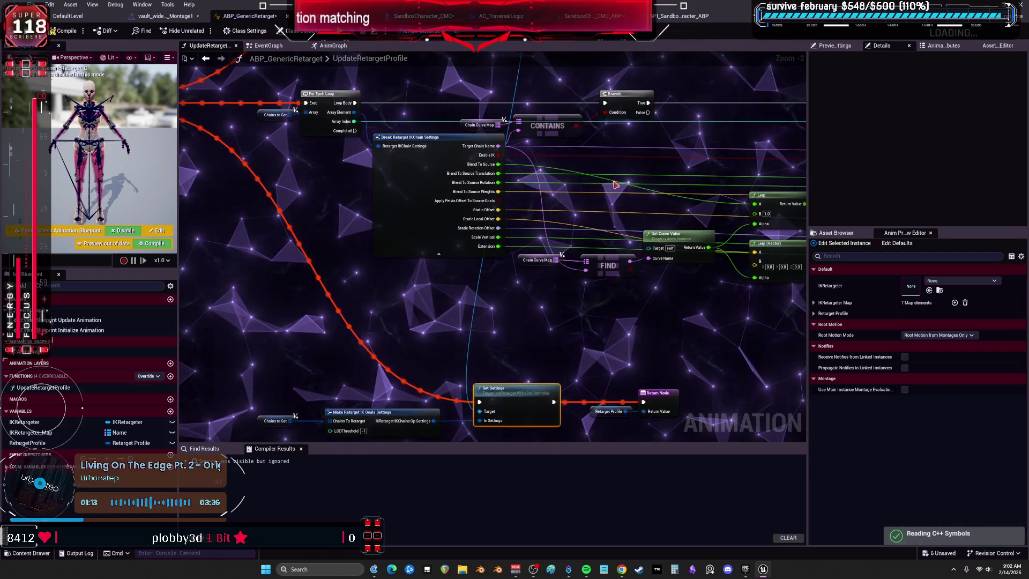
# Switch to the SandboxCharacter_CMC blueprint and zoom out to its Jump / Traversal Input section
pyautogui.click(423, 16)
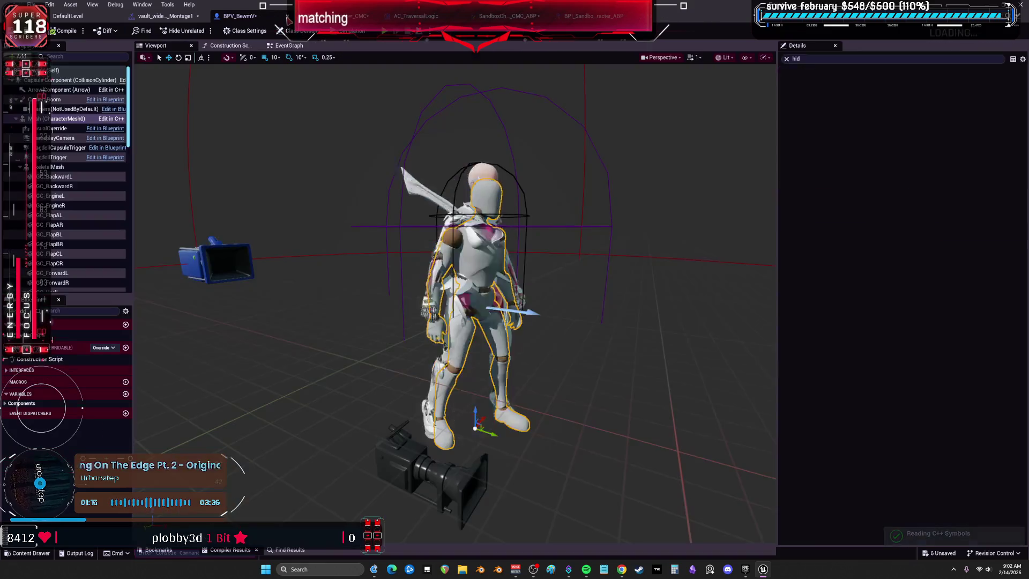
pyautogui.scroll(-2, 498, 156)
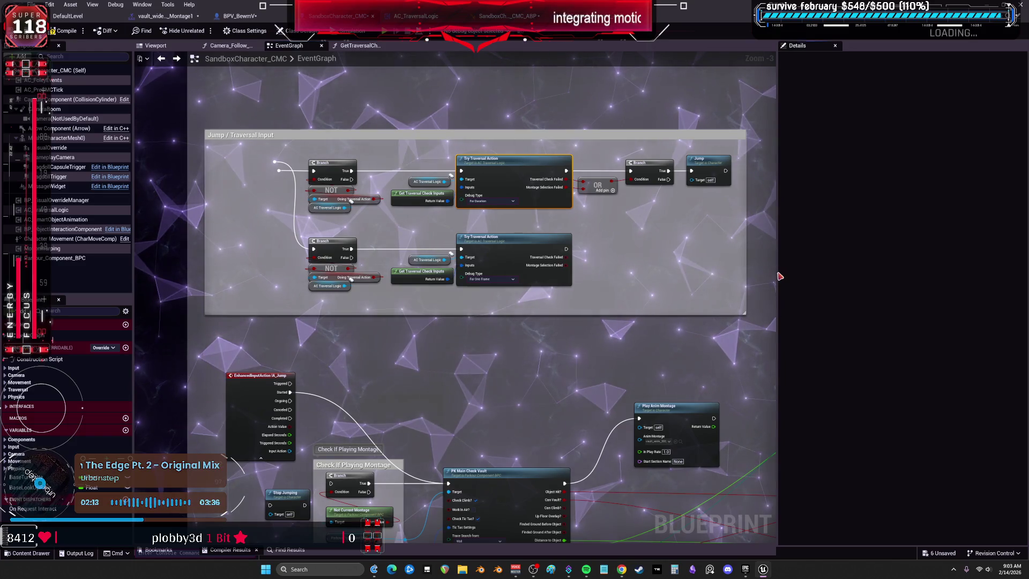
# Widen the graph and open TryTraversalAction from the lower Try Traversal Action node
pyautogui.moveTo(778, 271); pyautogui.dragTo(960, 270)
pyautogui.scroll(-3, 745, 300)
pyautogui.scroll(4, 746, 301)
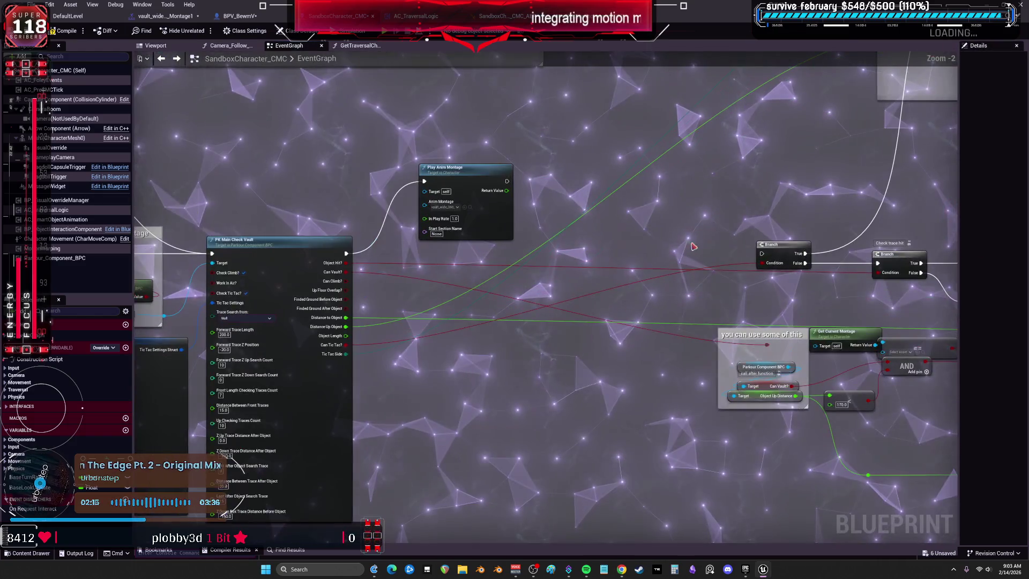
pyautogui.scroll(-3, 420, 156)
pyautogui.scroll(3, 741, 182)
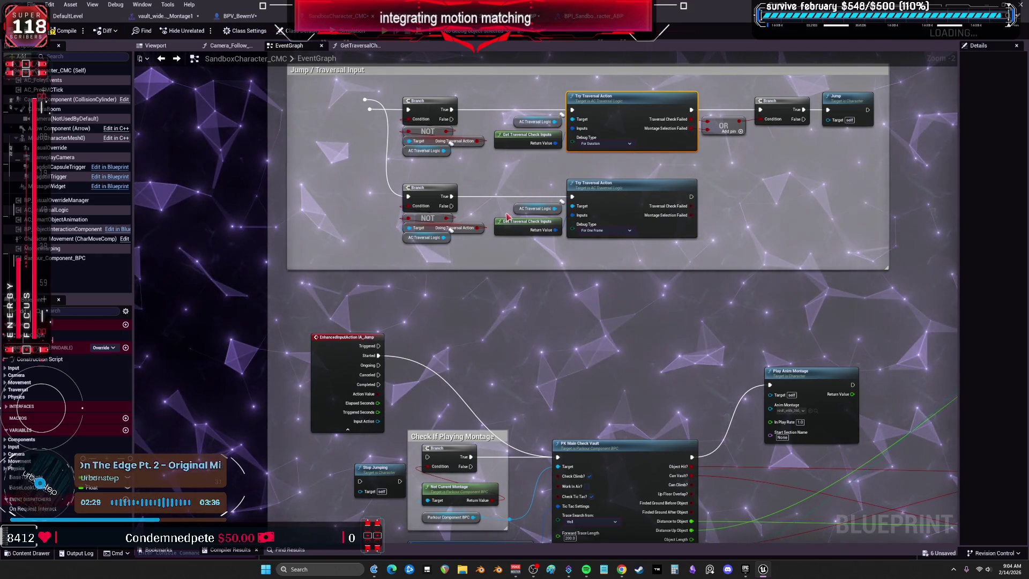
pyautogui.click(522, 211)
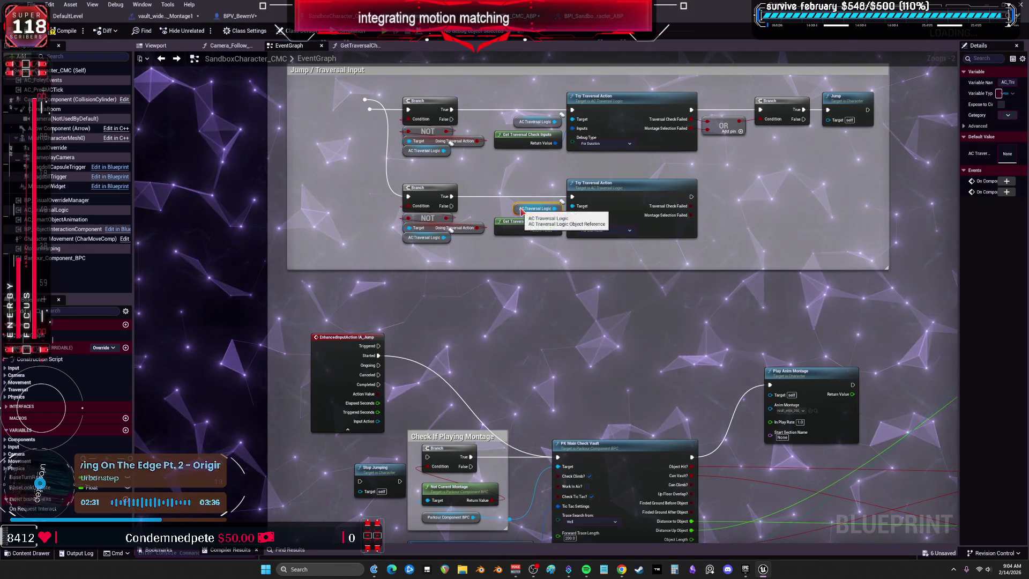
pyautogui.click(636, 198)
pyautogui.doubleClick(636, 199)
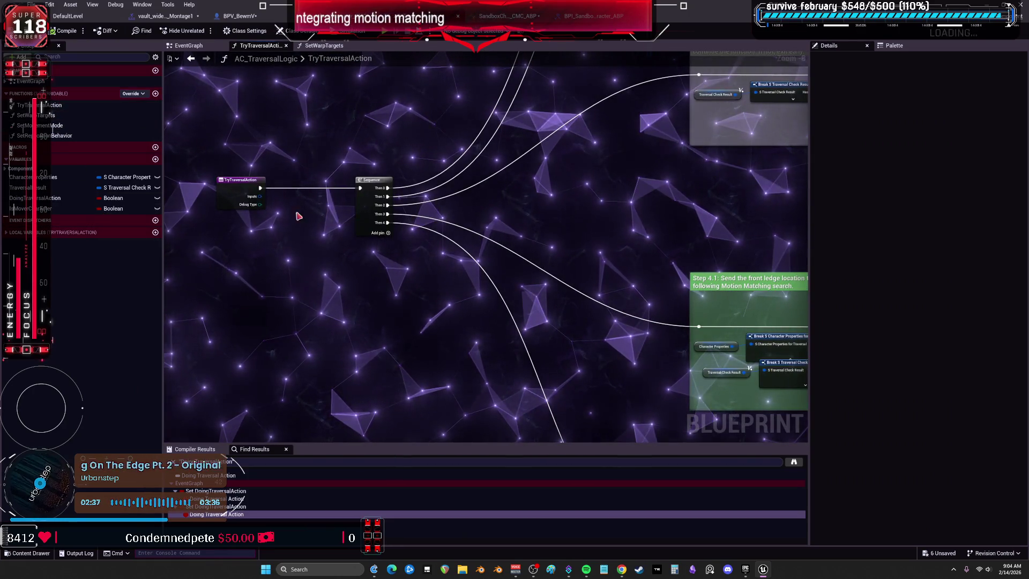
# Return to AC_TraversalLogic's EventGraph and paste the copied traversal montage nodes below BeginPlay
pyautogui.hotkey('alt', 'Left')
pyautogui.scroll(-5, 314, 157)
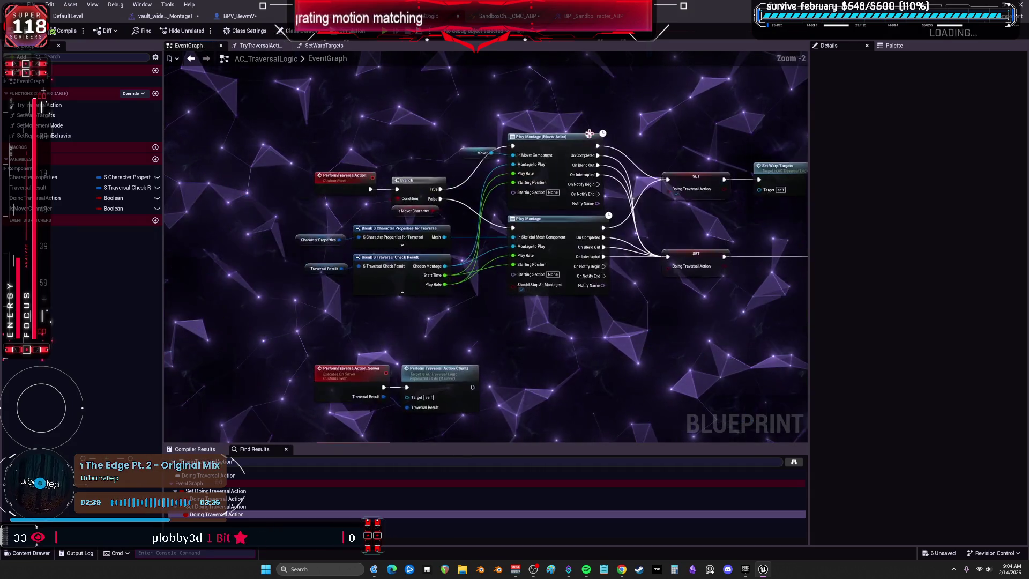
pyautogui.scroll(3, 429, 320)
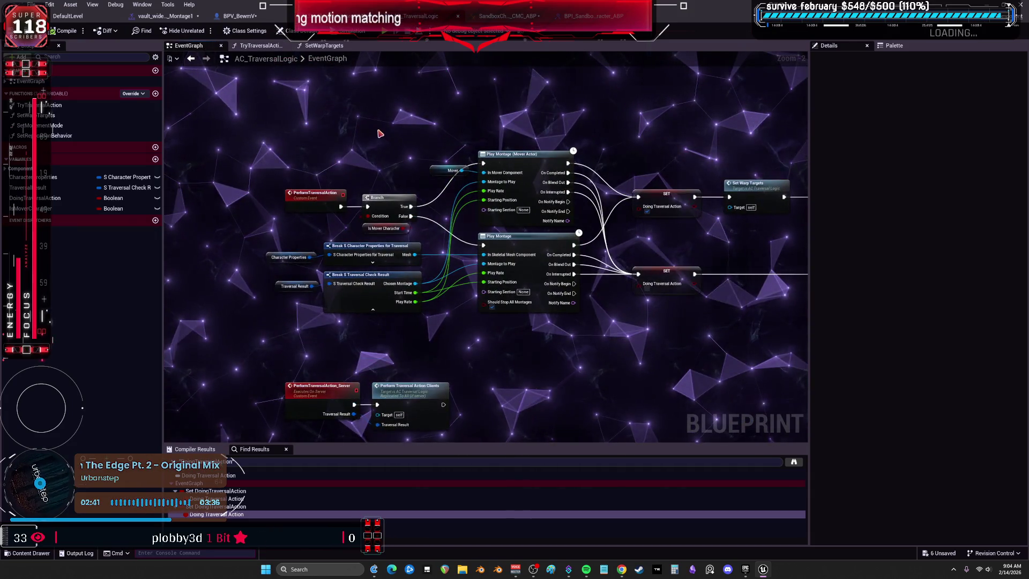
pyautogui.moveTo(380, 133); pyautogui.dragTo(385, 316)
pyautogui.scroll(-1, 370, 301)
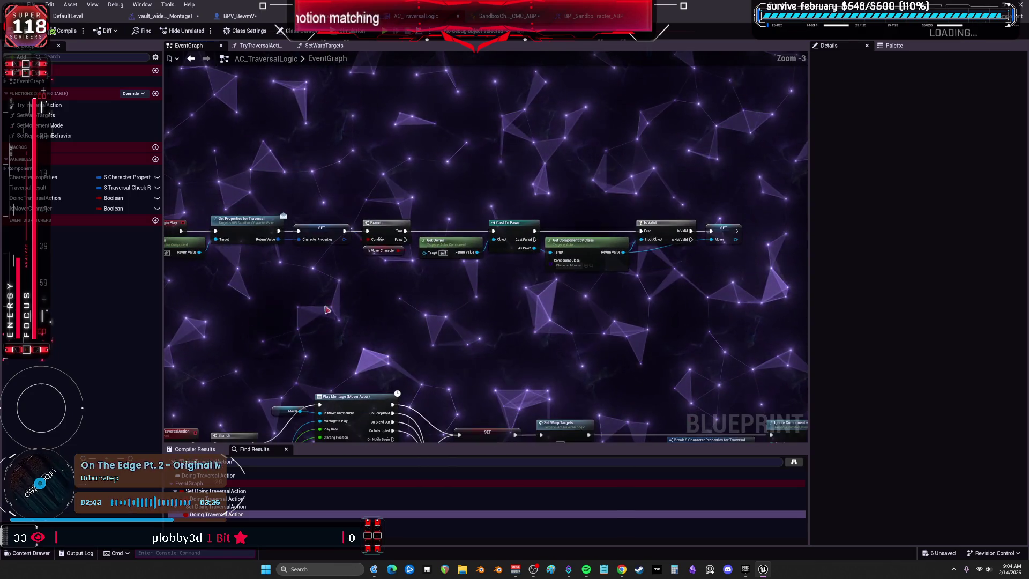
pyautogui.scroll(-1, 339, 296)
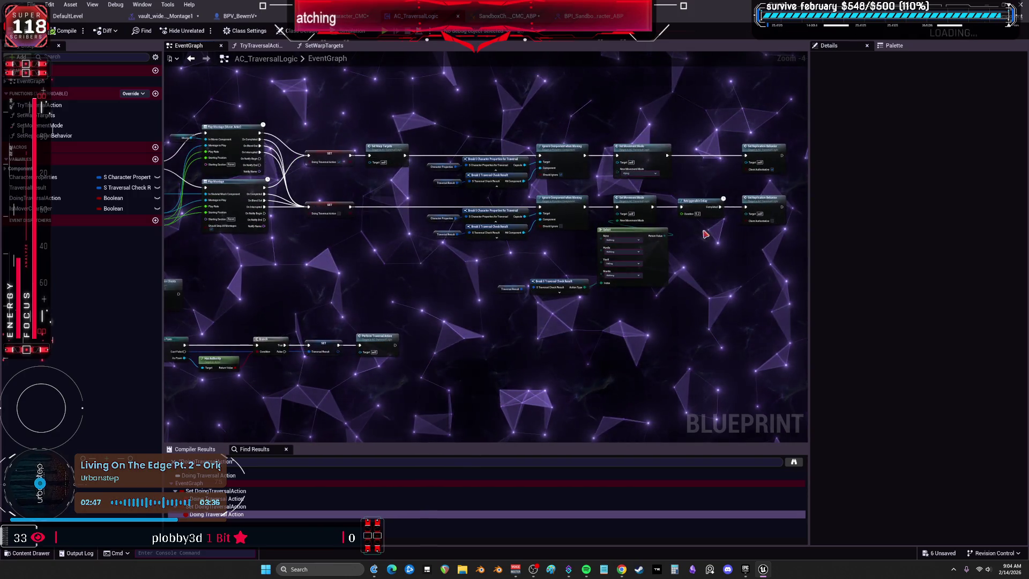
pyautogui.hotkey('ctrl', 'v')
pyautogui.scroll(2, 340, 301)
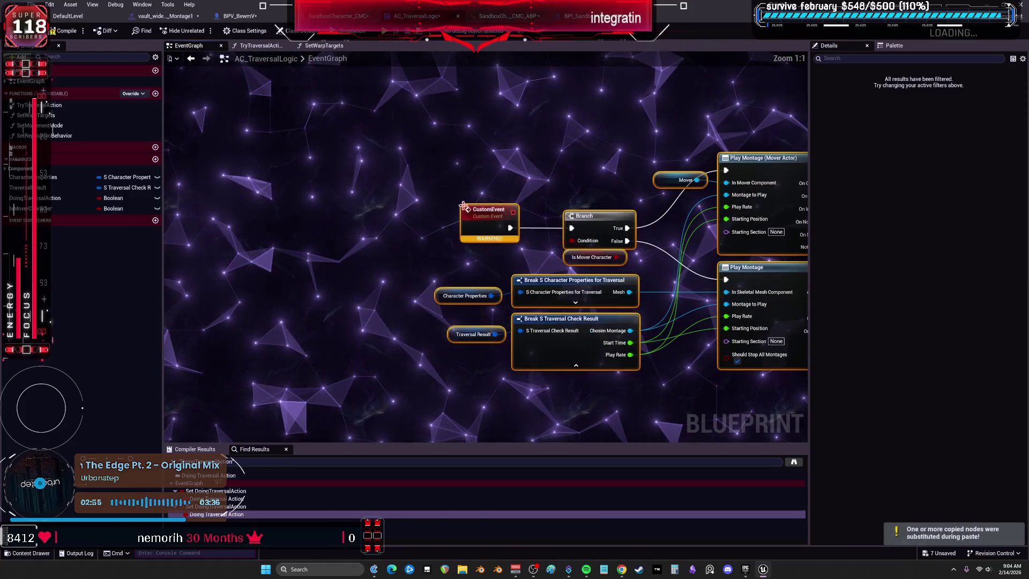
# Rename the pasted custom event to 'parkourparkour' and select the Branch and property/break nodes
pyautogui.doubleClick(489, 211)
pyautogui.write('arkourparkour')
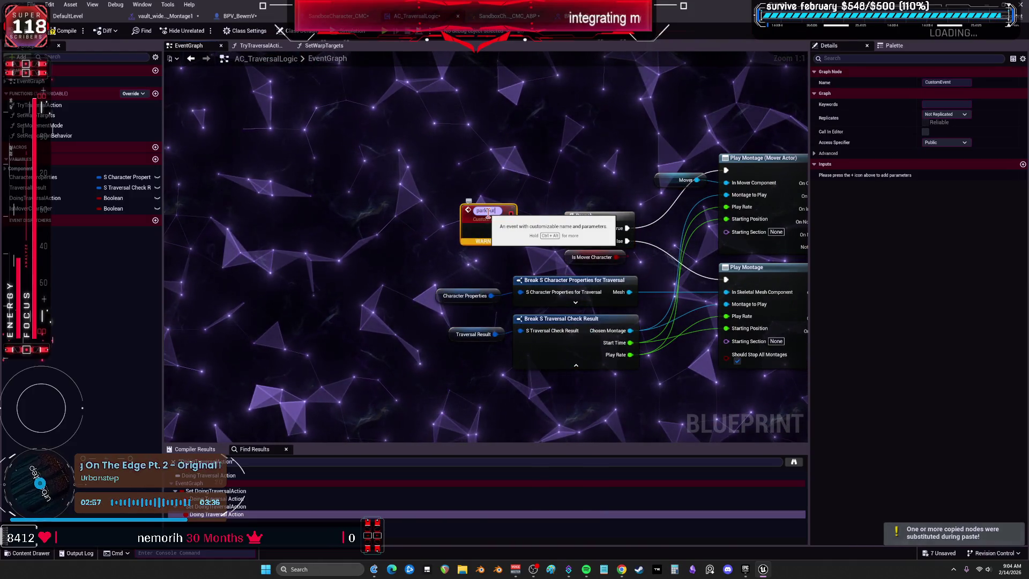
pyautogui.press('Return')
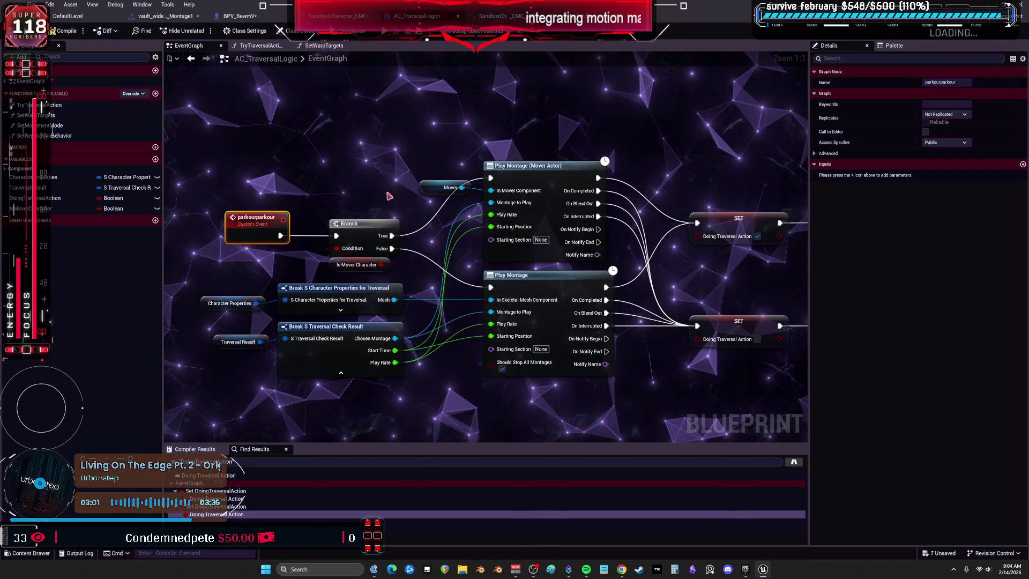
pyautogui.click(369, 249)
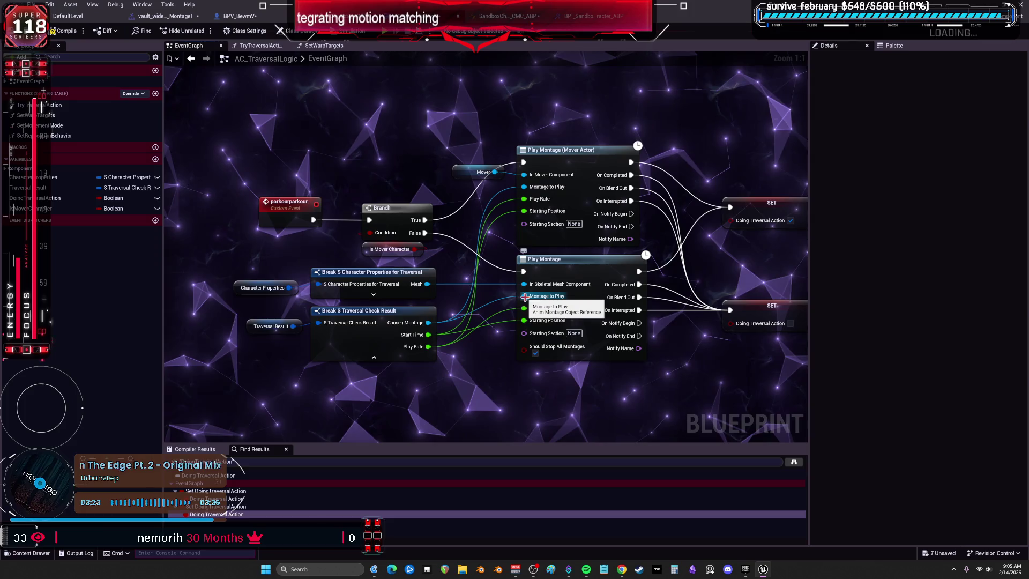
pyautogui.moveTo(463, 399); pyautogui.dragTo(242, 280)
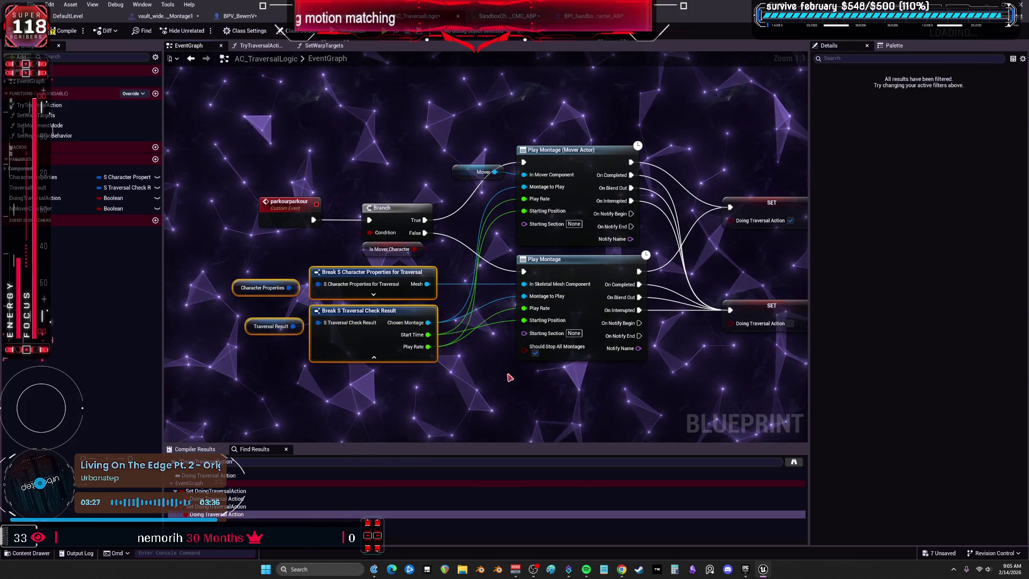
# Replace the break nodes with parkourparkour inputs Montage to Play, In Skeletal Mesh Component and Starting Section
pyautogui.press('Delete')
pyautogui.moveTo(520, 192); pyautogui.dragTo(498, 209)
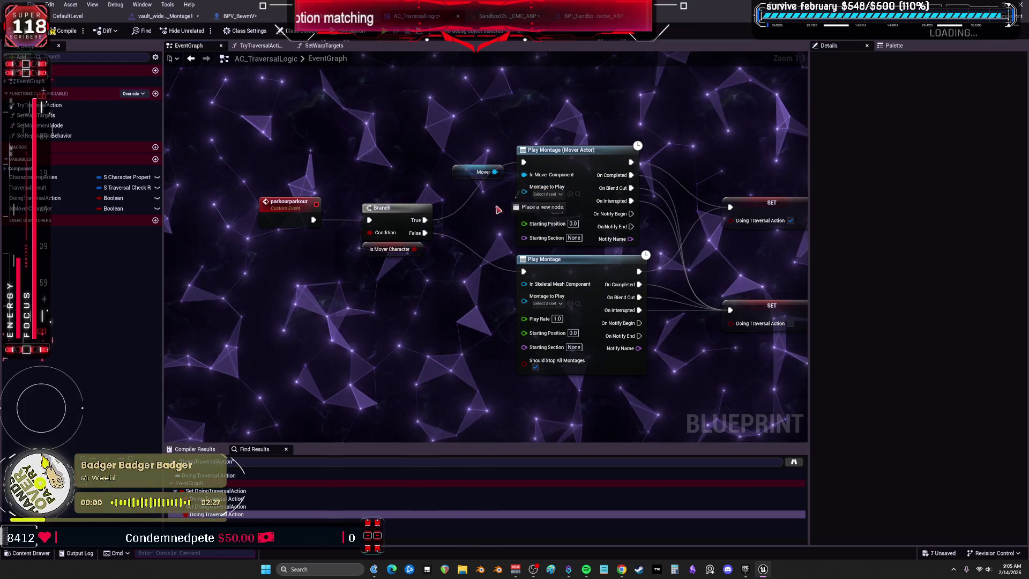
pyautogui.moveTo(291, 224); pyautogui.dragTo(292, 225)
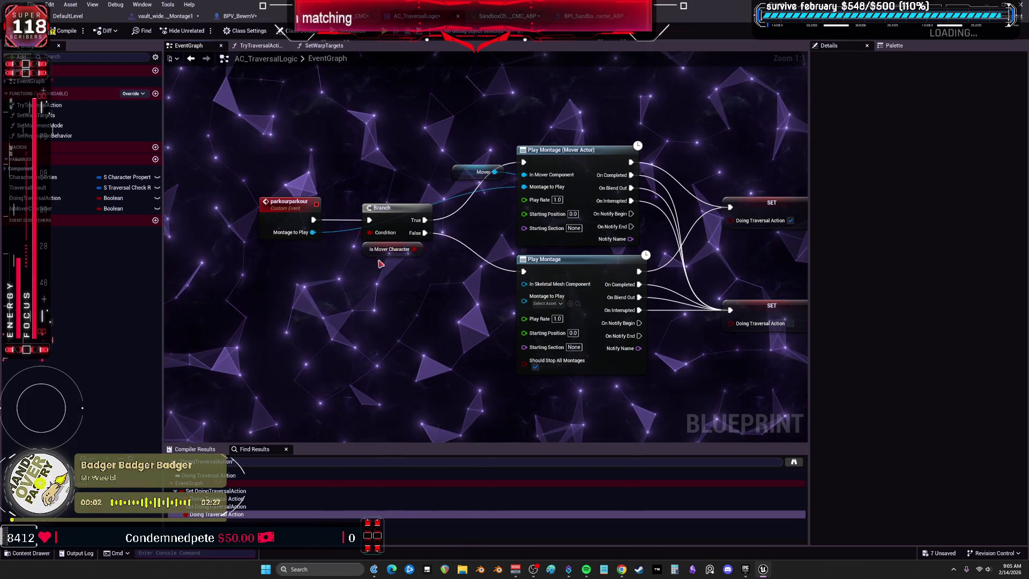
pyautogui.moveTo(519, 304); pyautogui.dragTo(526, 305)
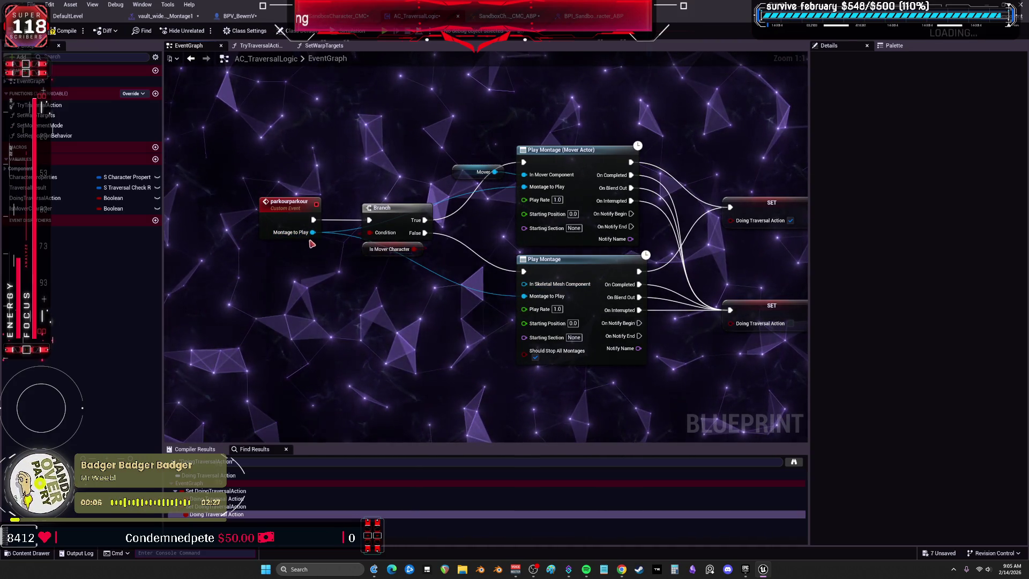
pyautogui.moveTo(525, 284); pyautogui.dragTo(465, 284)
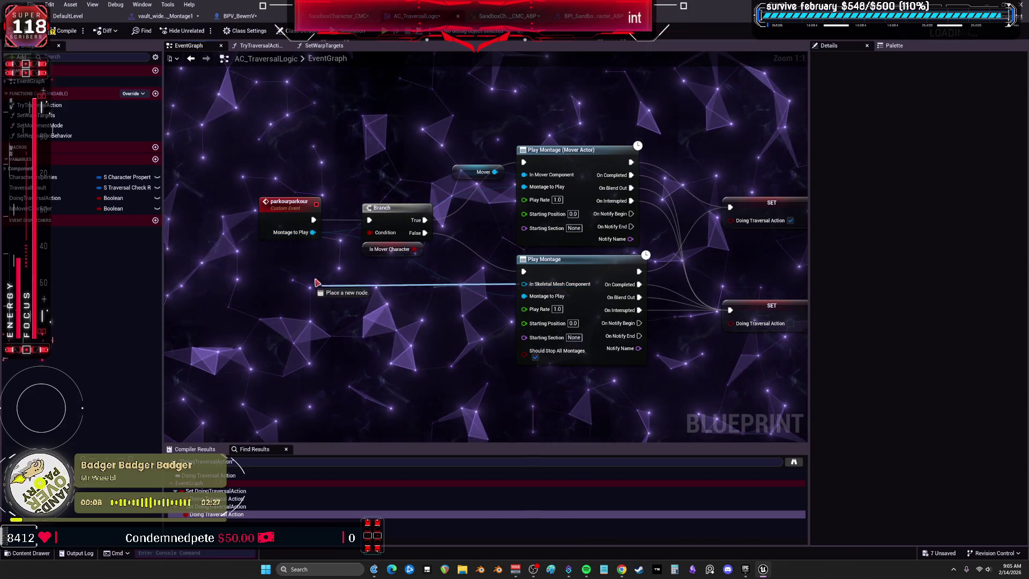
pyautogui.moveTo(317, 283); pyautogui.dragTo(281, 223)
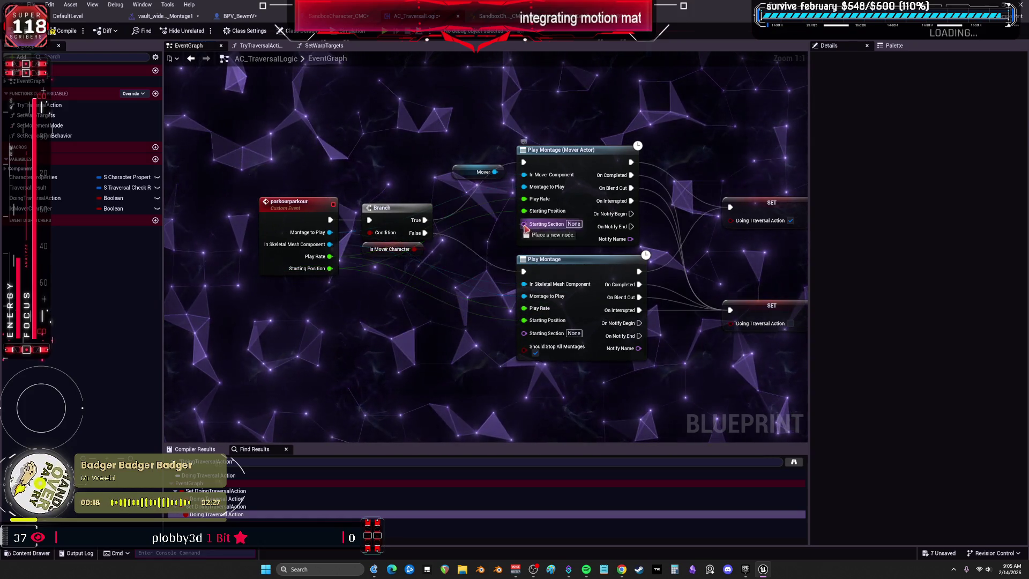
pyautogui.moveTo(523, 333); pyautogui.dragTo(283, 242)
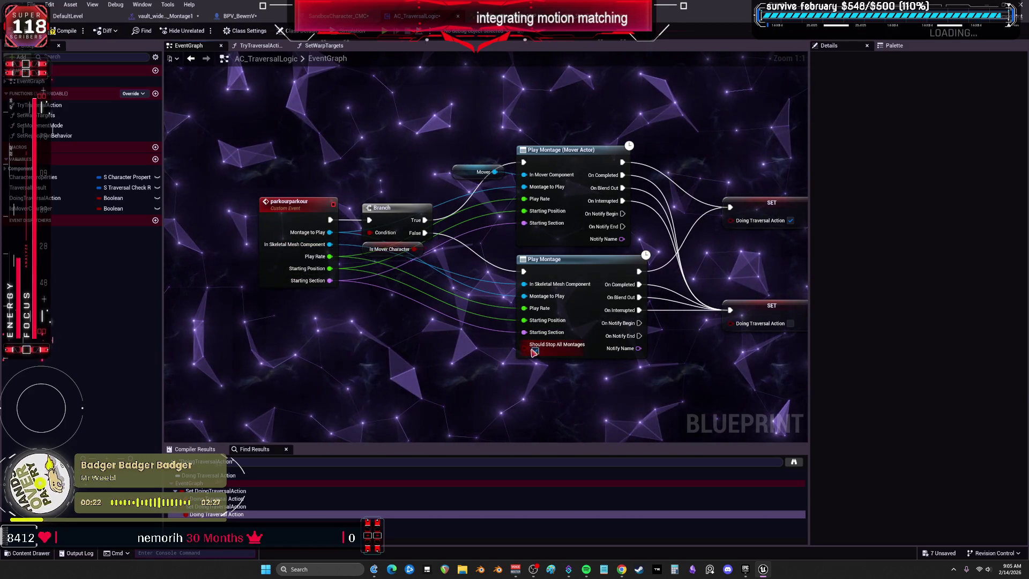
# Set the event's bShouldStopAllMontages input to default to true
pyautogui.click(277, 252)
pyautogui.click(815, 229)
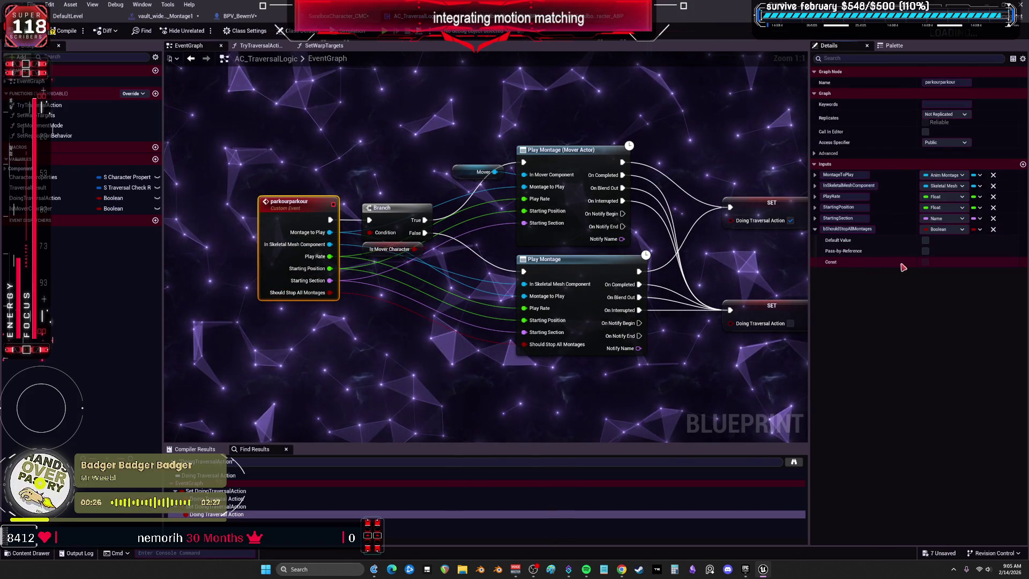
pyautogui.click(925, 241)
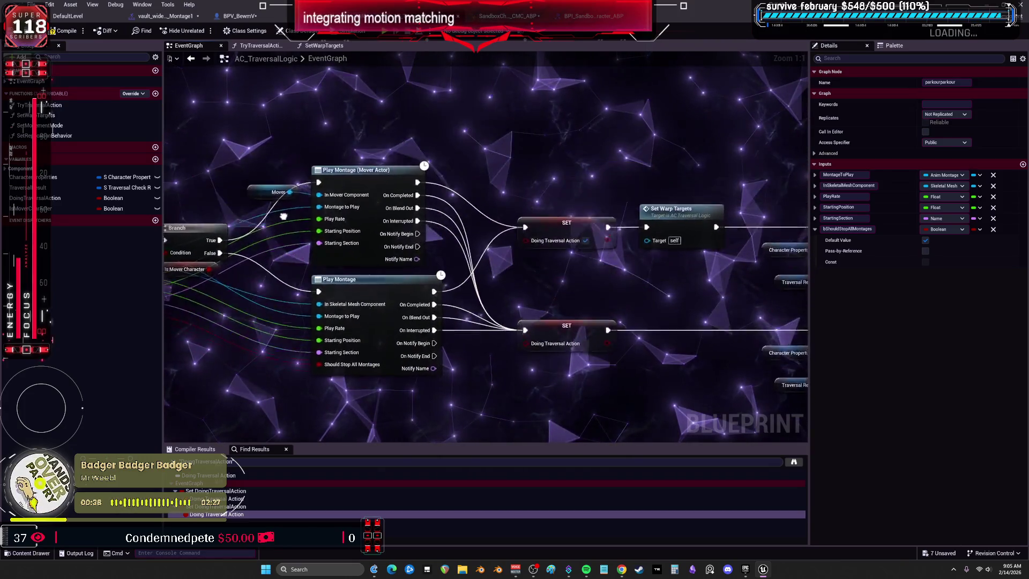
pyautogui.moveTo(488, 199)
pyautogui.mouseDown()
pyautogui.moveTo(268, 228)
pyautogui.moveTo(337, 151)
pyautogui.mouseUp()
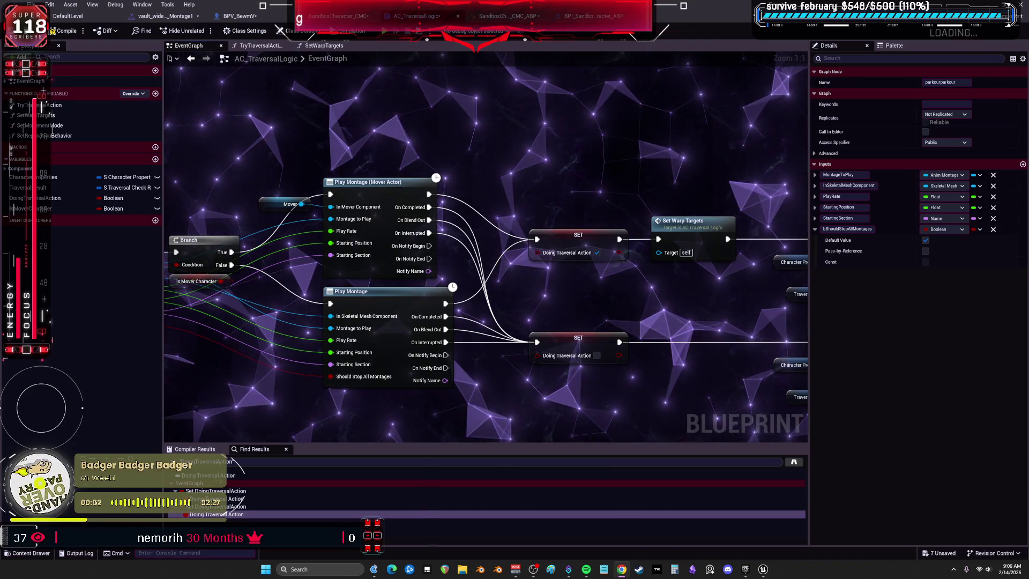
# Filter the Twitch channel's videos to top clips of all time and play the Badger Badger Badger clip
pyautogui.hotkey('alt', 'Tab')
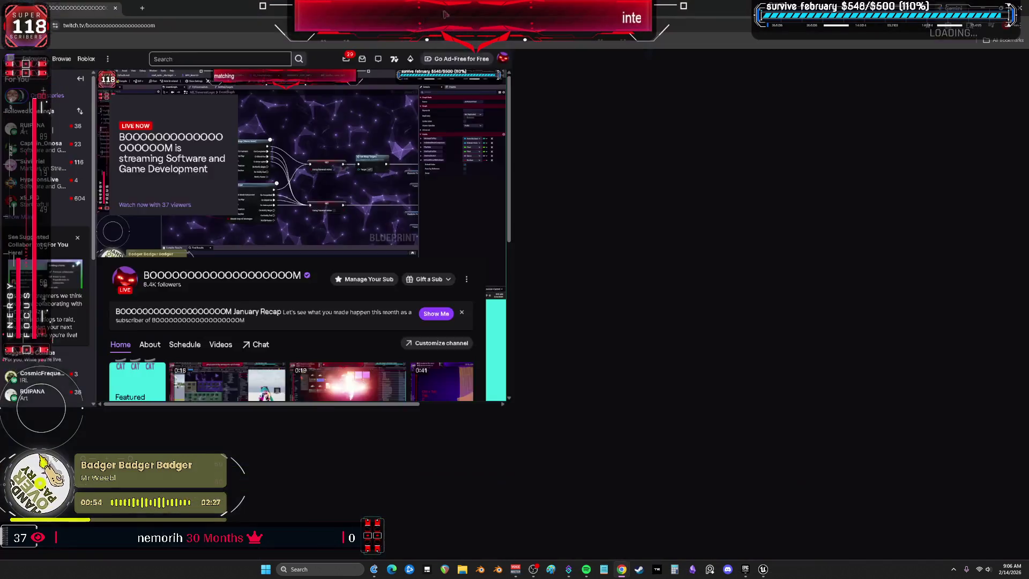
pyautogui.click(250, 343)
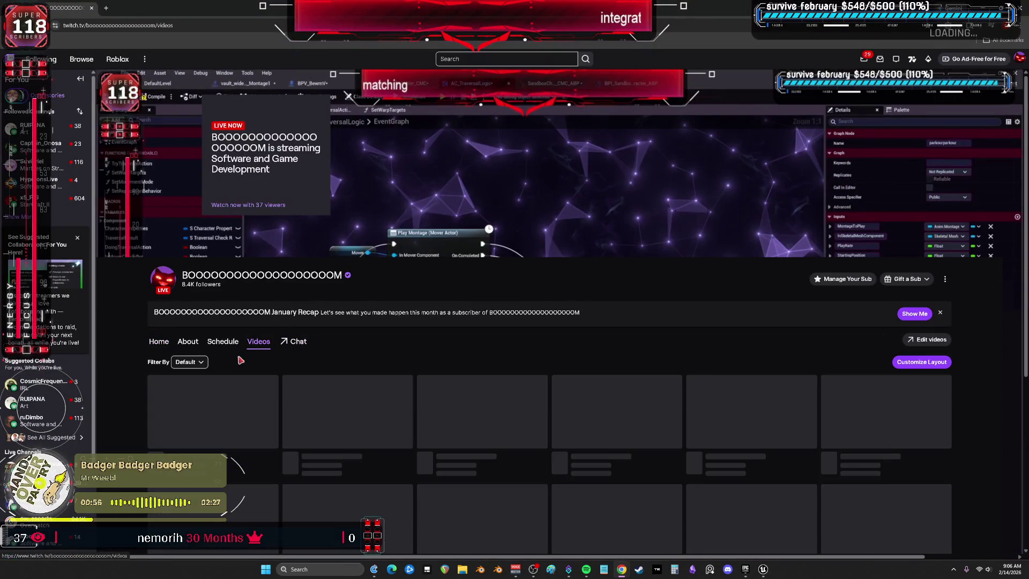
pyautogui.click(186, 362)
pyautogui.click(185, 428)
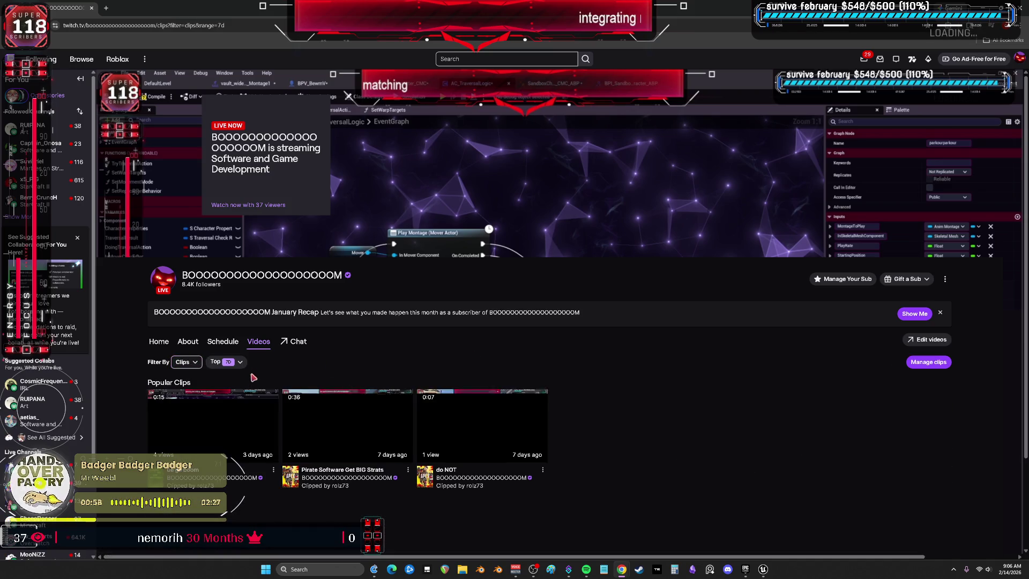
pyautogui.click(232, 427)
pyautogui.scroll(-2, 563, 407)
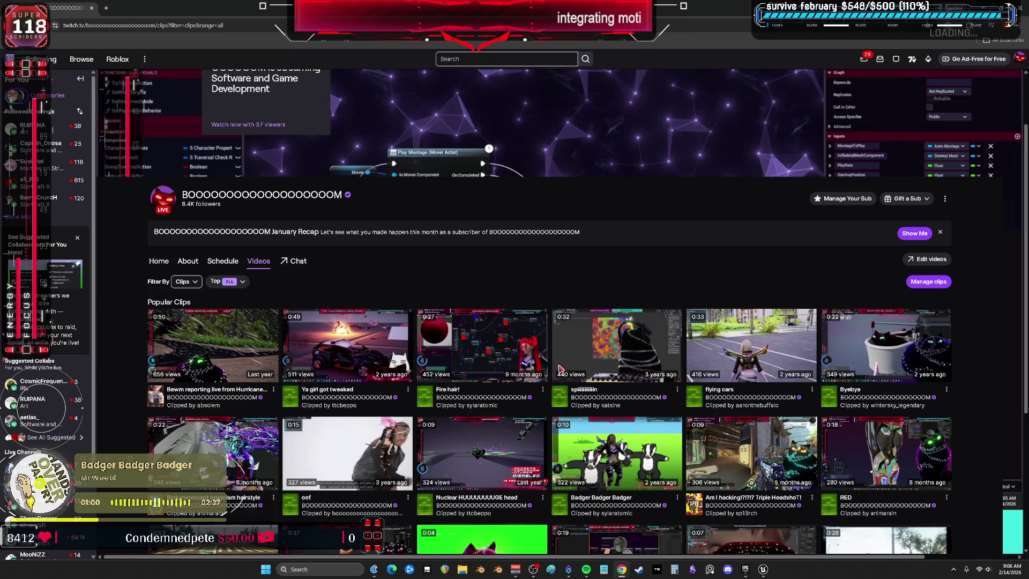
pyautogui.click(611, 456)
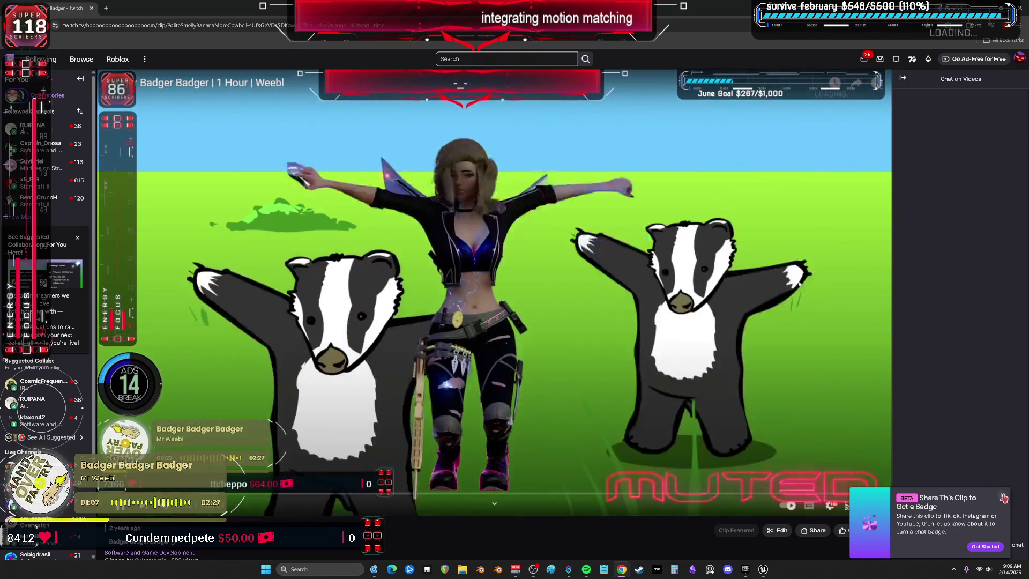
# View the clip's playback speed options, then restart and replay the clip twice
pyautogui.click(1003, 498)
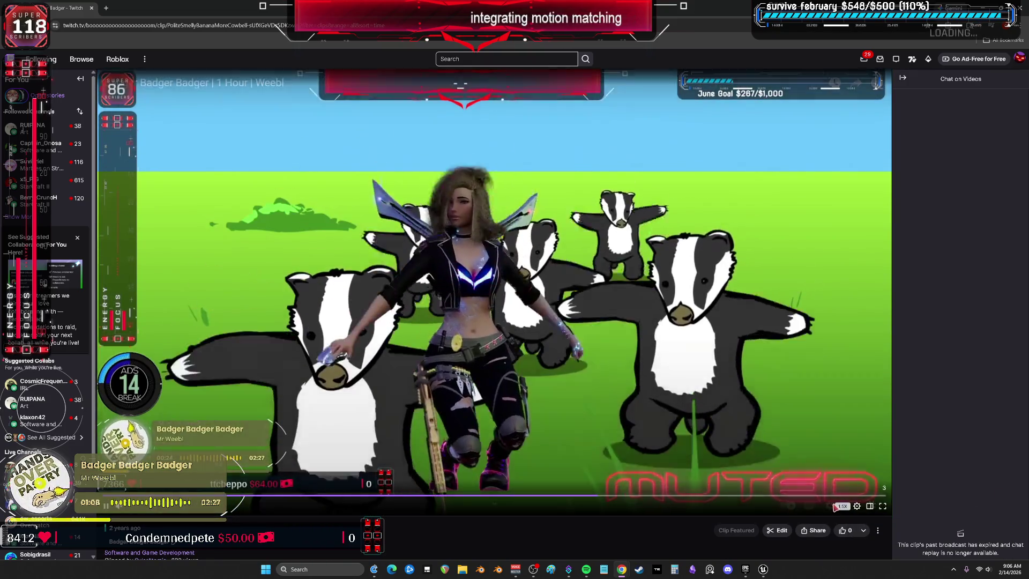
pyautogui.click(857, 507)
pyautogui.click(815, 418)
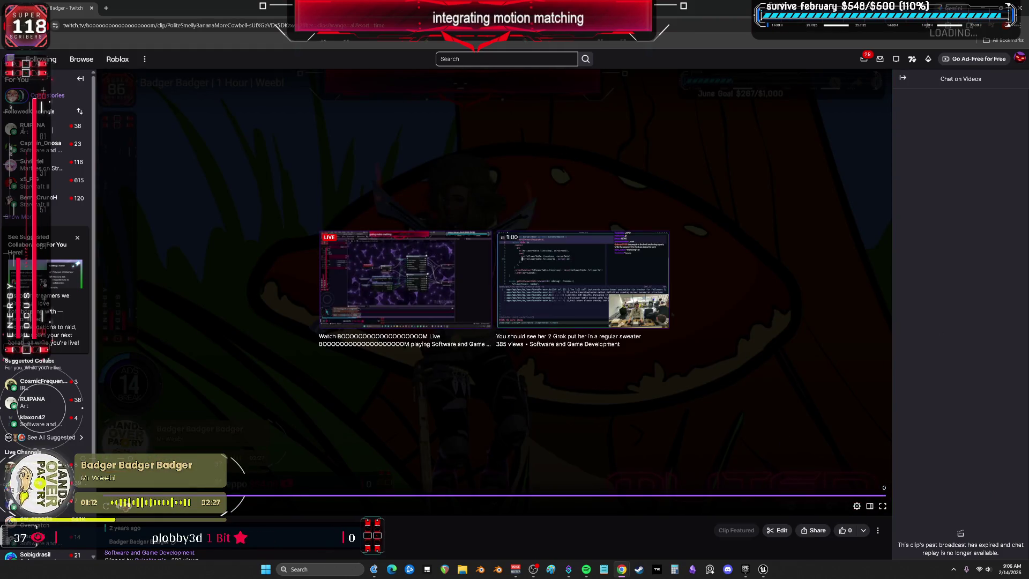
pyautogui.click(614, 278)
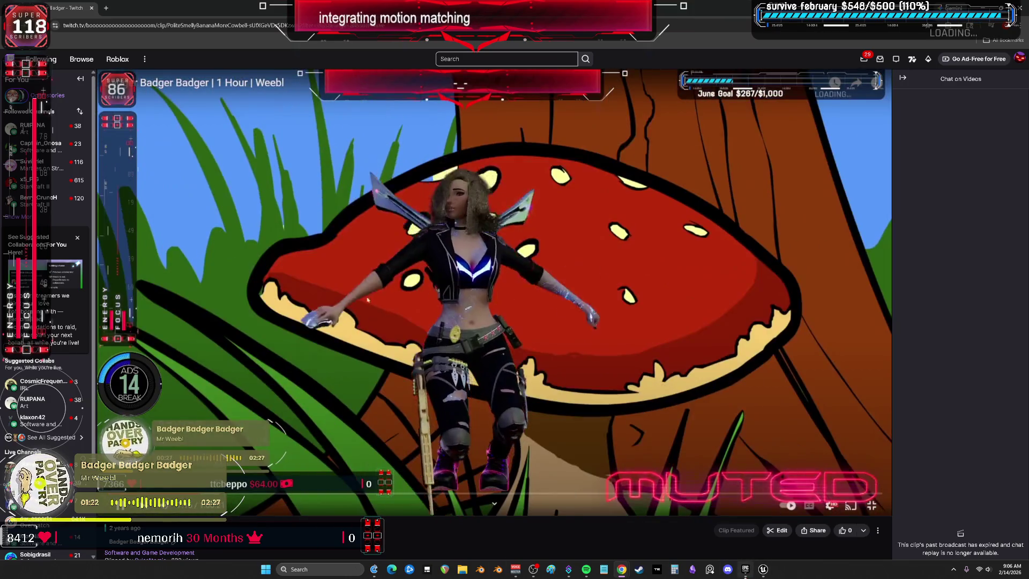
pyautogui.moveTo(745, 569)
pyautogui.click(107, 509)
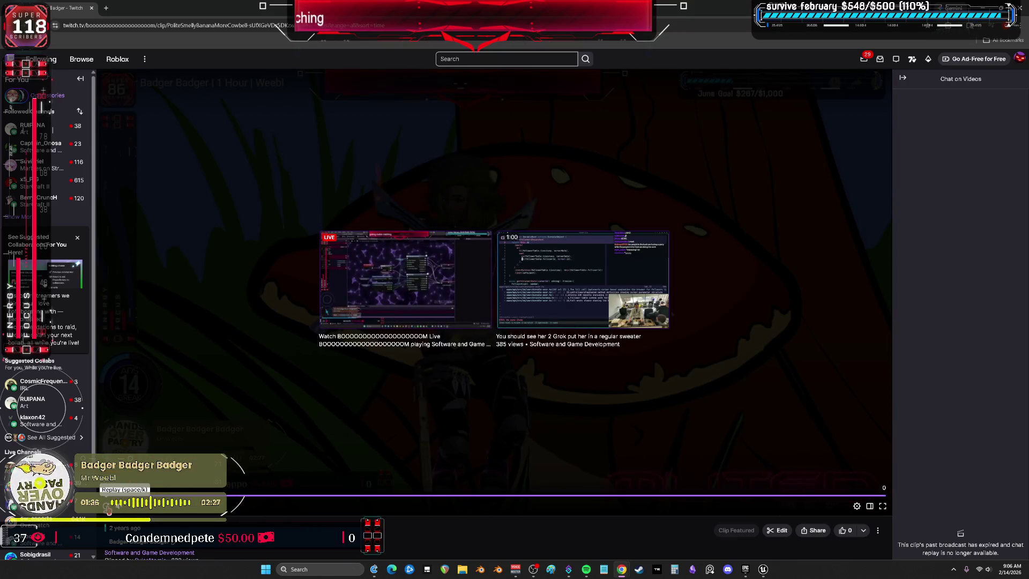
pyautogui.click(107, 506)
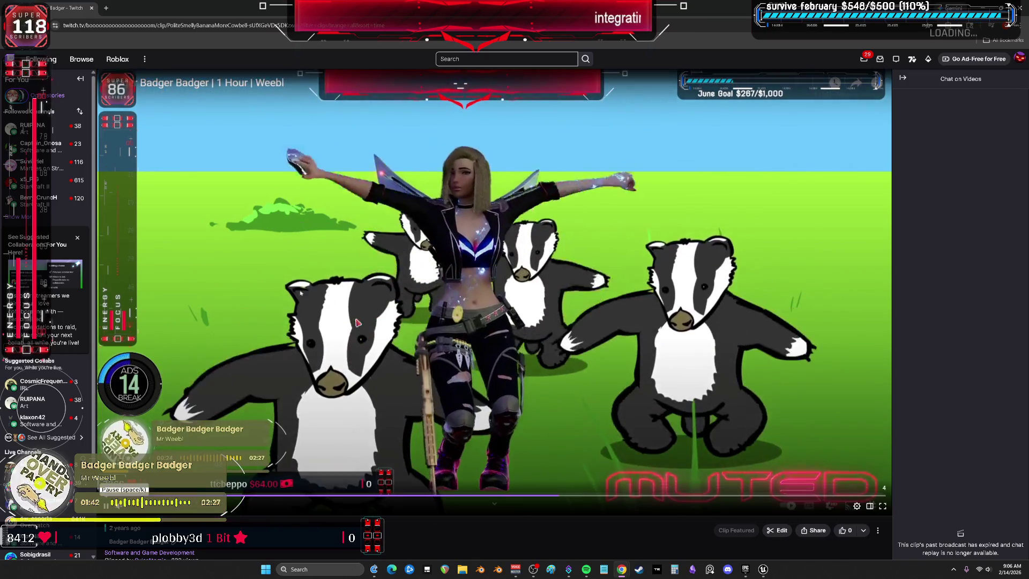
# Back in Unreal, pan to the Set Warp Targets and movement-mode nodes and name the custom event parkourparkour
pyautogui.hotkey('alt', 'Tab')
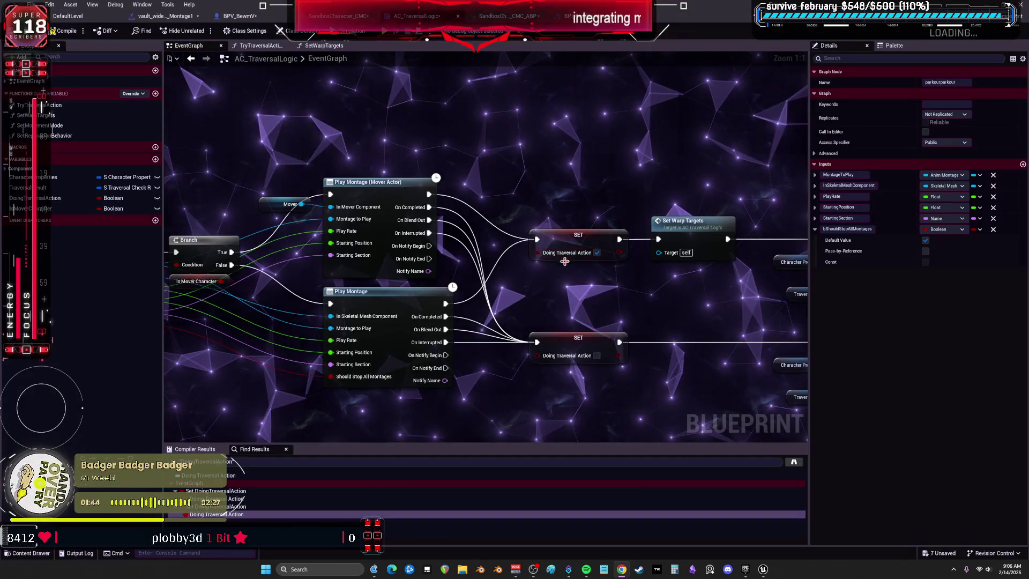
pyautogui.scroll(2, 605, 291)
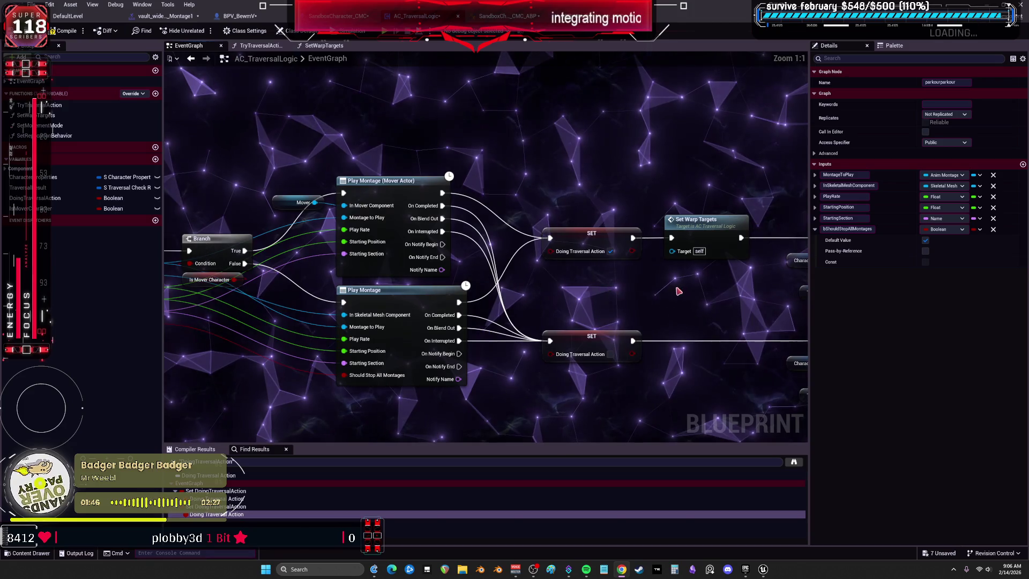
pyautogui.moveTo(678, 291); pyautogui.dragTo(438, 232)
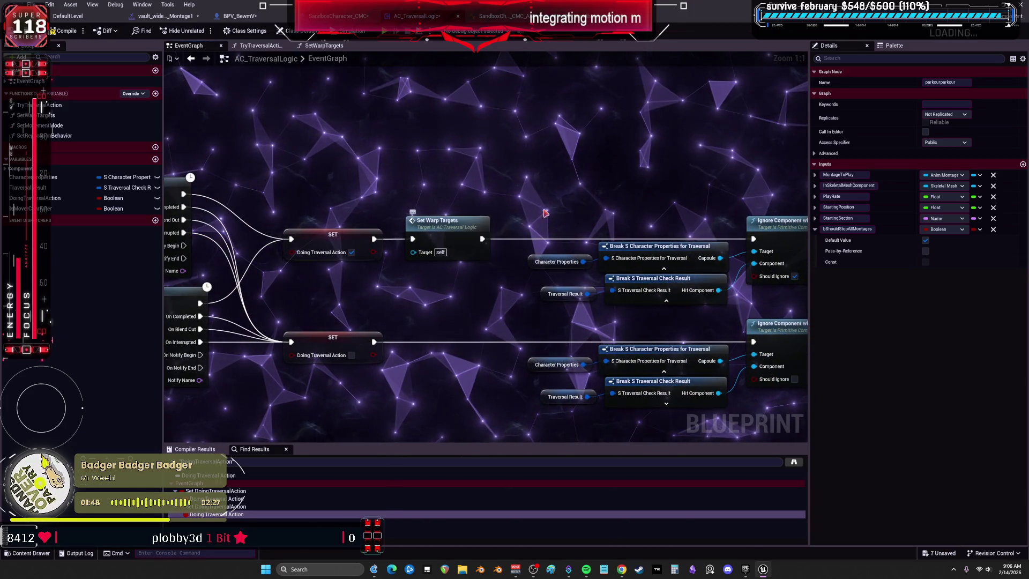
pyautogui.moveTo(677, 177); pyautogui.dragTo(463, 175)
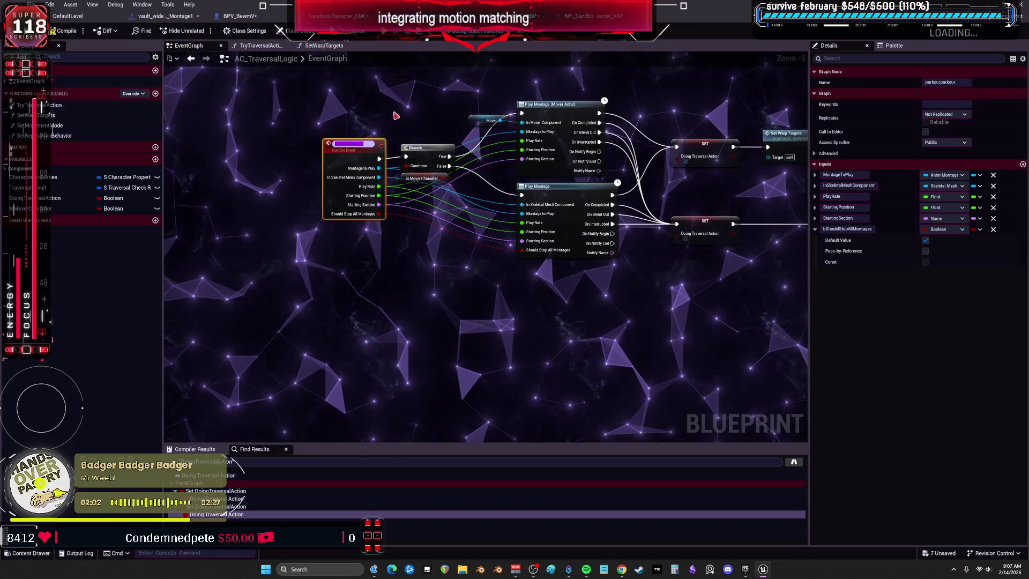
pyautogui.click(412, 119)
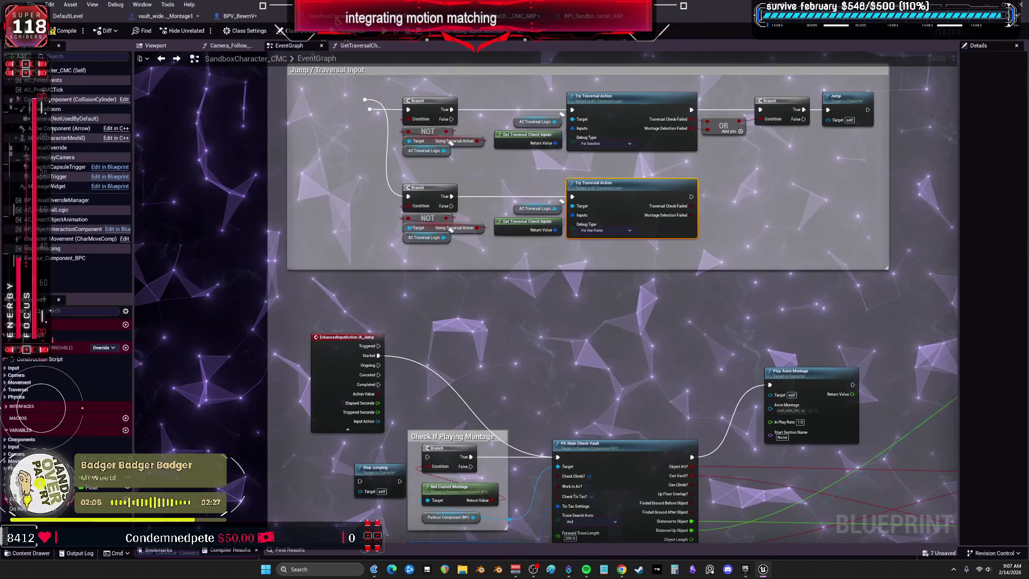
pyautogui.click(330, 16)
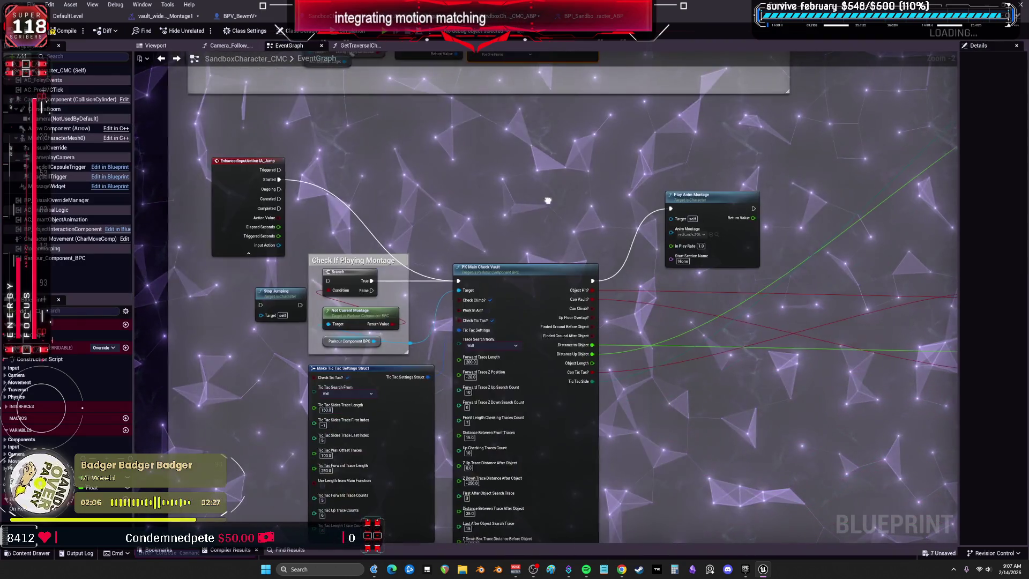
# Add a Parkourparkour call node pulled from the AC Traversal Logic reference
pyautogui.moveTo(548, 200); pyautogui.dragTo(497, 221)
pyautogui.rightClick(486, 192)
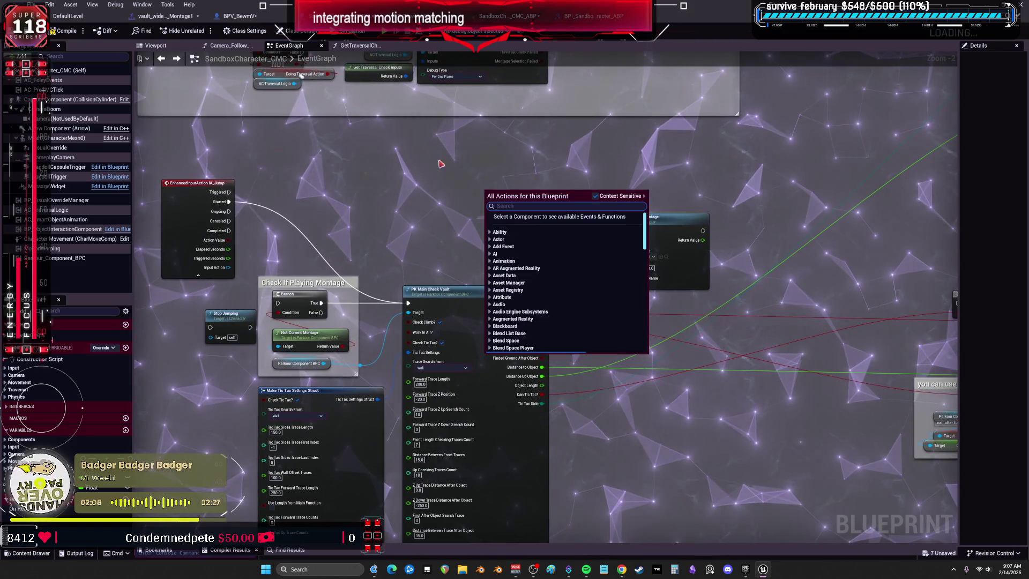
pyautogui.moveTo(440, 164); pyautogui.dragTo(447, 235)
pyautogui.moveTo(299, 155)
pyautogui.mouseDown()
pyautogui.moveTo(464, 244)
pyautogui.moveTo(557, 237)
pyautogui.mouseUp()
pyautogui.write('parkourparkour')
pyautogui.press('Return')
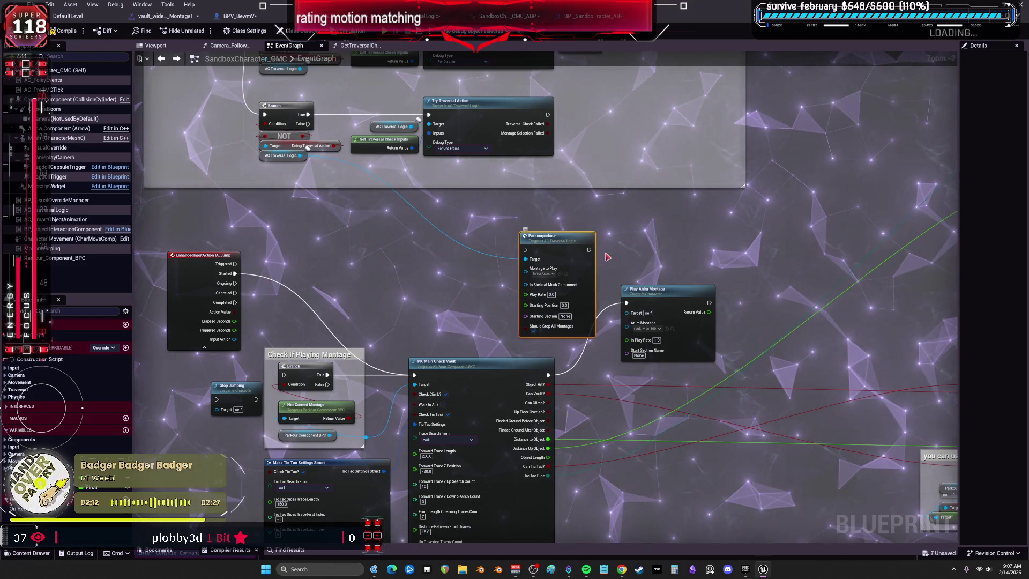
# Locate the assigned vault montage among the project assets, then return to the event graph
pyautogui.click(674, 329)
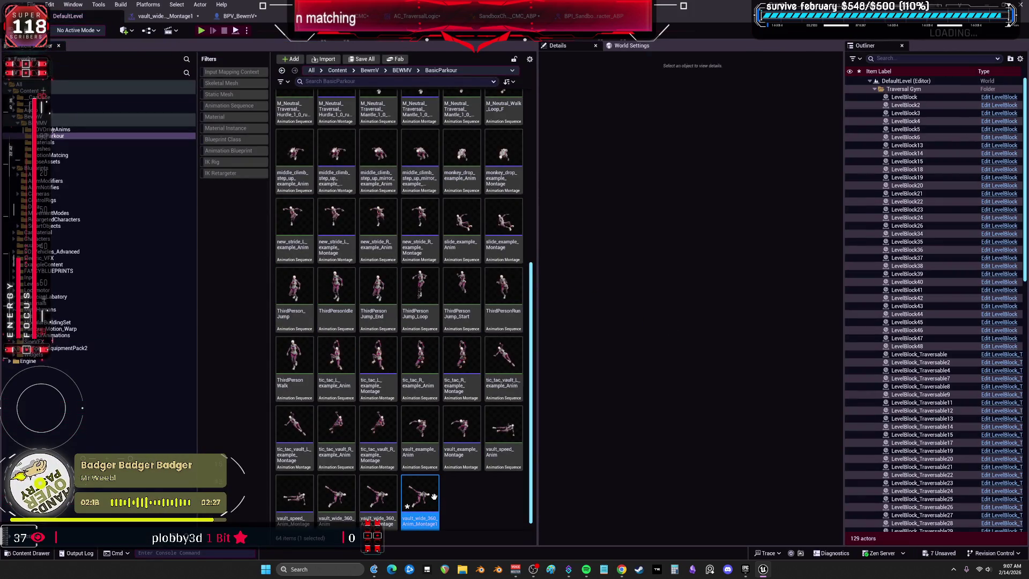
pyautogui.scroll(-1, 434, 496)
pyautogui.click(485, 499)
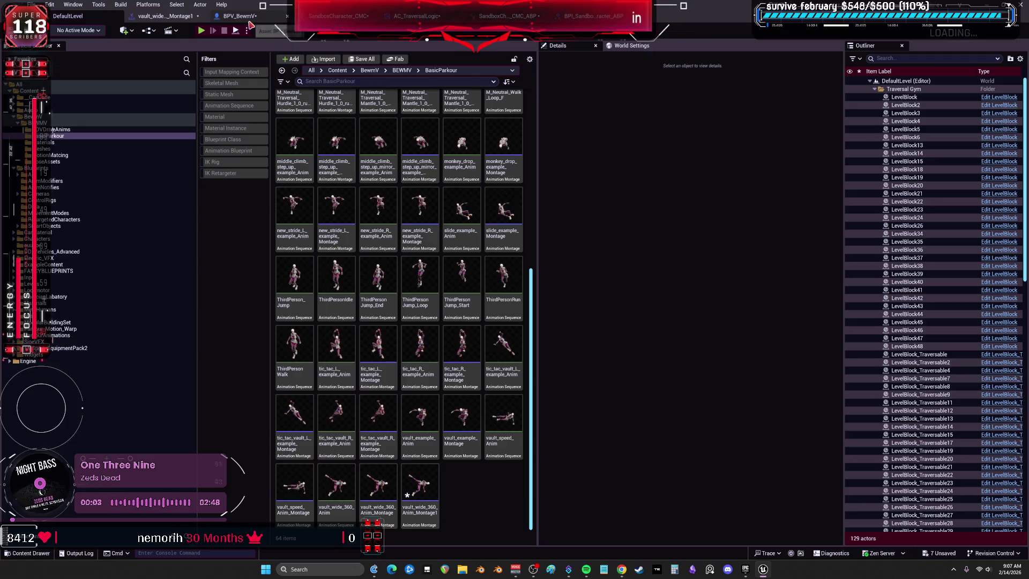
pyautogui.click(332, 16)
pyautogui.scroll(1, 623, 351)
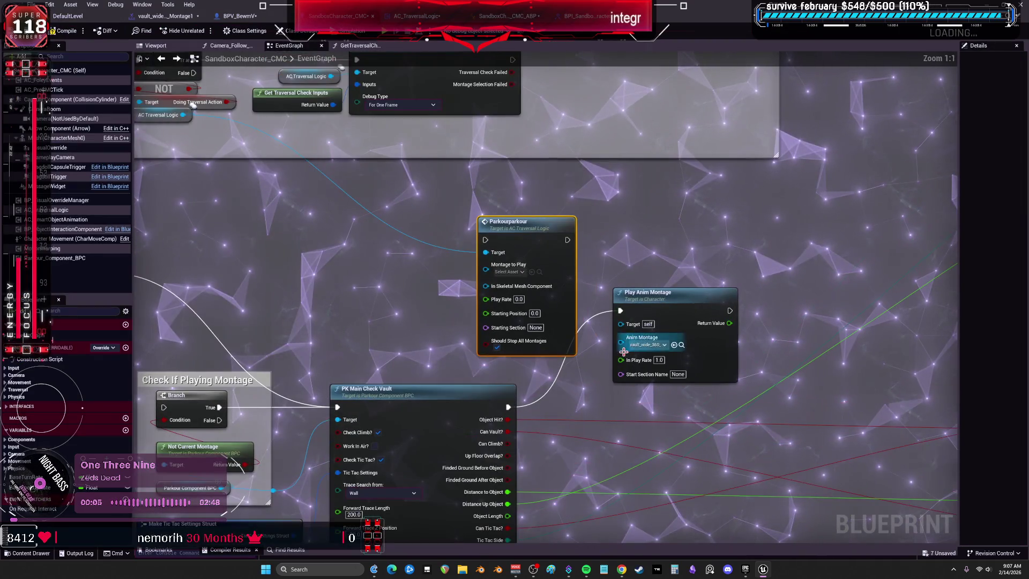
# Promote Parkourparkour's Anim Montage input to a variable and wire it and Mesh into the node
pyautogui.rightClick(624, 352)
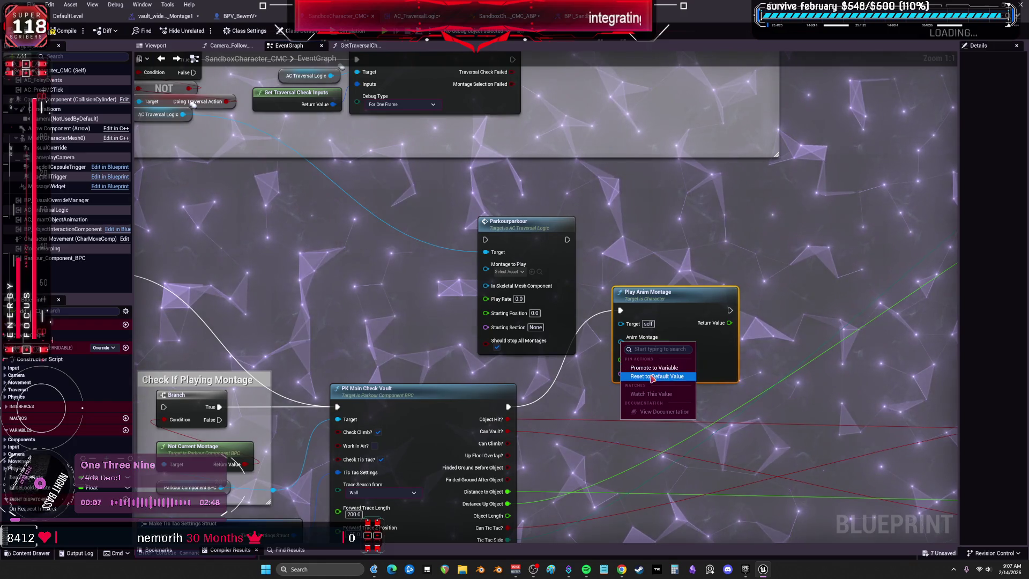
pyautogui.click(654, 367)
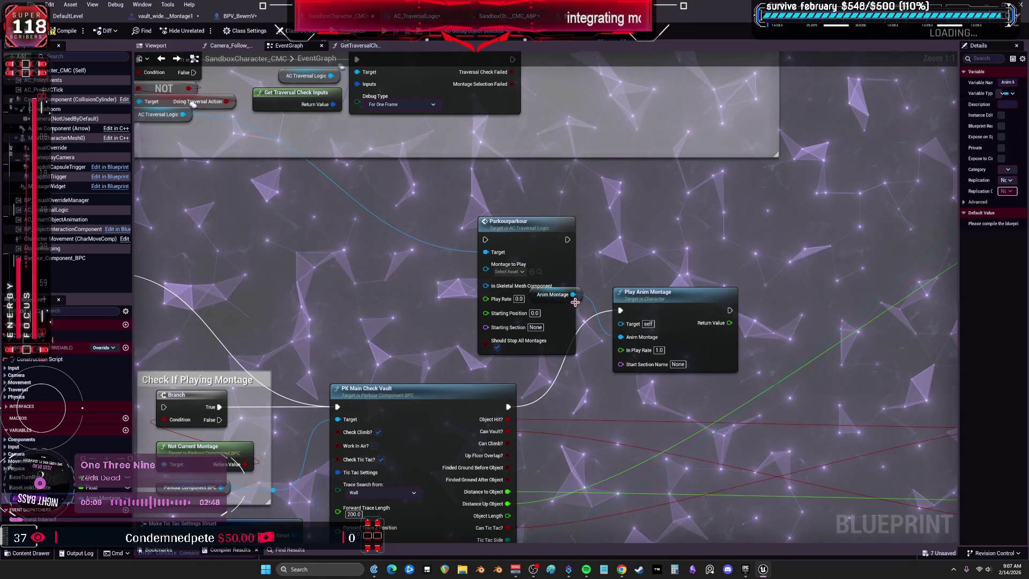
pyautogui.moveTo(575, 302)
pyautogui.mouseDown()
pyautogui.moveTo(460, 317)
pyautogui.moveTo(389, 309)
pyautogui.mouseUp()
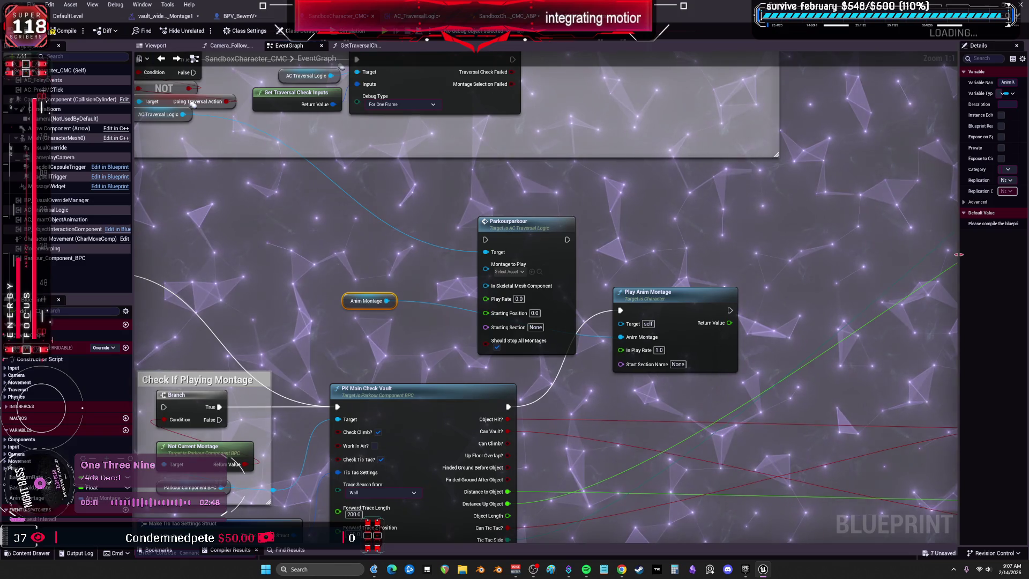
pyautogui.moveTo(959, 255); pyautogui.dragTo(813, 255)
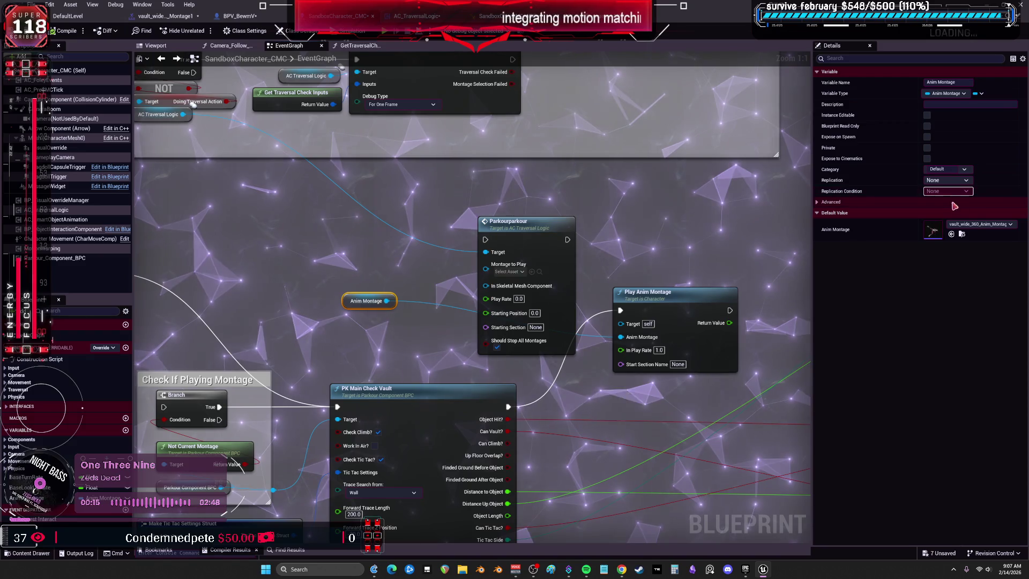
pyautogui.moveTo(497, 301); pyautogui.dragTo(487, 265)
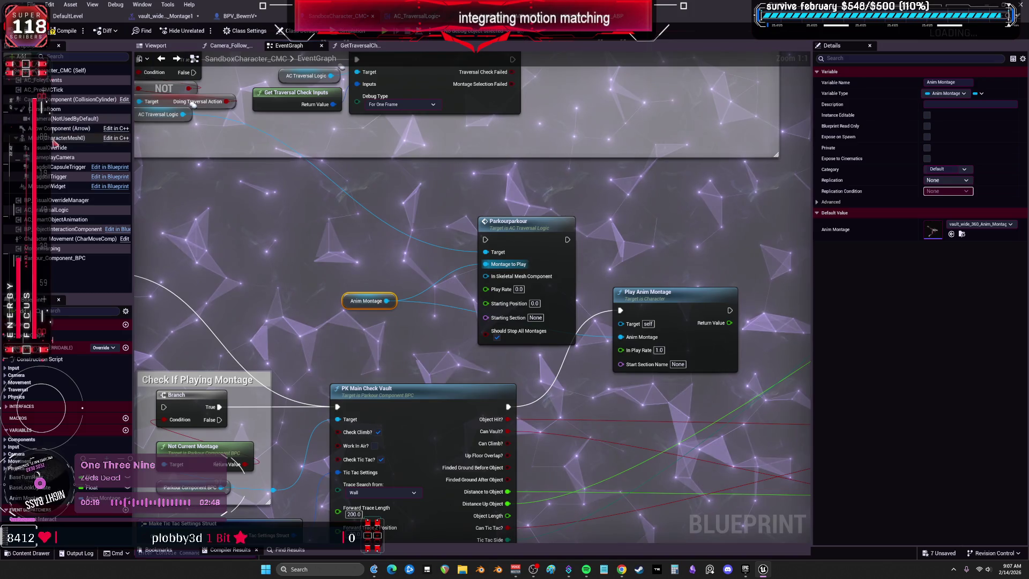
pyautogui.moveTo(56, 138)
pyautogui.mouseDown()
pyautogui.moveTo(397, 327)
pyautogui.moveTo(503, 276)
pyautogui.mouseUp()
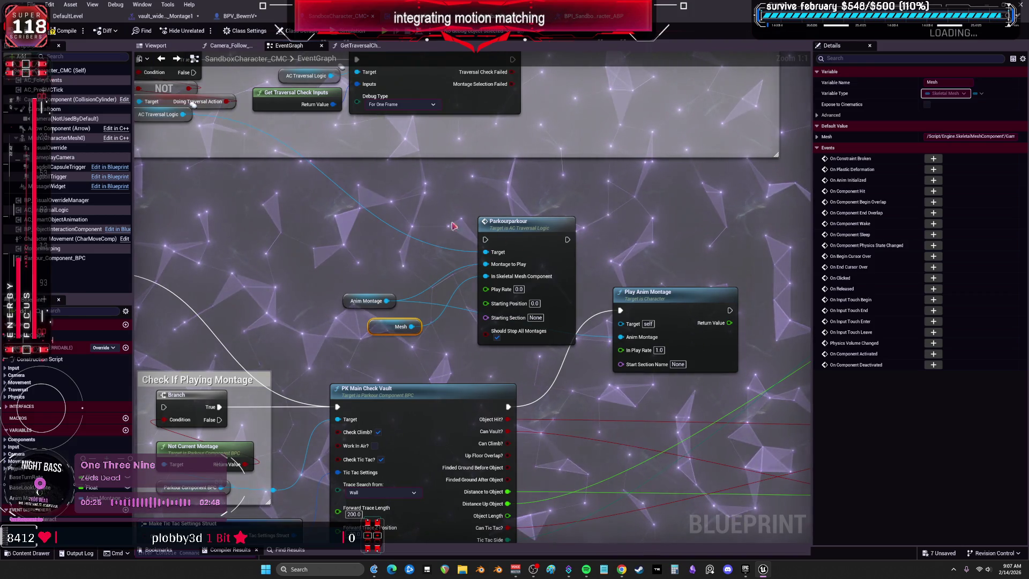
pyautogui.moveTo(453, 226); pyautogui.dragTo(555, 196)
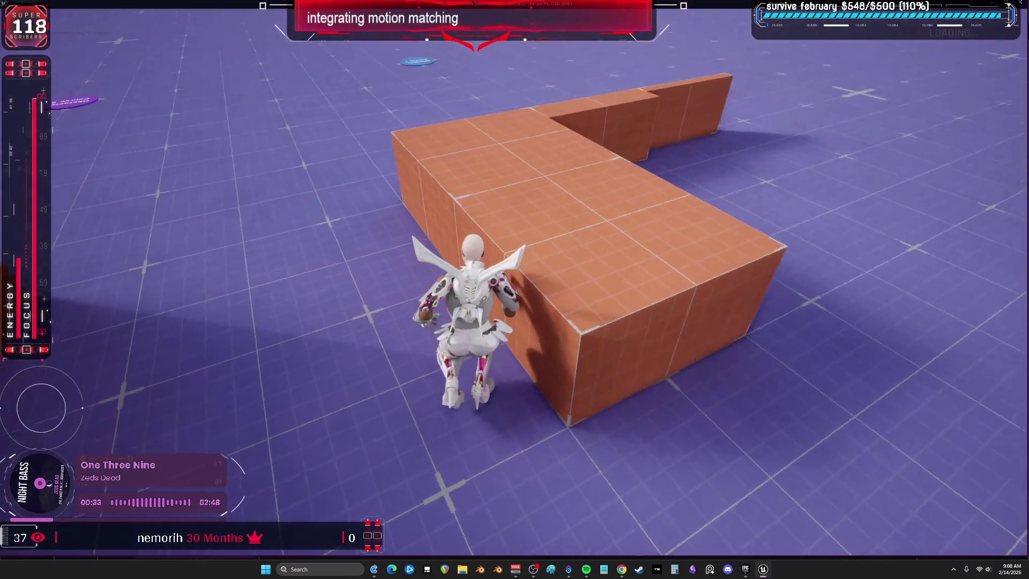
# Run the character toward the 2.5 M block, then stop the play session
pyautogui.press('w')
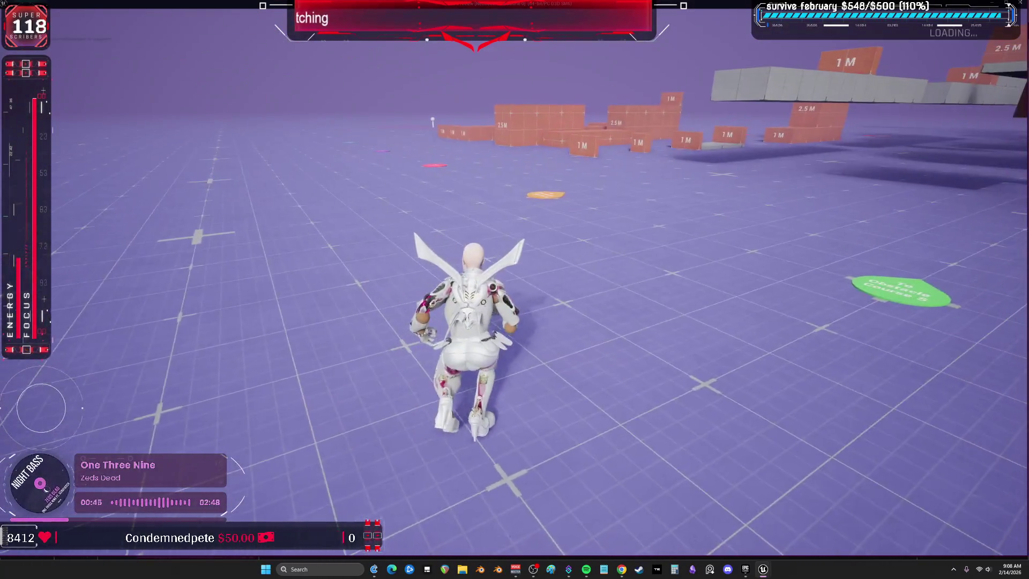
pyautogui.press('Escape')
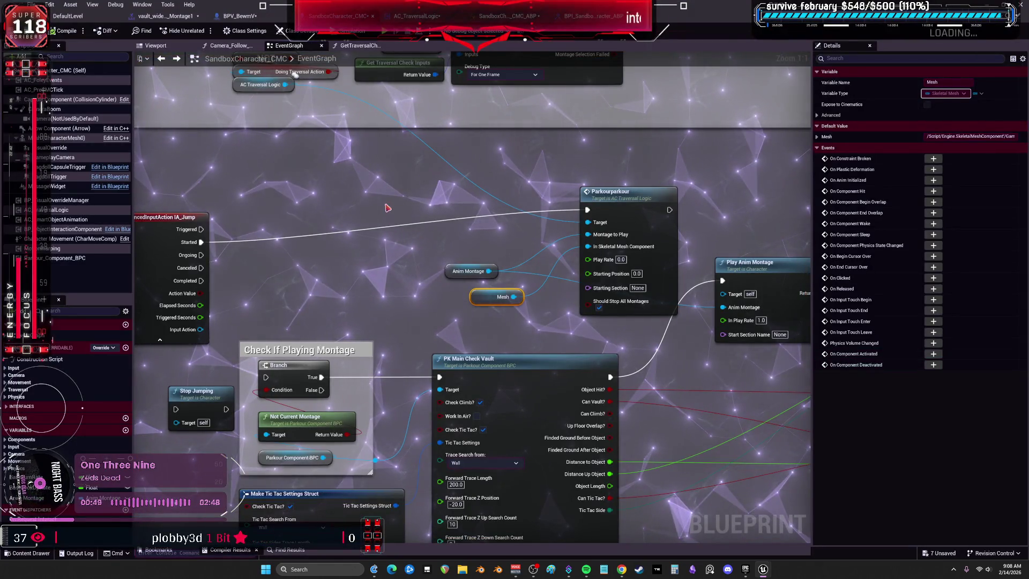
# Jump to the parkourparkour event in AC_TraversalLogic and inspect its Ignore Component when Moving and movement-mode nodes
pyautogui.moveTo(387, 208); pyautogui.dragTo(338, 206)
pyautogui.doubleClick(523, 200)
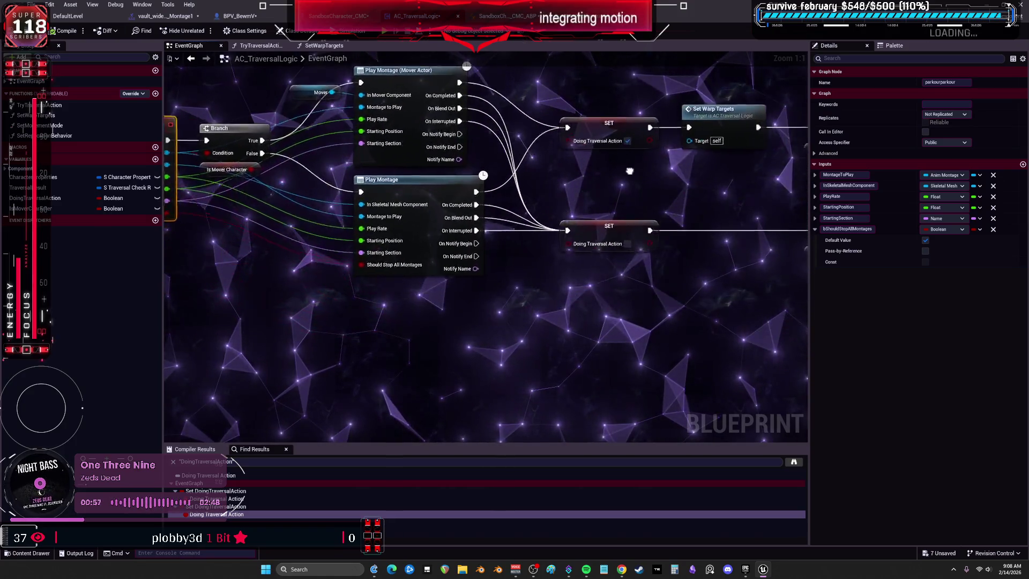
pyautogui.moveTo(562, 265)
pyautogui.mouseDown()
pyautogui.moveTo(536, 159)
pyautogui.moveTo(514, 157)
pyautogui.mouseUp()
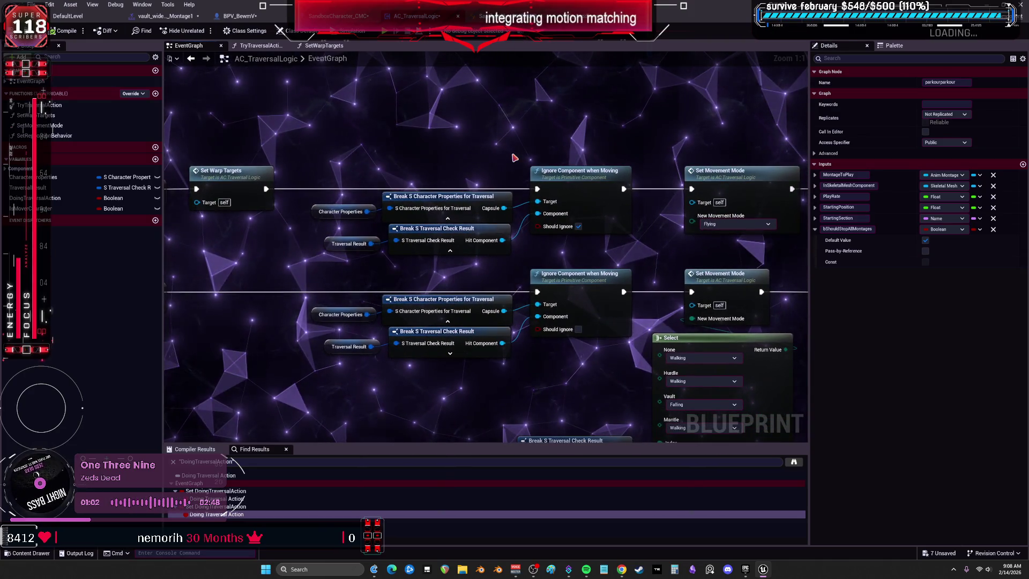
pyautogui.click(559, 171)
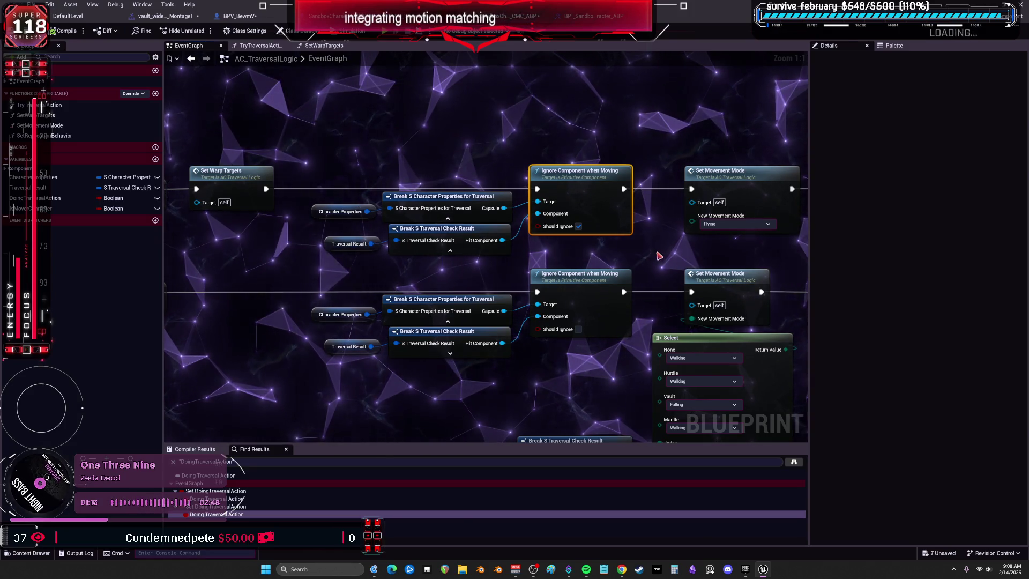
pyautogui.moveTo(647, 252); pyautogui.dragTo(462, 242)
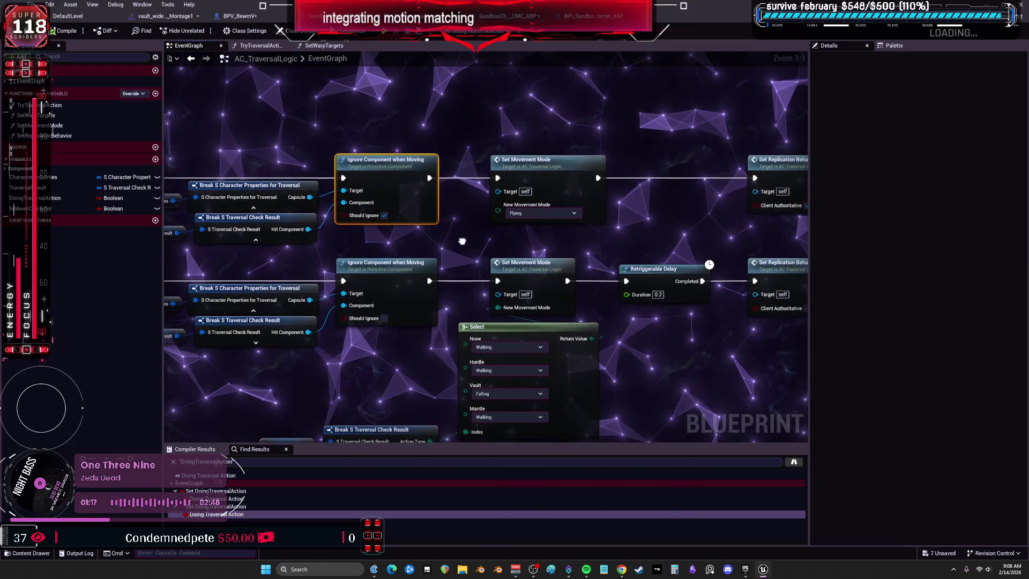
pyautogui.moveTo(636, 230); pyautogui.dragTo(646, 103)
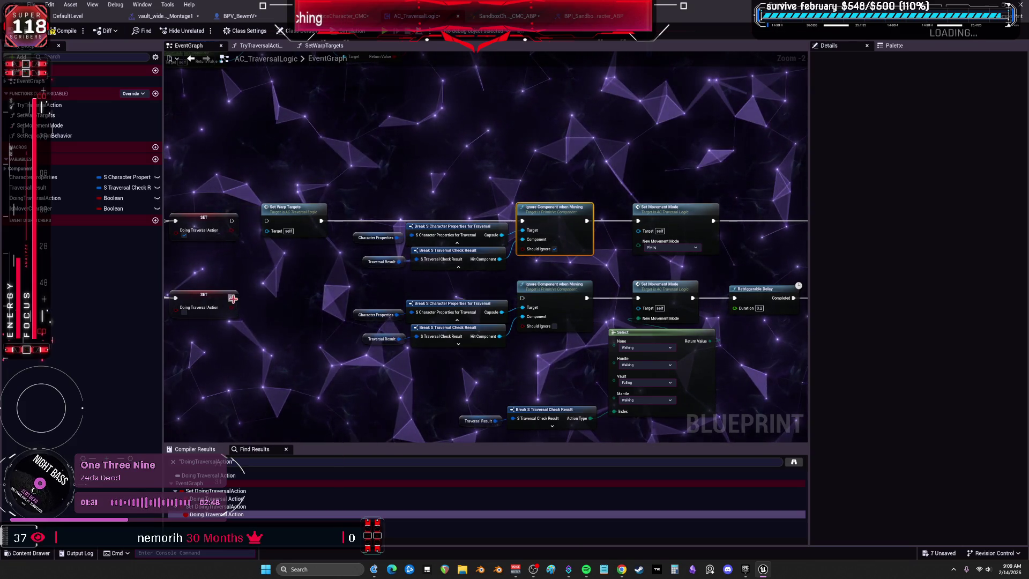
# Compile, run two short play tests, then pan to the parkourparkour Branch and Play Montage nodes
pyautogui.press('F7')
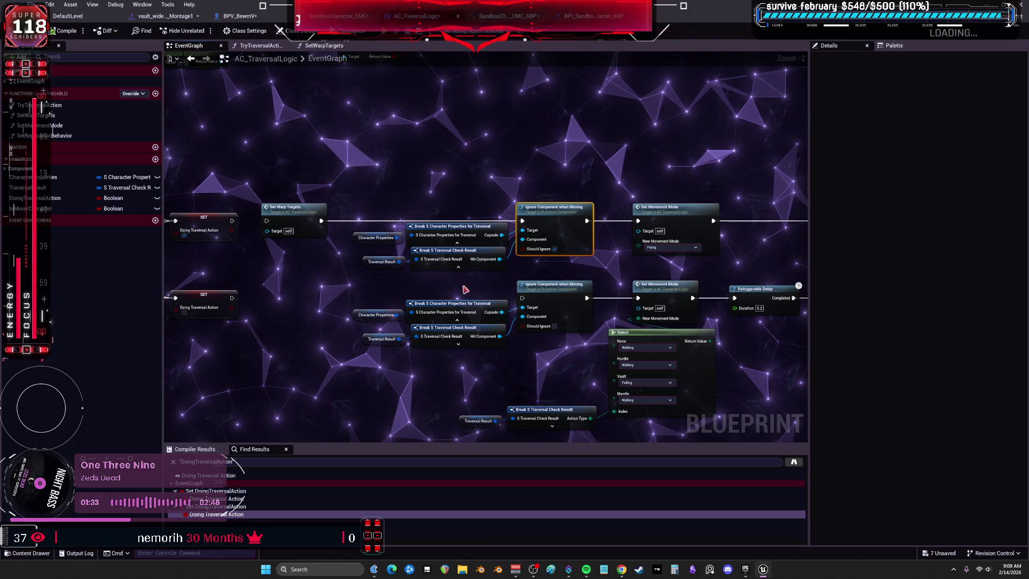
pyautogui.hotkey('alt', 'p')
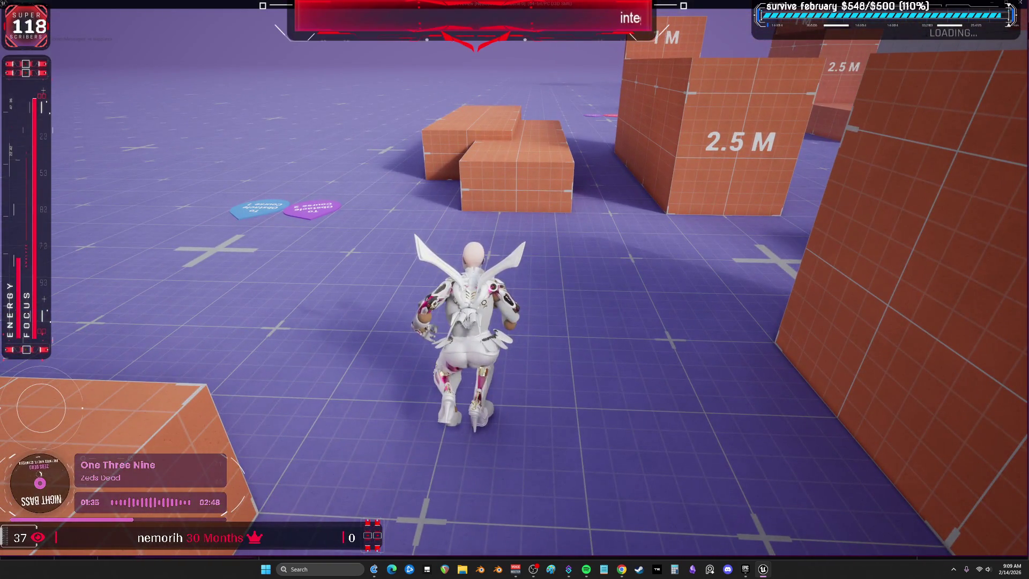
pyautogui.press('Escape')
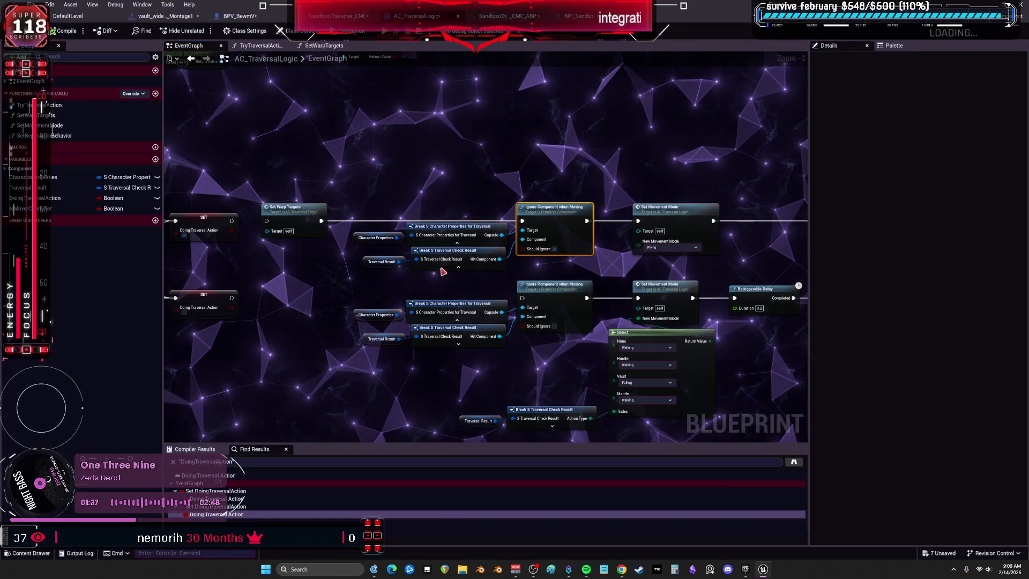
pyautogui.hotkey('alt', 'p')
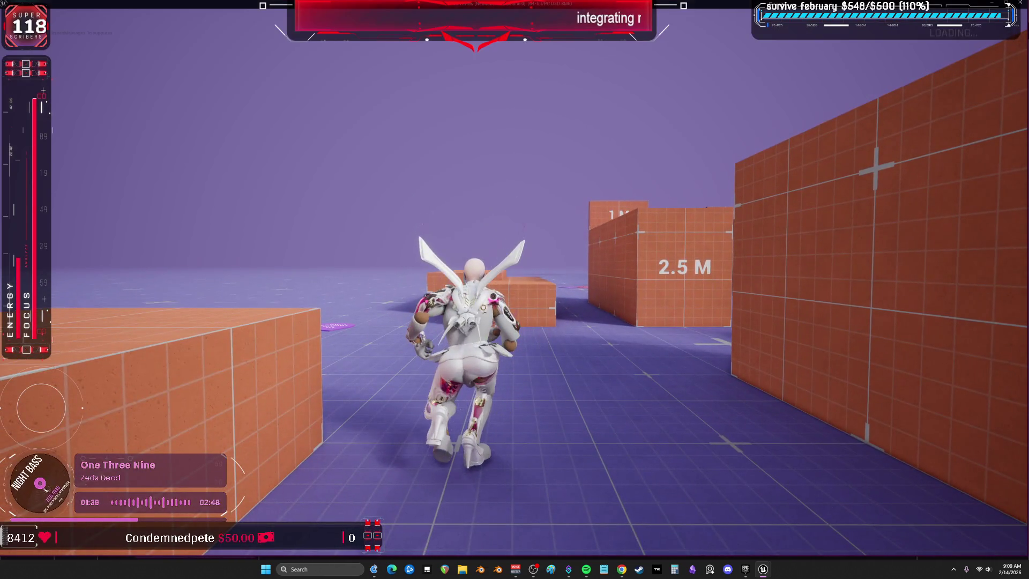
pyautogui.press('w')
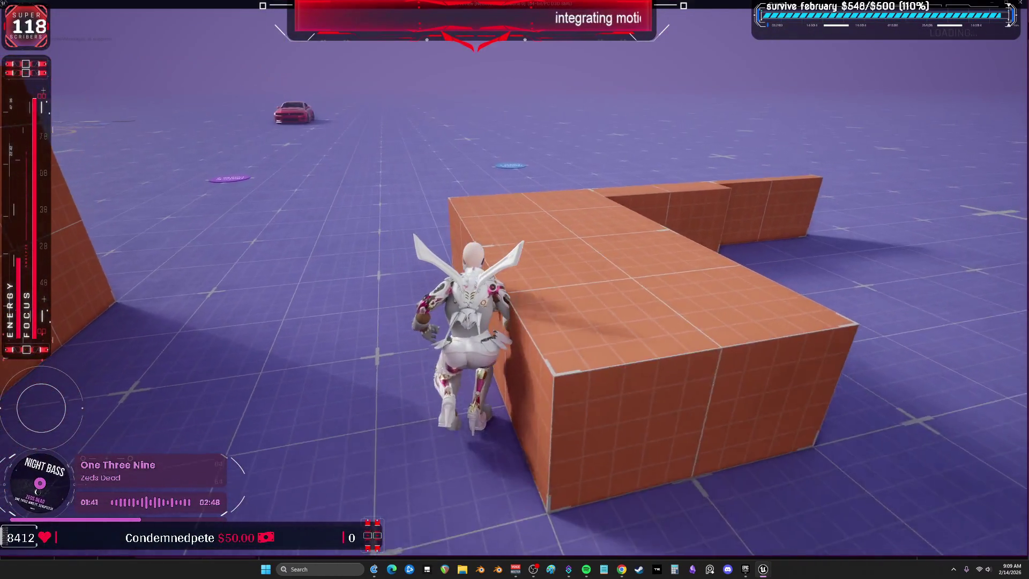
pyautogui.press('Escape')
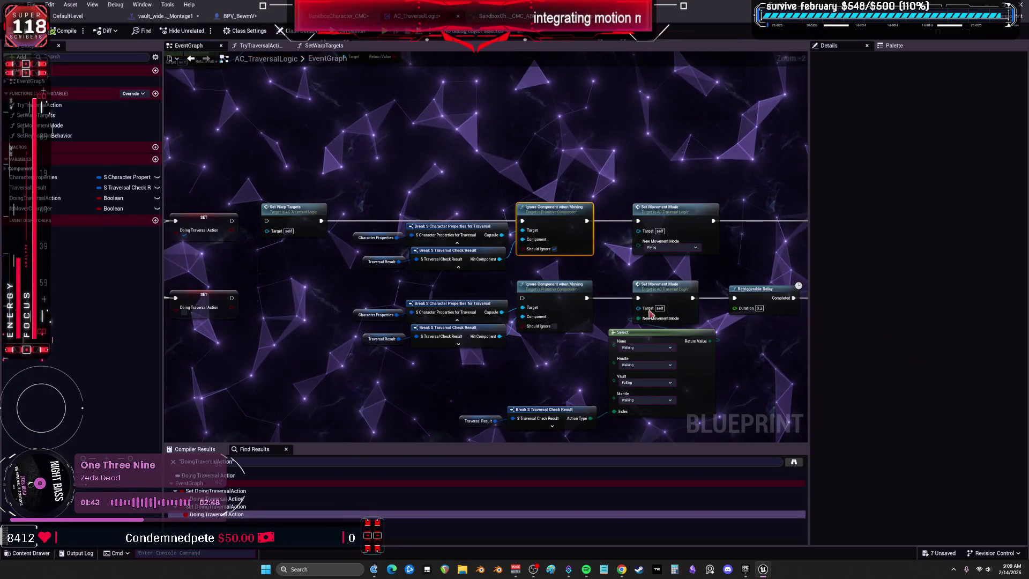
pyautogui.moveTo(351, 264); pyautogui.dragTo(619, 259)
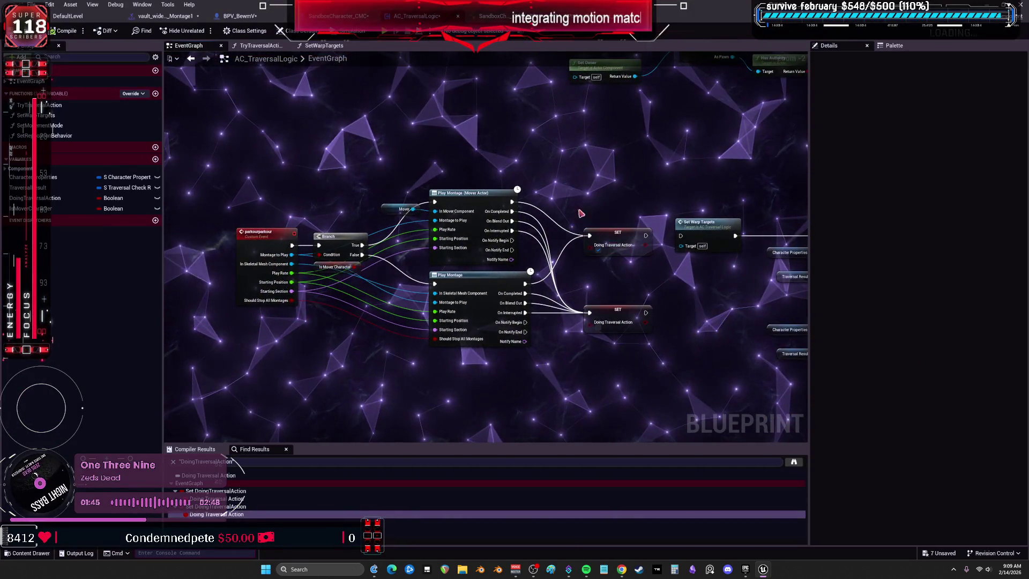
pyautogui.scroll(2, 581, 213)
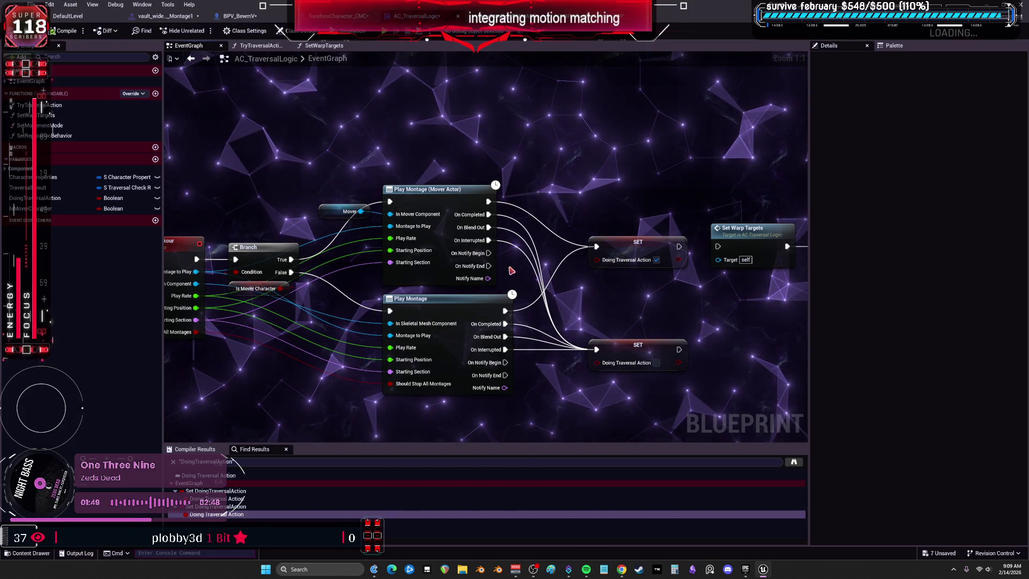
pyautogui.moveTo(588, 292); pyautogui.dragTo(538, 285)
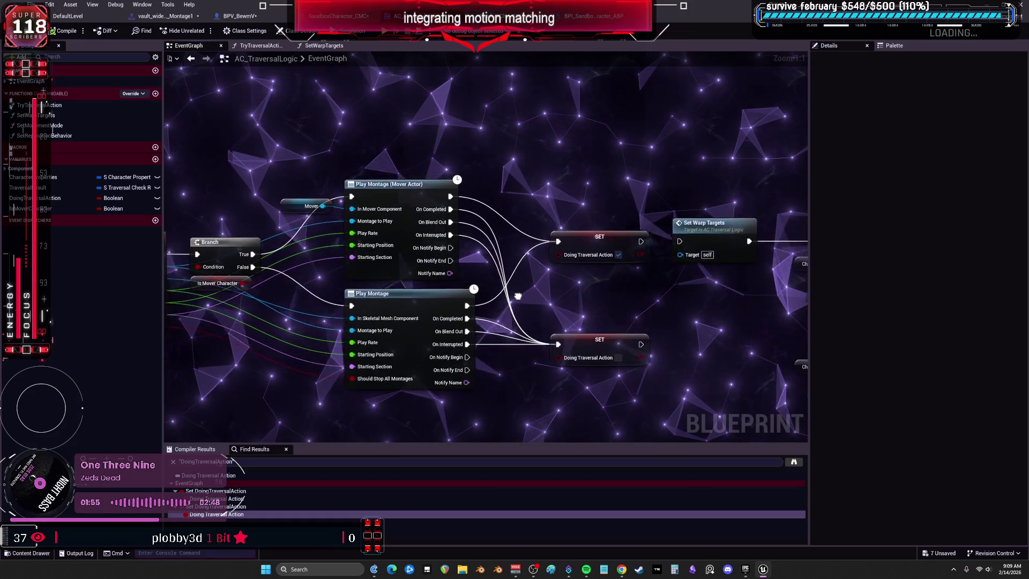
pyautogui.moveTo(505, 292)
pyautogui.mouseDown()
pyautogui.moveTo(543, 296)
pyautogui.moveTo(506, 307)
pyautogui.moveTo(559, 292)
pyautogui.moveTo(511, 308)
pyautogui.moveTo(548, 313)
pyautogui.moveTo(548, 295)
pyautogui.moveTo(569, 279)
pyautogui.moveTo(516, 284)
pyautogui.moveTo(582, 284)
pyautogui.mouseUp()
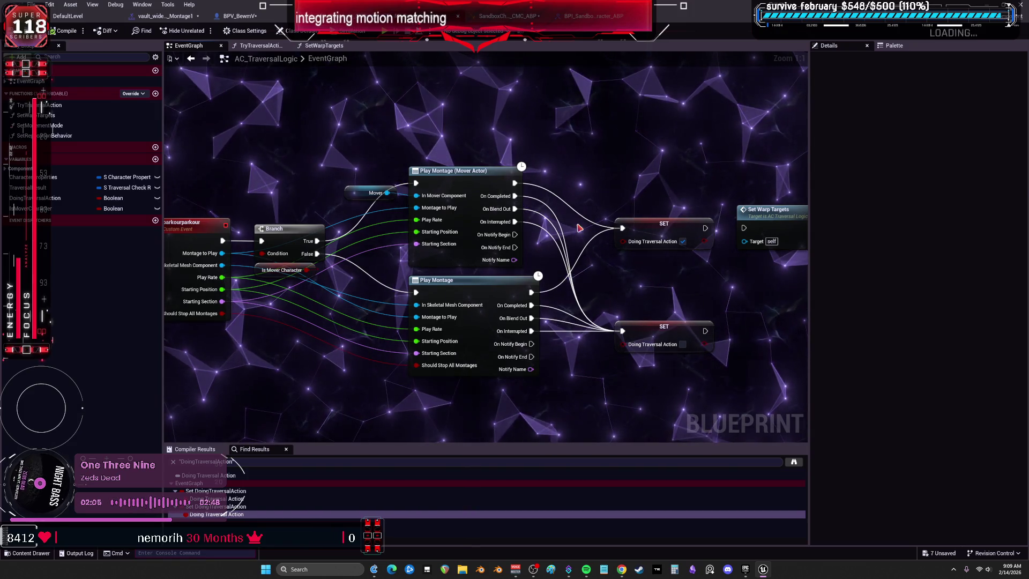
# Wire IA_Jump Started into PK Main Check Vault and its output into Parkourparkour on AC Traversal Logic
pyautogui.click(239, 16)
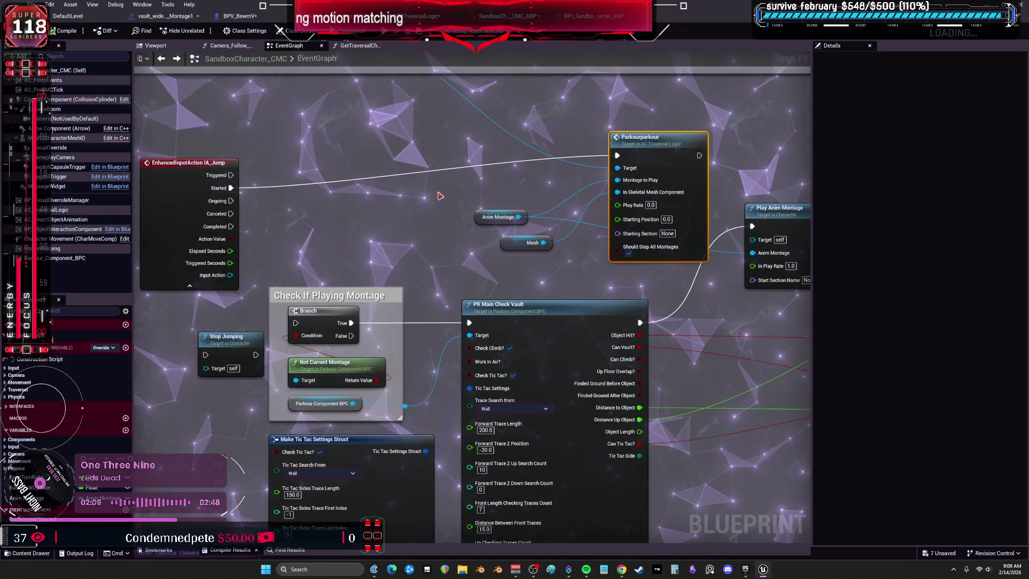
pyautogui.moveTo(231, 188)
pyautogui.mouseDown()
pyautogui.moveTo(436, 276)
pyautogui.moveTo(469, 322)
pyautogui.mouseUp()
pyautogui.moveTo(641, 322)
pyautogui.mouseDown()
pyautogui.moveTo(627, 271)
pyautogui.moveTo(643, 171)
pyautogui.moveTo(618, 155)
pyautogui.mouseUp()
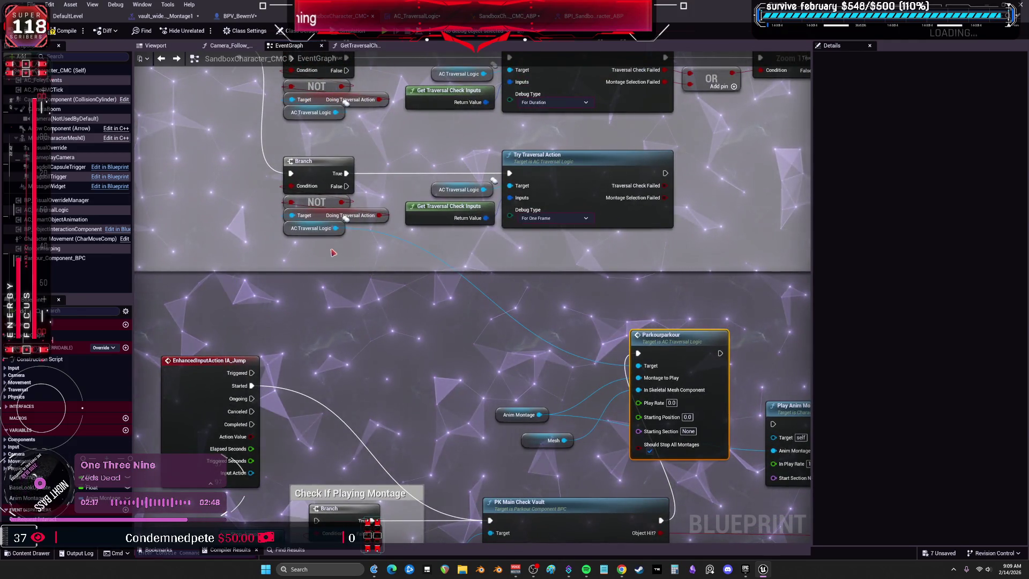
pyautogui.moveTo(314, 228); pyautogui.dragTo(410, 344)
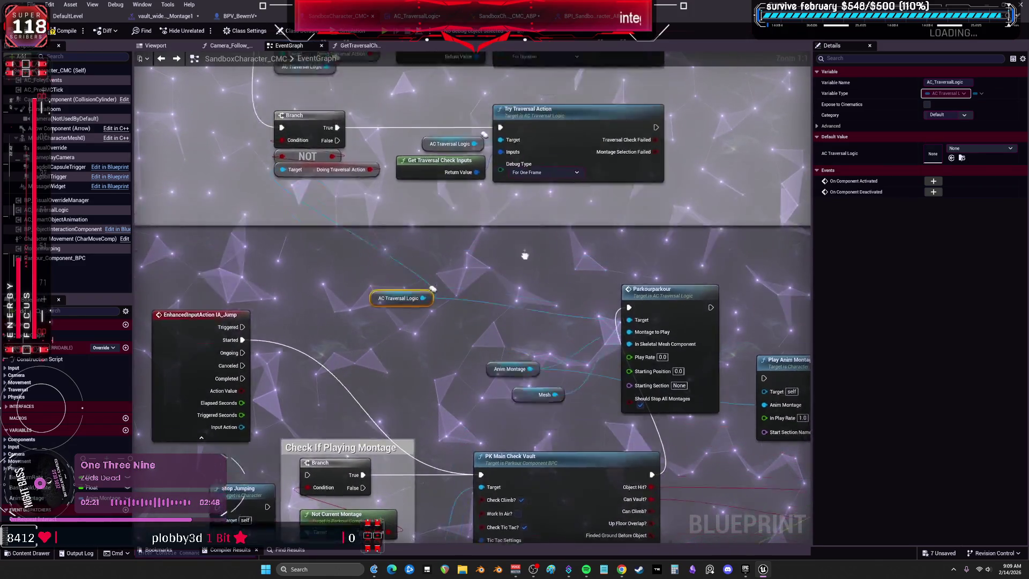
pyautogui.moveTo(524, 256)
pyautogui.mouseDown()
pyautogui.moveTo(523, 327)
pyautogui.moveTo(511, 350)
pyautogui.mouseUp()
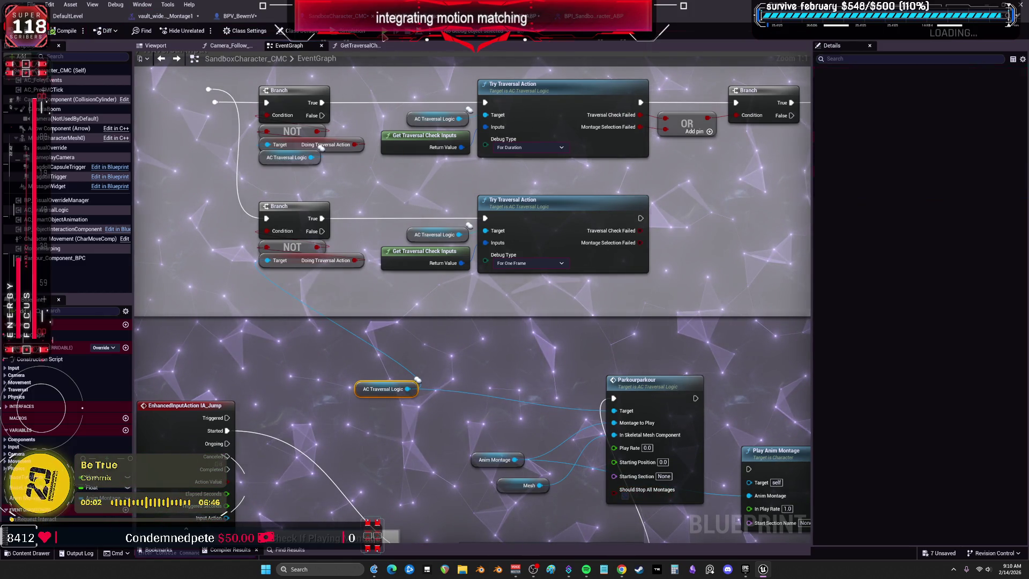
pyautogui.hotkey('alt', 'Tab')
# Run the character at the orange wall, vault over it into the open area, then stop playing
pyautogui.press('w')
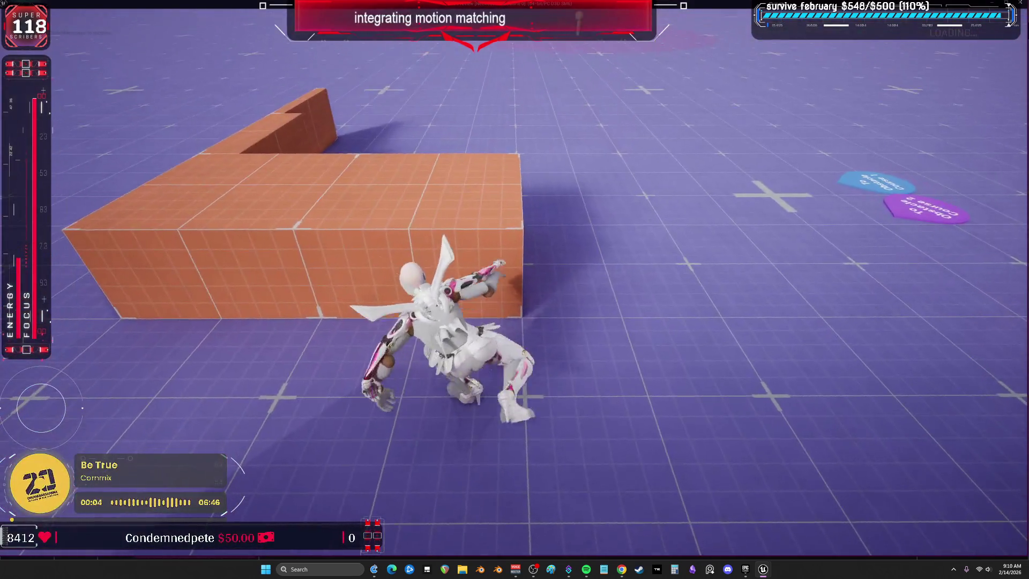
pyautogui.press('w')
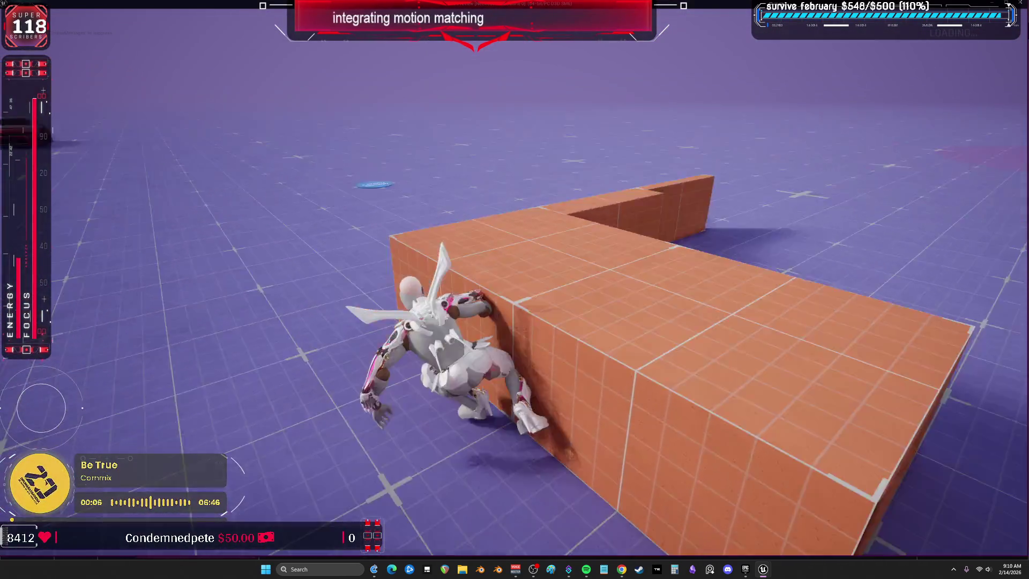
pyautogui.press('w')
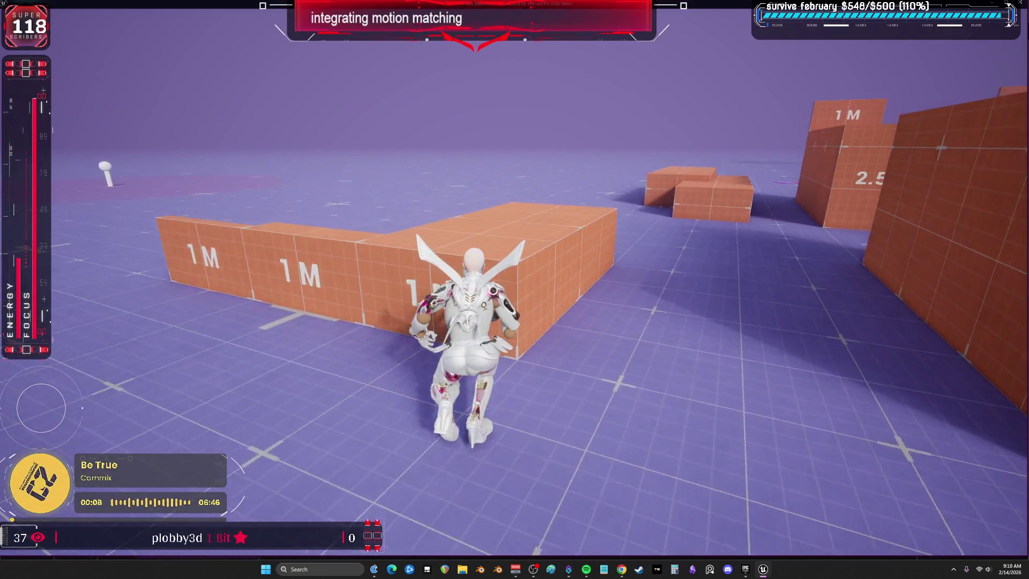
pyautogui.press('w')
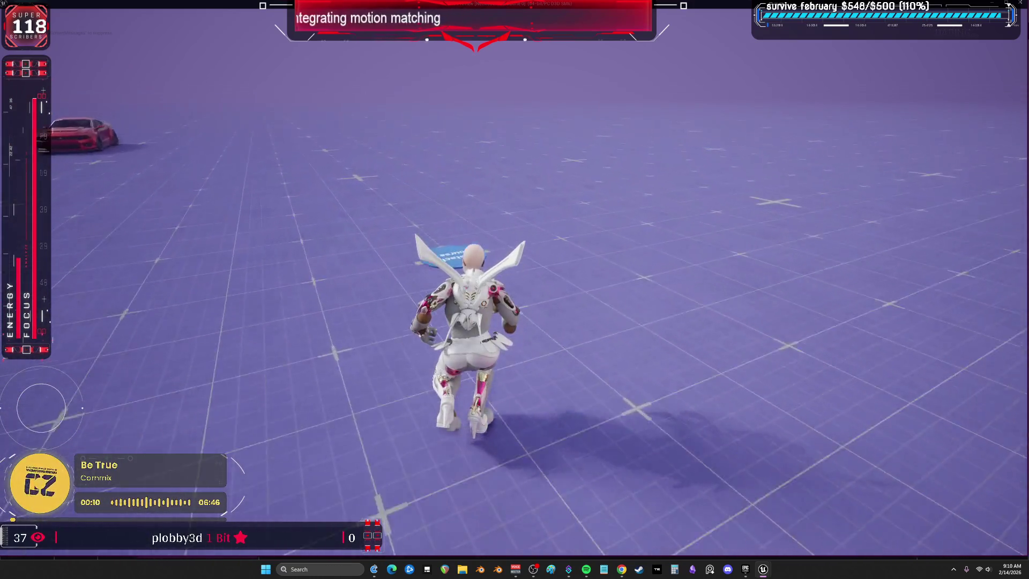
pyautogui.press('w')
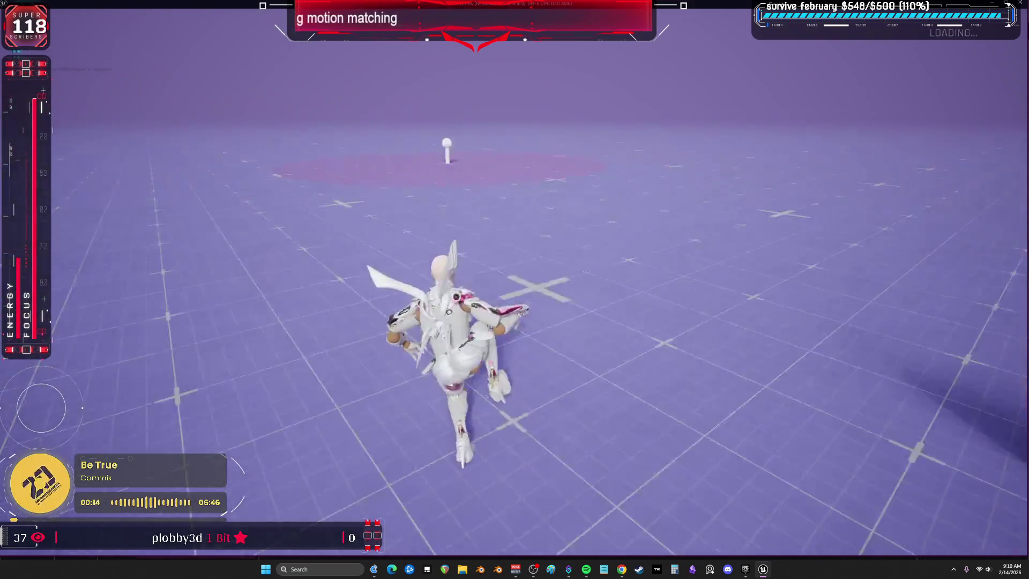
pyautogui.press('Escape')
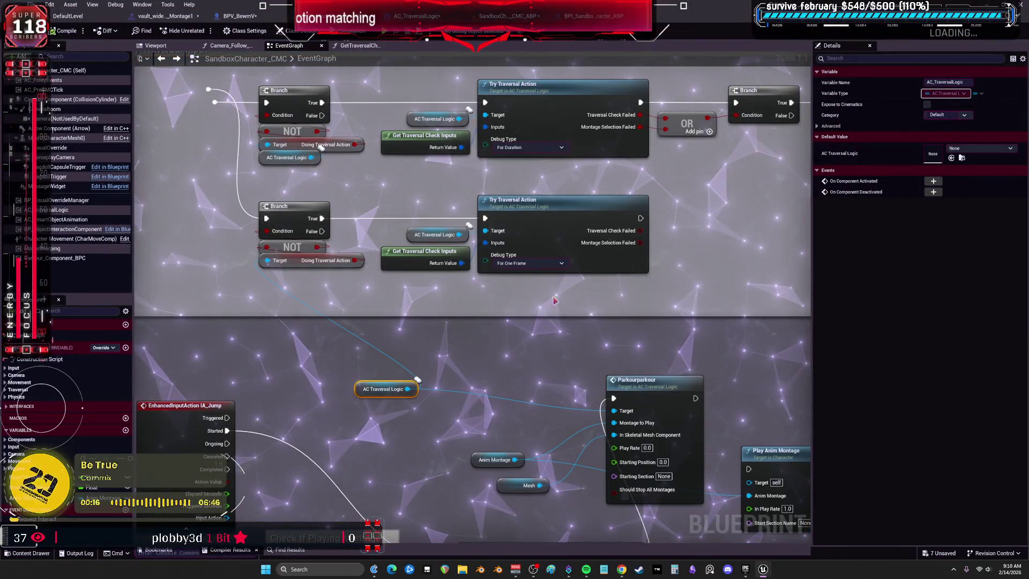
# In AC_TraversalLogic, lift Set Warp Targets and wire the lower SET into the second Ignore Component when Moving
pyautogui.moveTo(518, 290)
pyautogui.mouseDown()
pyautogui.moveTo(306, 231)
pyautogui.moveTo(611, 213)
pyautogui.mouseUp()
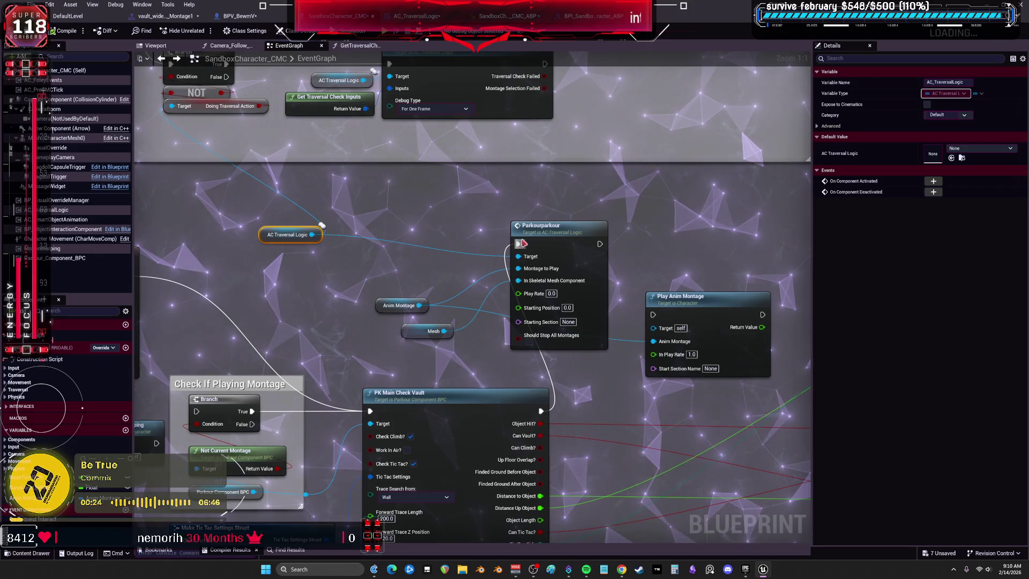
pyautogui.doubleClick(521, 244)
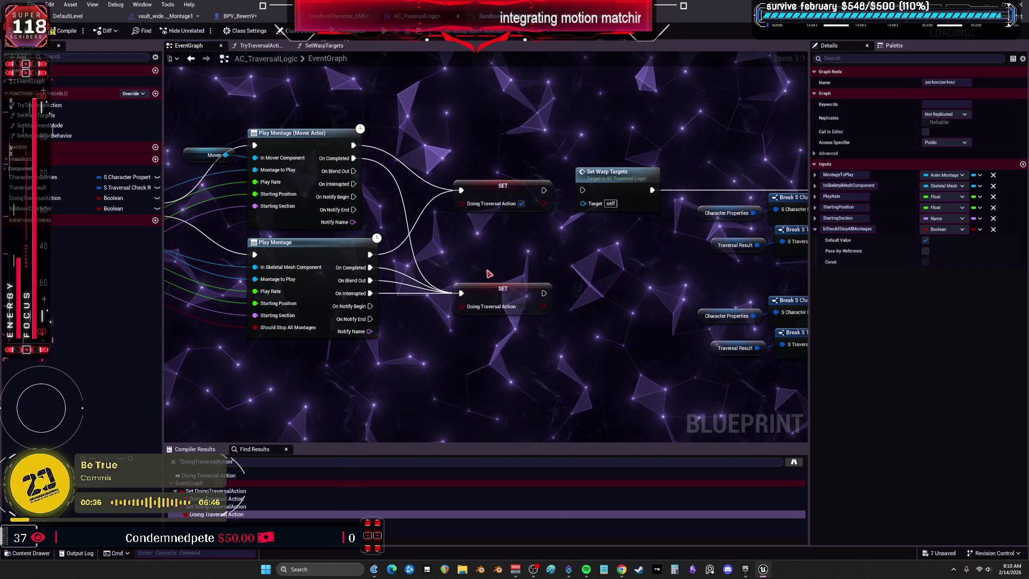
pyautogui.moveTo(634, 265); pyautogui.dragTo(587, 261)
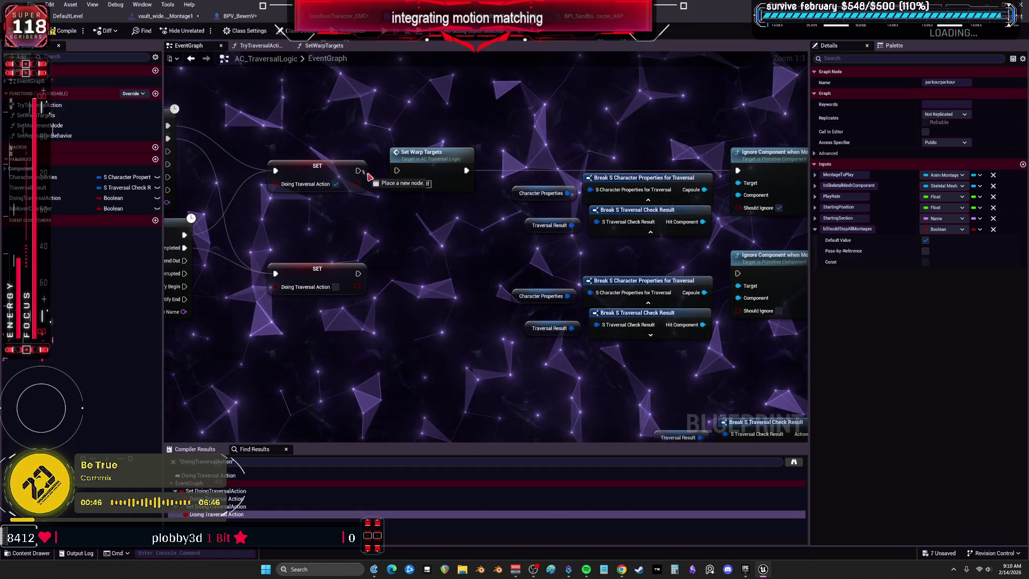
pyautogui.click(376, 166)
pyautogui.moveTo(630, 141); pyautogui.dragTo(468, 143)
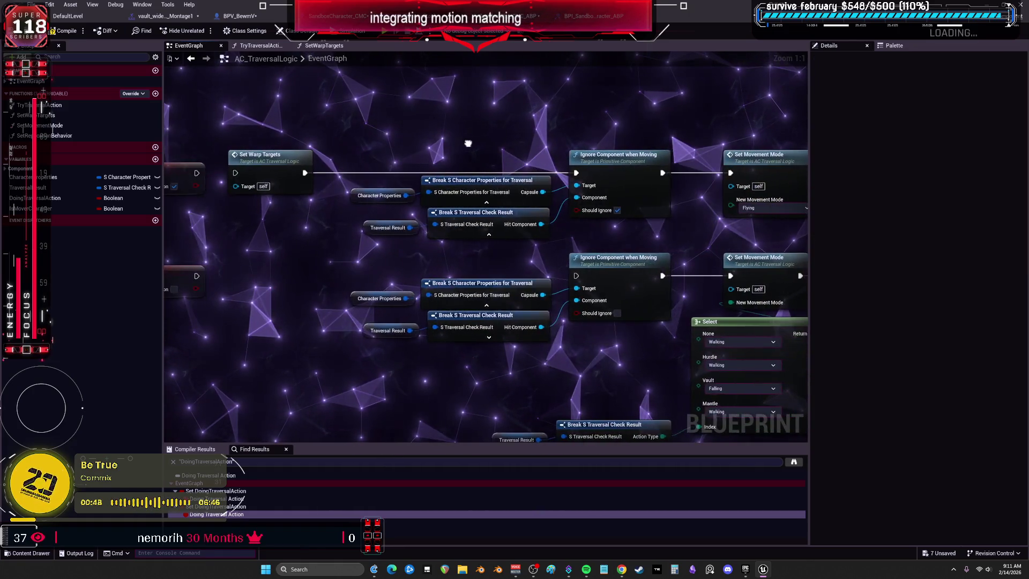
pyautogui.moveTo(344, 162); pyautogui.dragTo(344, 98)
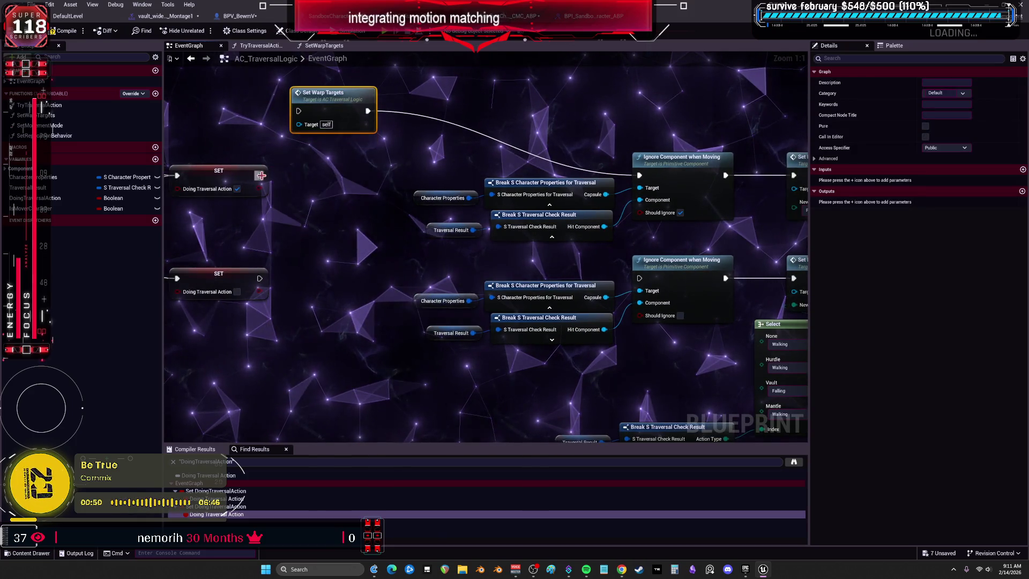
pyautogui.moveTo(260, 279); pyautogui.dragTo(640, 278)
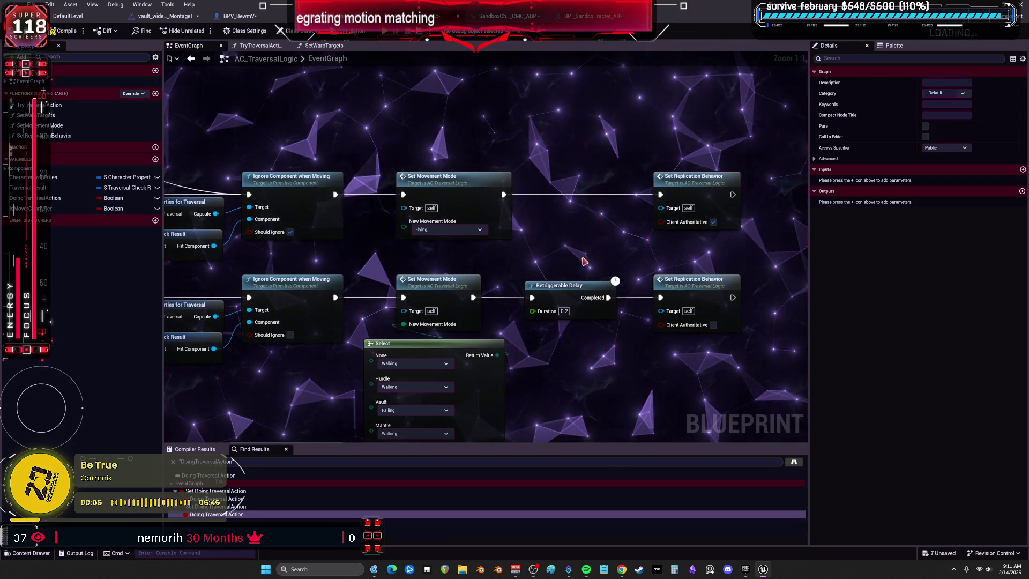
pyautogui.moveTo(585, 261)
pyautogui.mouseDown()
pyautogui.moveTo(589, 159)
pyautogui.moveTo(593, 207)
pyautogui.mouseUp()
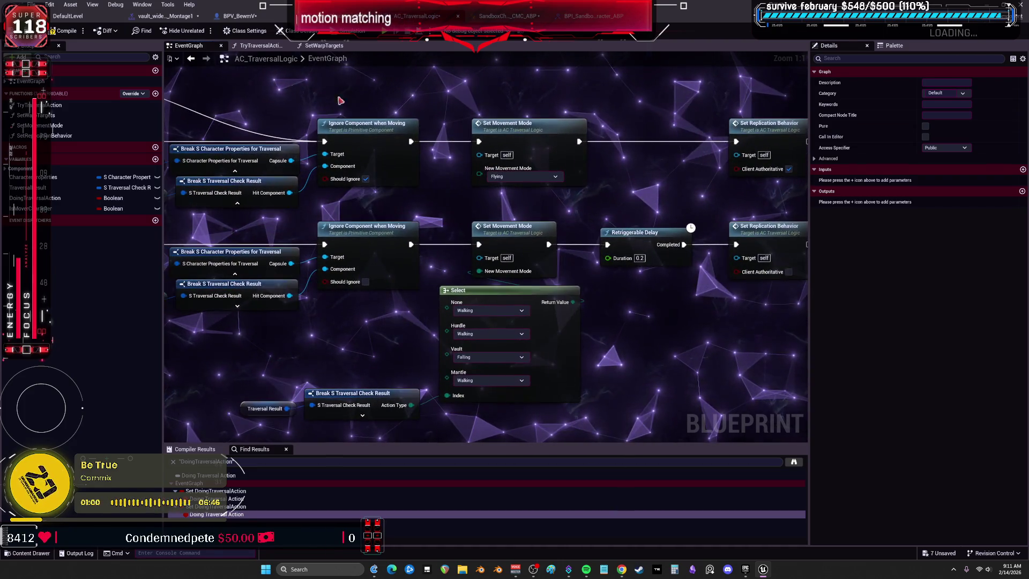
# Play-test the updated graph by vaulting the character over the L-shaped box wall, then stop
pyautogui.click(385, 32)
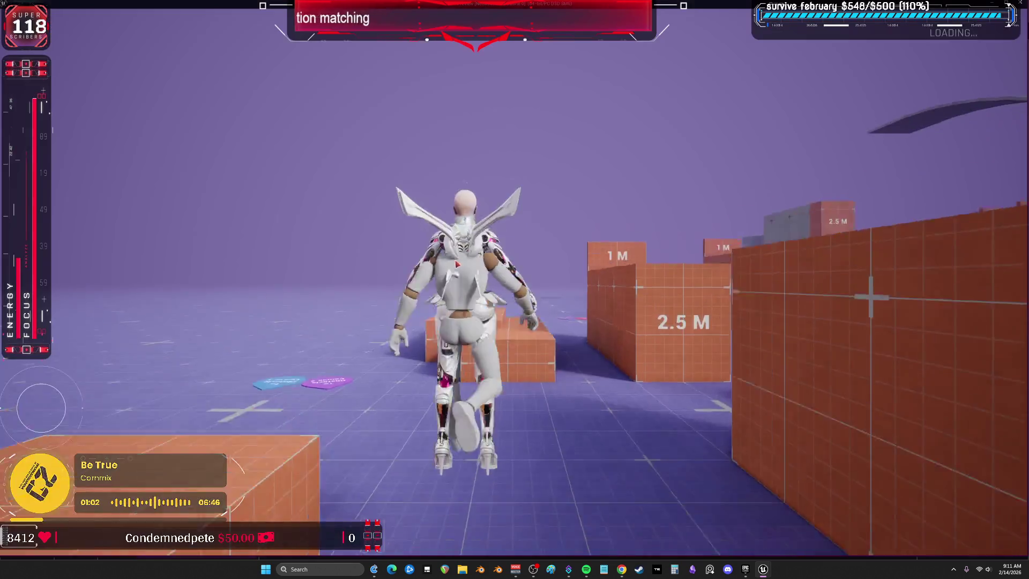
pyautogui.press('w')
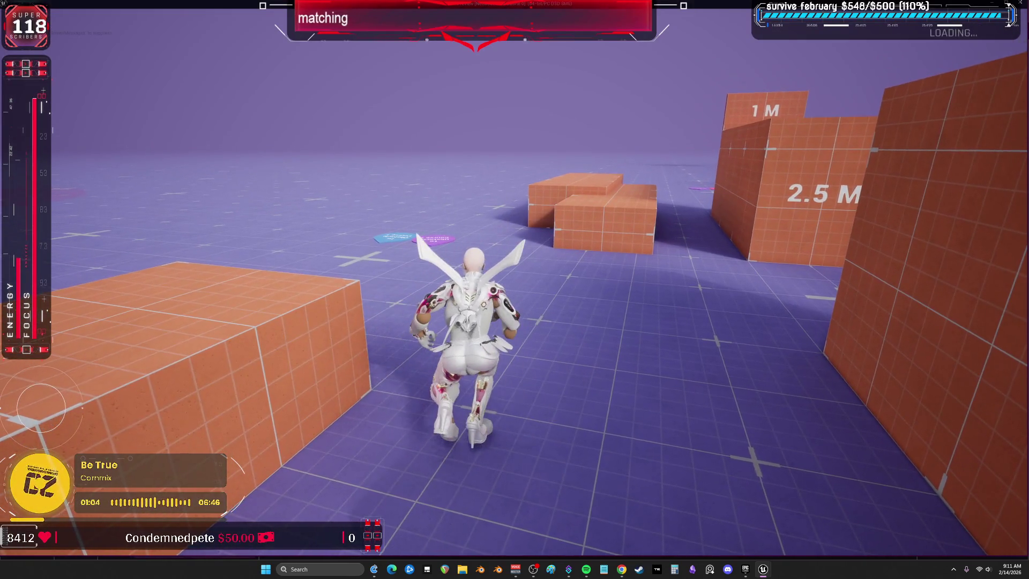
pyautogui.press('space')
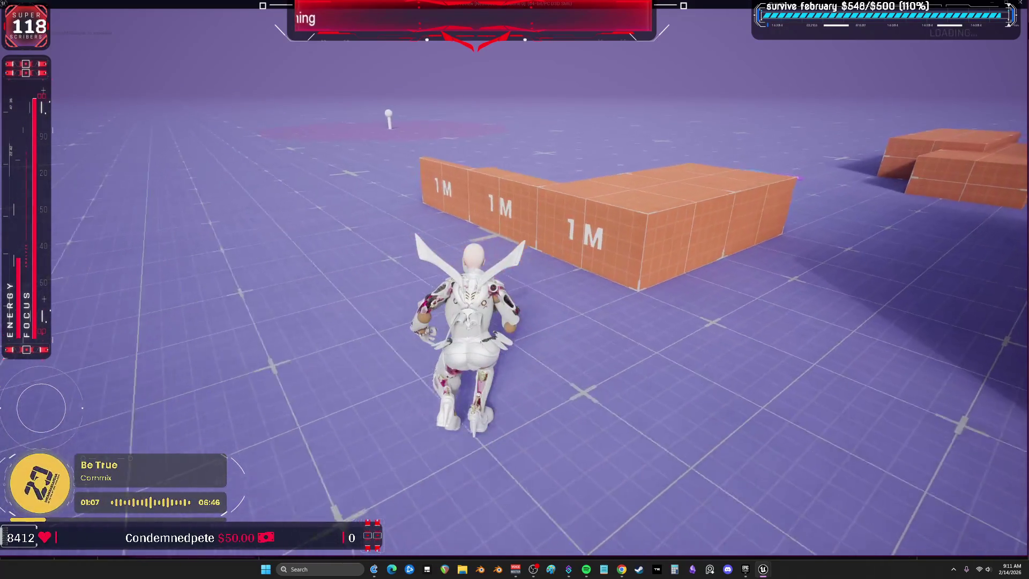
pyautogui.moveTo(514, 290)
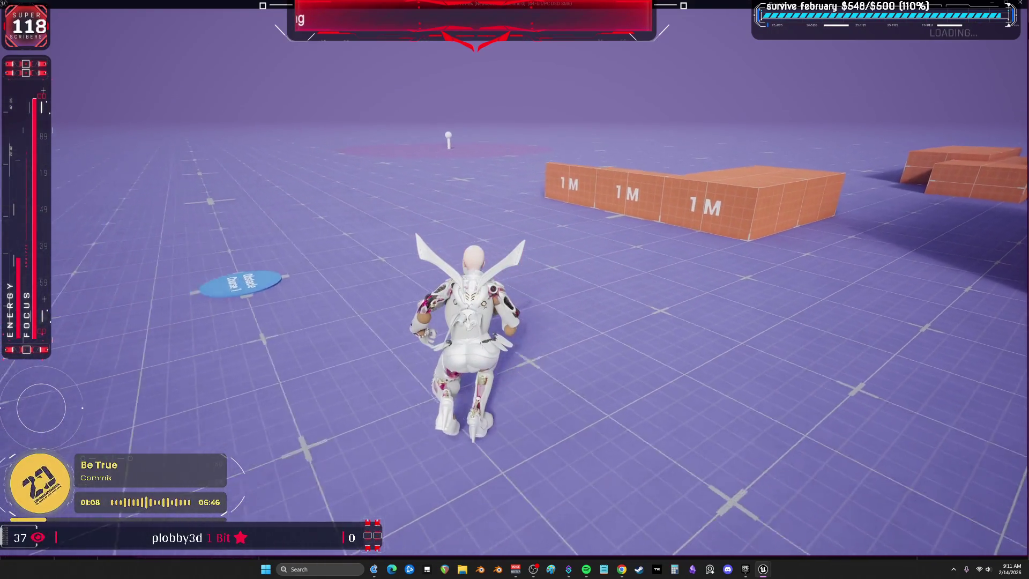
pyautogui.press('w')
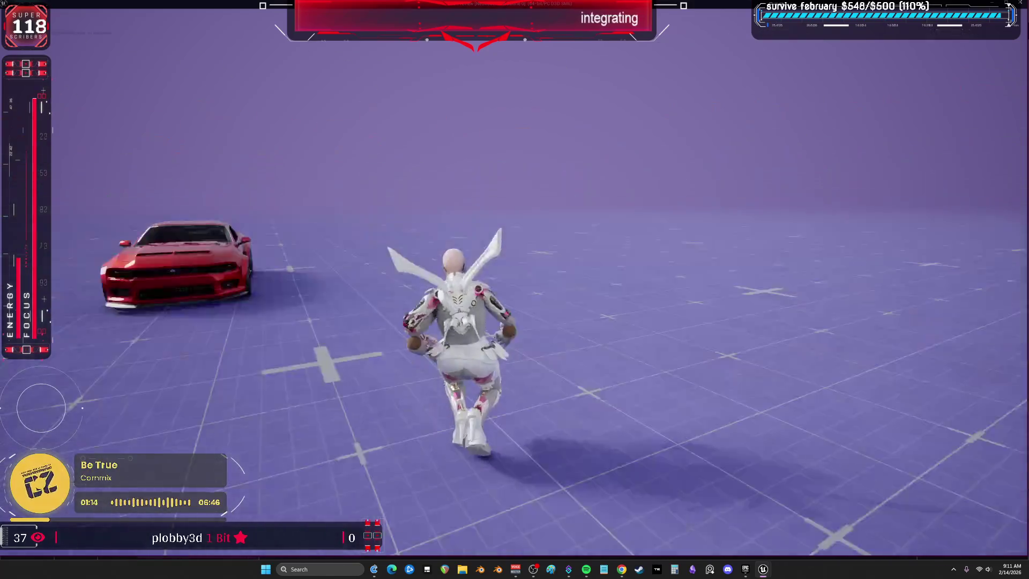
pyautogui.press('Escape')
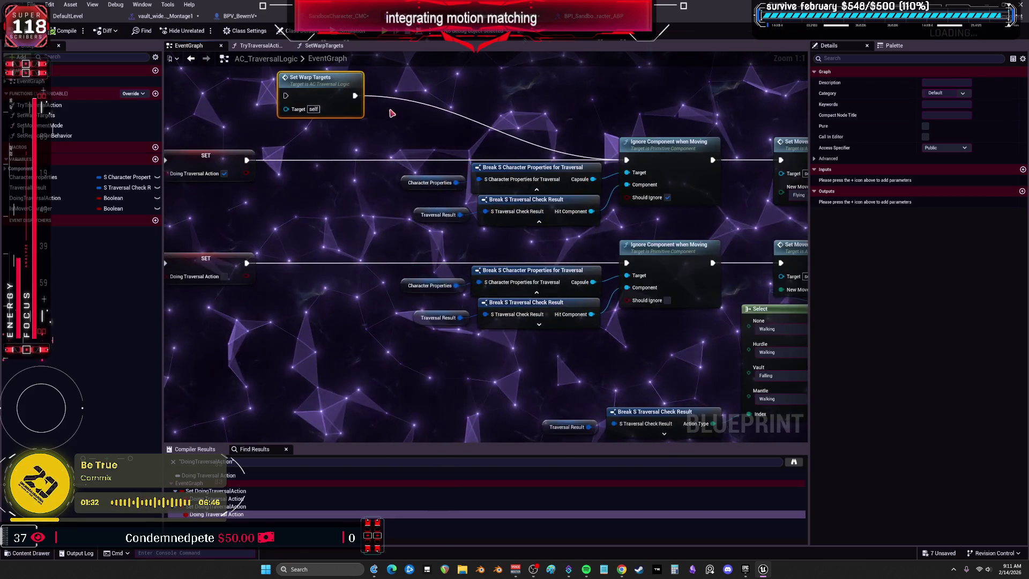
# Wire the SET node's exec into Set Warp Targets, then compile and play-test a jump
pyautogui.click(364, 143)
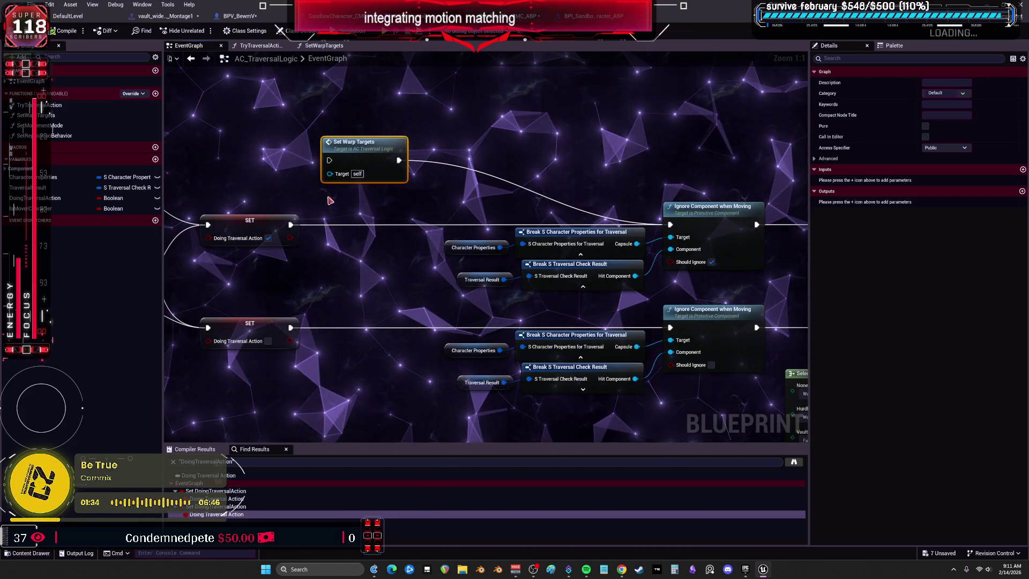
pyautogui.moveTo(291, 225)
pyautogui.mouseDown()
pyautogui.moveTo(342, 164)
pyautogui.moveTo(329, 160)
pyautogui.moveTo(382, 164)
pyautogui.mouseUp()
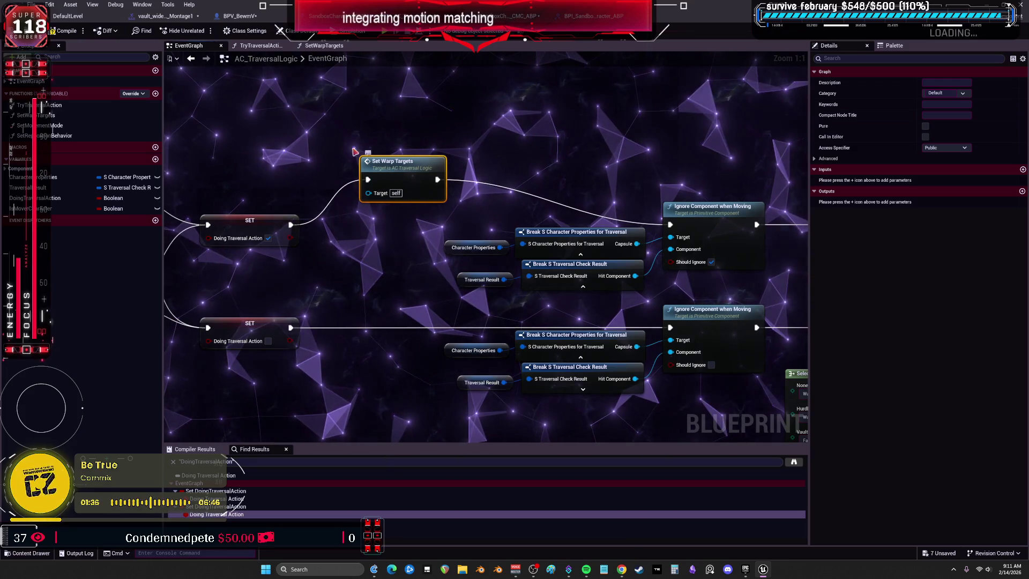
pyautogui.click(63, 31)
pyautogui.hotkey('alt', 'p')
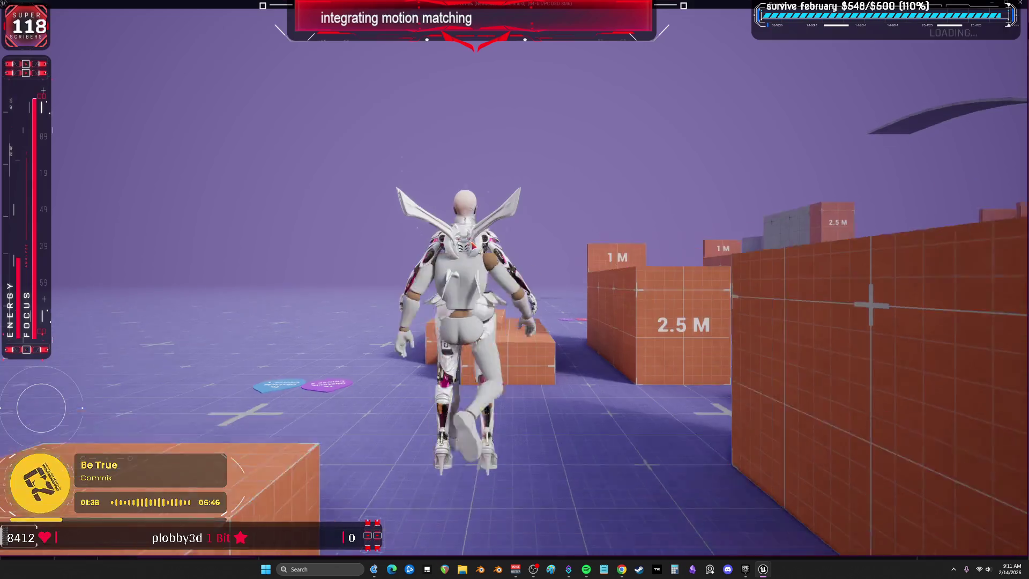
pyautogui.press('space')
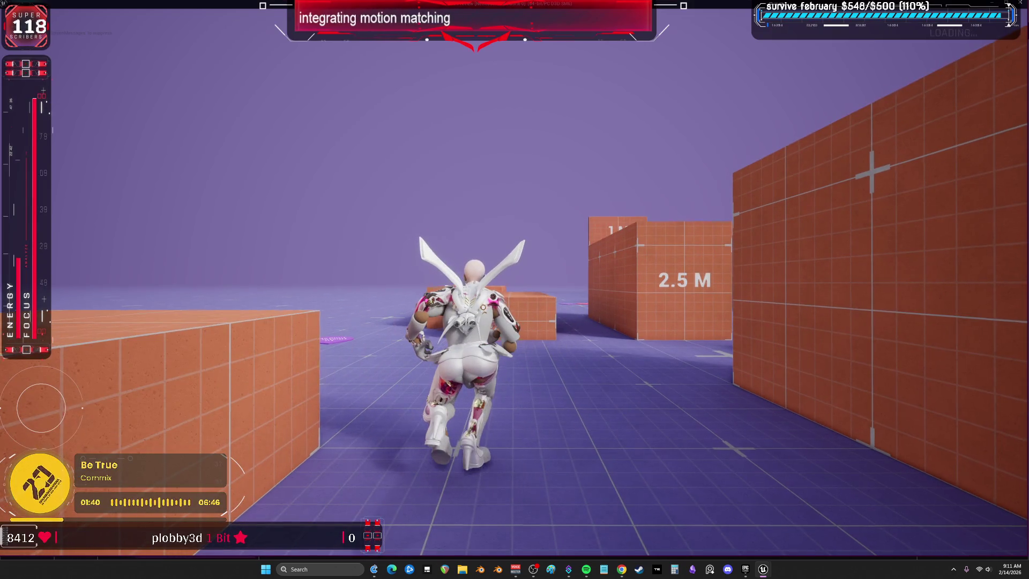
pyautogui.press('Escape')
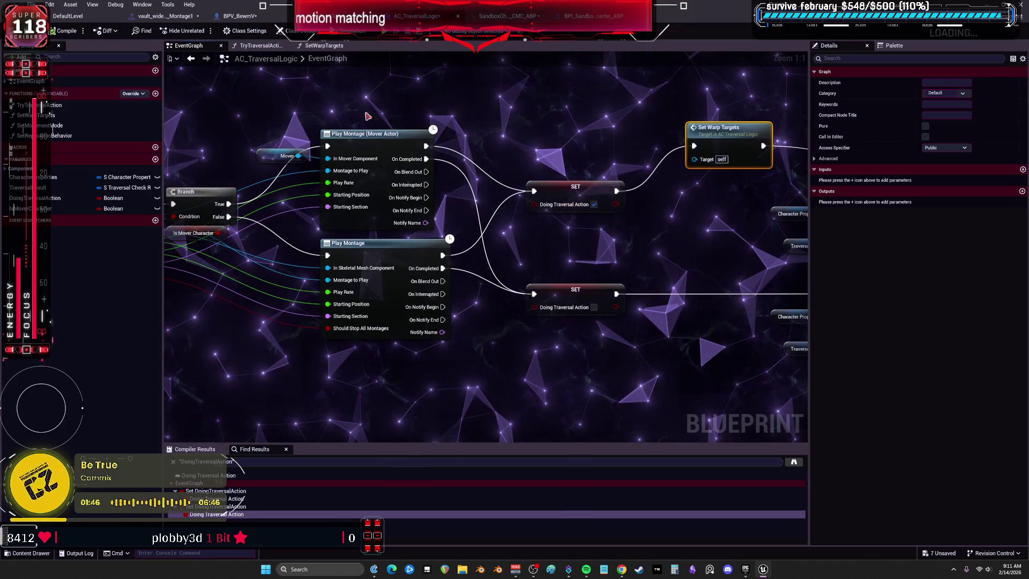
# Pan through TryTraversalAction's Step 4.1 and Step 5.2 sections, then return to SandboxCharacter_CMC's graph
pyautogui.click(261, 48)
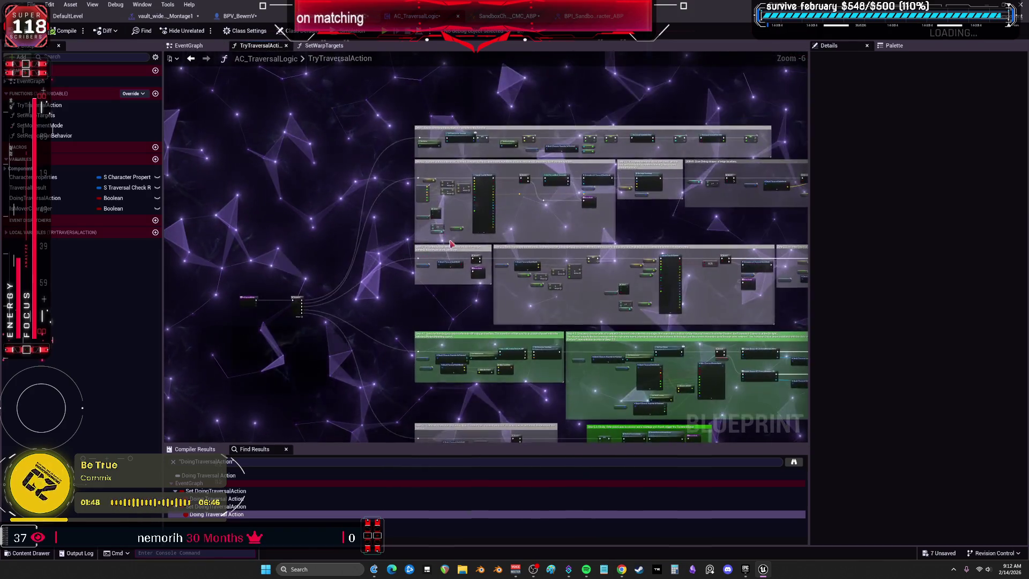
pyautogui.scroll(1, 550, 263)
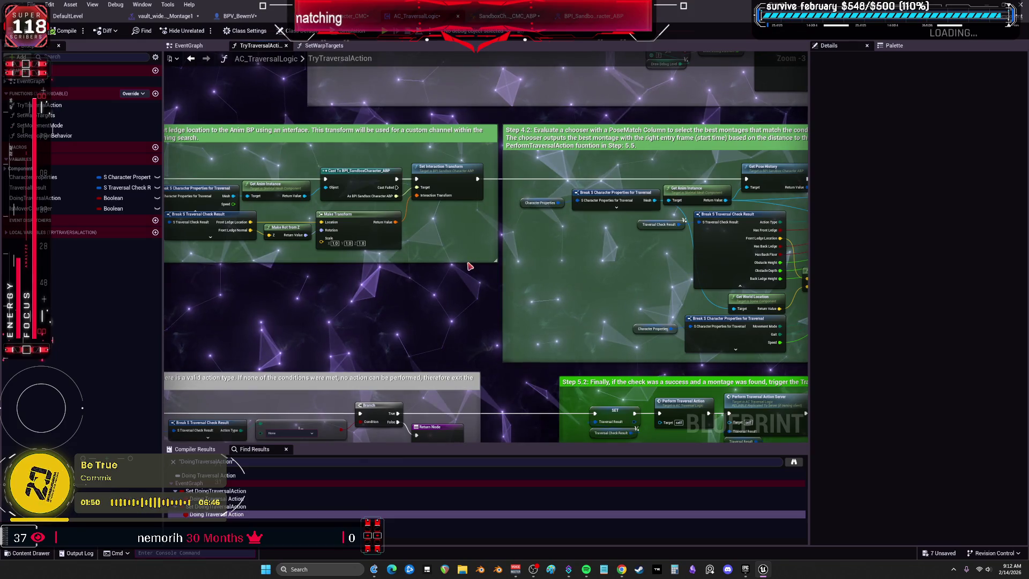
pyautogui.moveTo(427, 266)
pyautogui.mouseDown()
pyautogui.moveTo(551, 259)
pyautogui.moveTo(533, 157)
pyautogui.mouseUp()
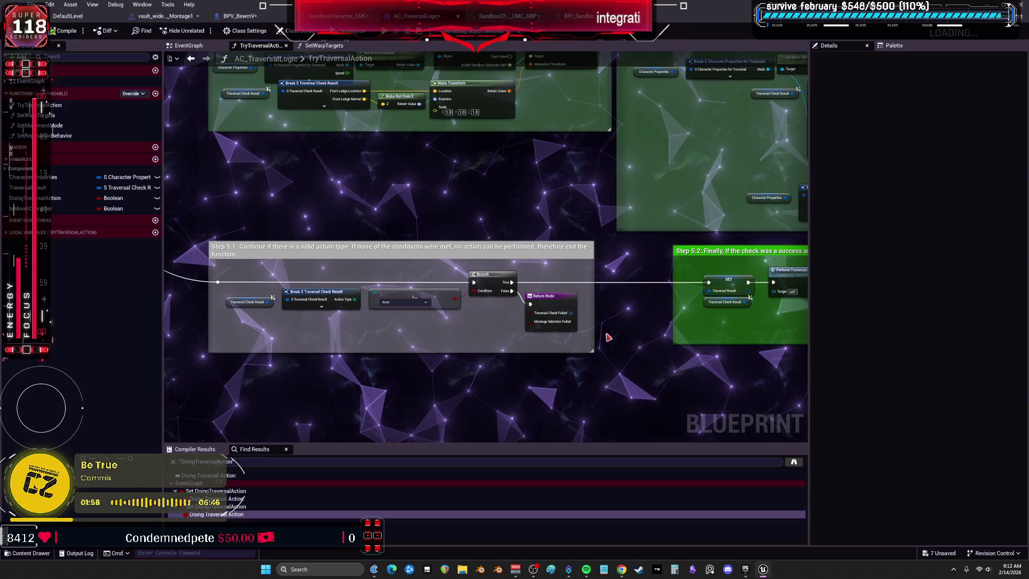
pyautogui.rightClick(627, 324)
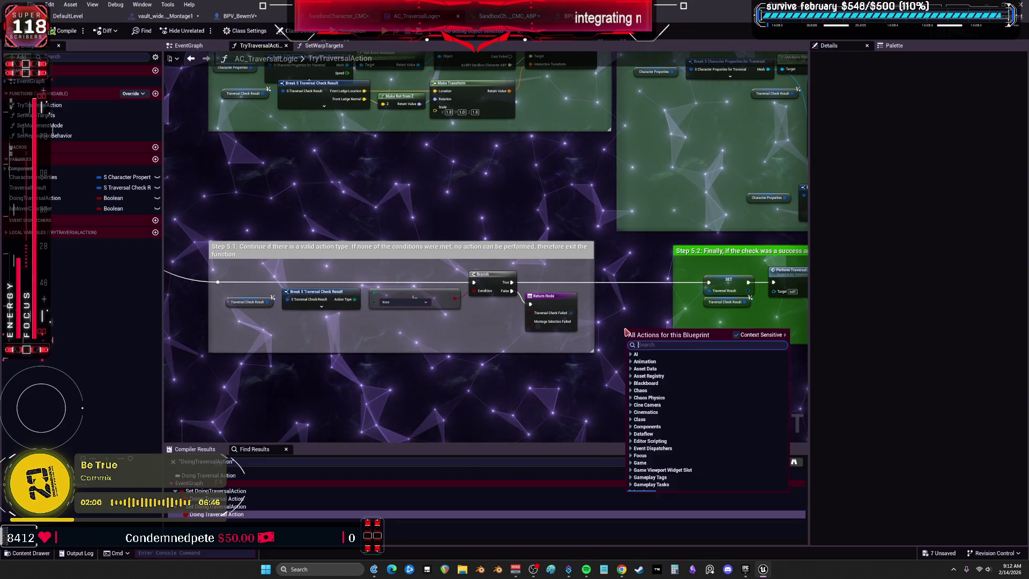
pyautogui.click(617, 278)
pyautogui.scroll(1, 331, 290)
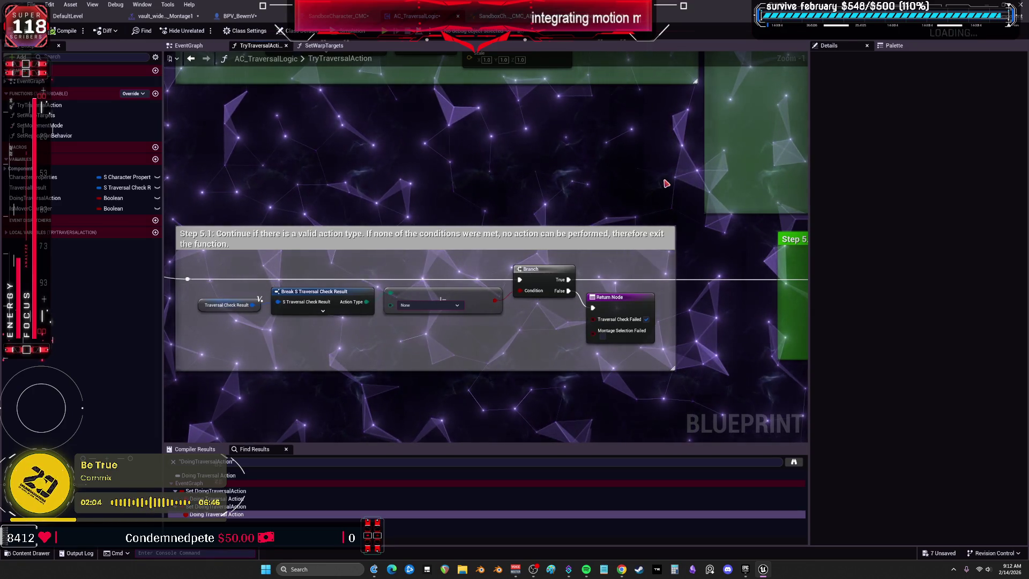
pyautogui.moveTo(668, 181)
pyautogui.mouseDown()
pyautogui.moveTo(581, 168)
pyautogui.moveTo(620, 231)
pyautogui.moveTo(597, 241)
pyautogui.mouseUp()
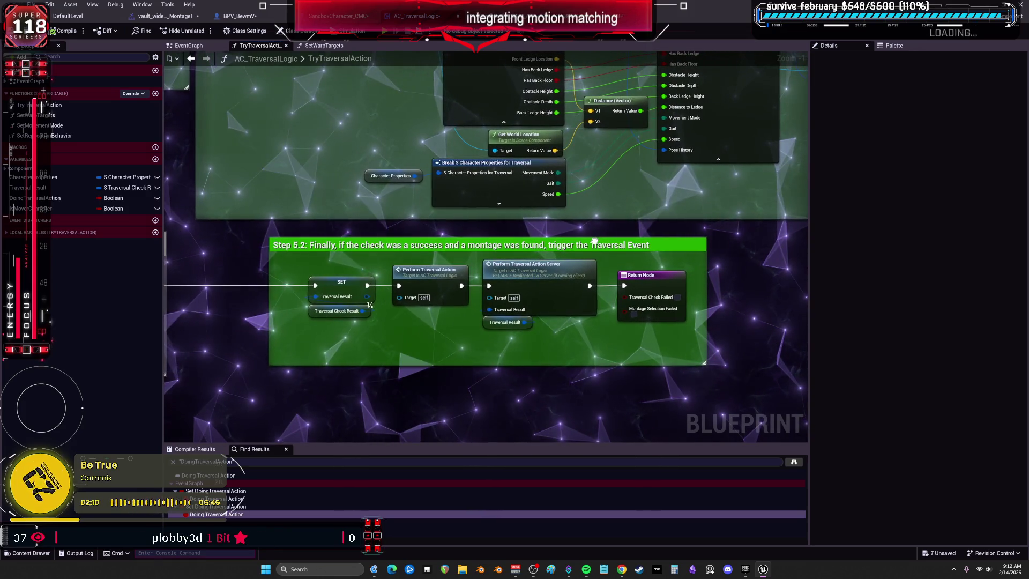
pyautogui.moveTo(612, 90)
pyautogui.mouseDown()
pyautogui.moveTo(579, 183)
pyautogui.moveTo(643, 279)
pyautogui.moveTo(440, 263)
pyautogui.moveTo(408, 268)
pyautogui.moveTo(579, 274)
pyautogui.moveTo(355, 275)
pyautogui.moveTo(710, 245)
pyautogui.mouseUp()
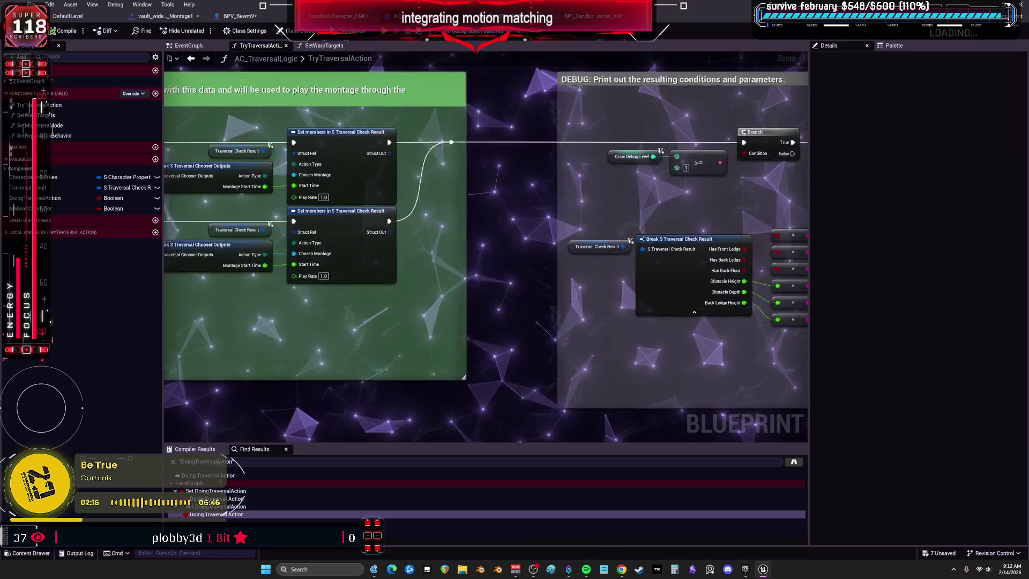
pyautogui.click(343, 16)
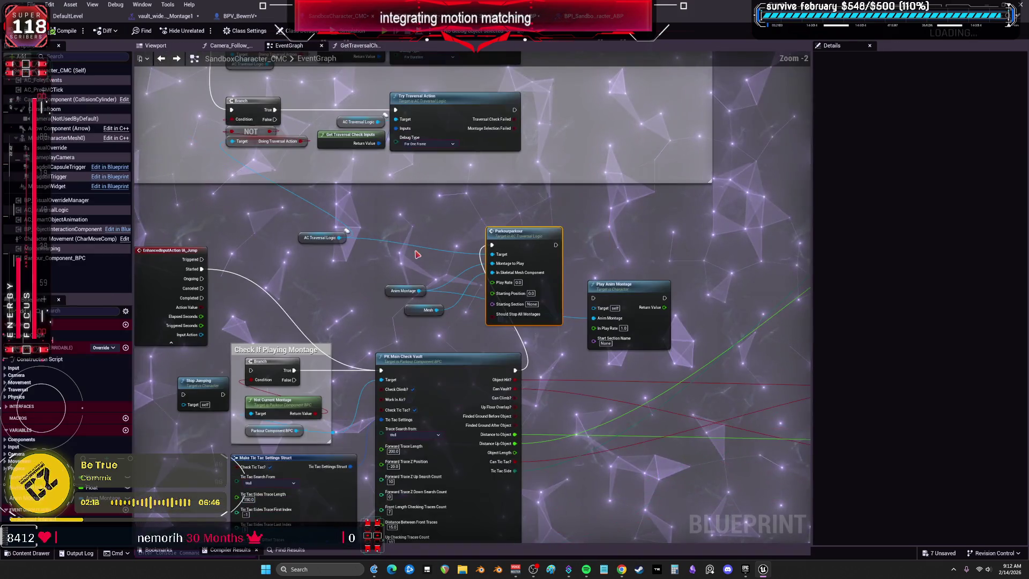
# Inspect the parkourparkour event alongside the Perform Traversal Action and Play Montage nodes in AC_TraversalLogic
pyautogui.rightClick(416, 258)
pyautogui.press('Escape')
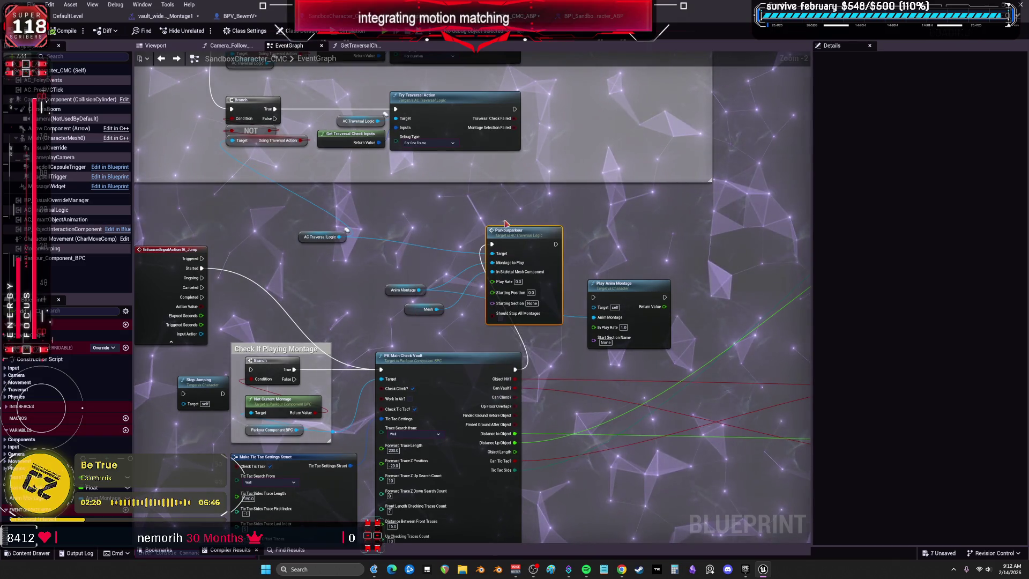
pyautogui.doubleClick(503, 235)
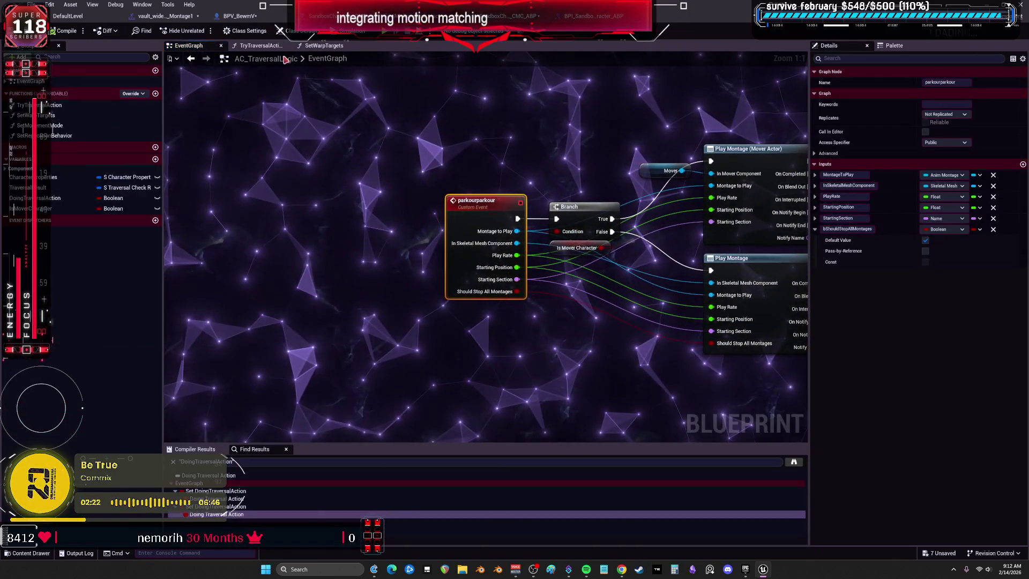
pyautogui.click(39, 92)
pyautogui.scroll(-3, 614, 243)
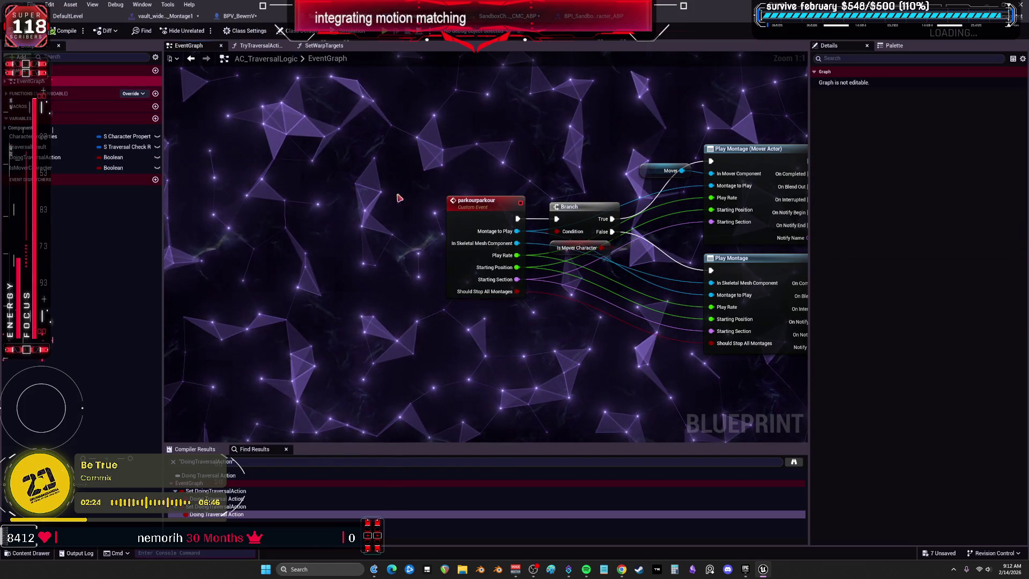
pyautogui.moveTo(614, 242)
pyautogui.mouseDown()
pyautogui.moveTo(586, 241)
pyautogui.moveTo(528, 271)
pyautogui.moveTo(236, 439)
pyautogui.mouseUp()
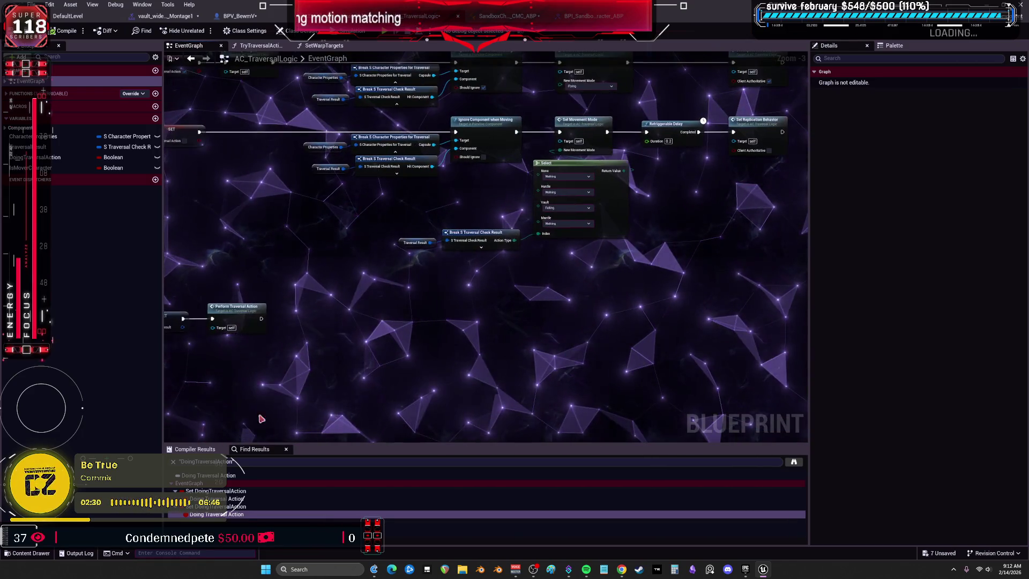
pyautogui.moveTo(460, 202)
pyautogui.mouseDown()
pyautogui.moveTo(590, 243)
pyautogui.moveTo(520, 276)
pyautogui.mouseUp()
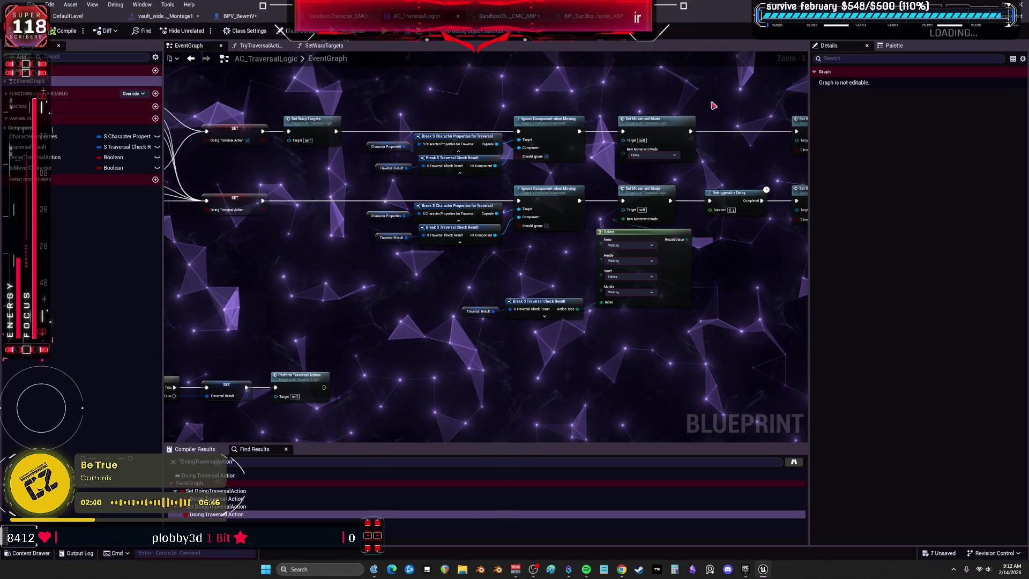
pyautogui.moveTo(779, 184)
pyautogui.mouseDown()
pyautogui.moveTo(501, 200)
pyautogui.moveTo(413, 319)
pyautogui.mouseUp()
pyautogui.scroll(-3, 412, 318)
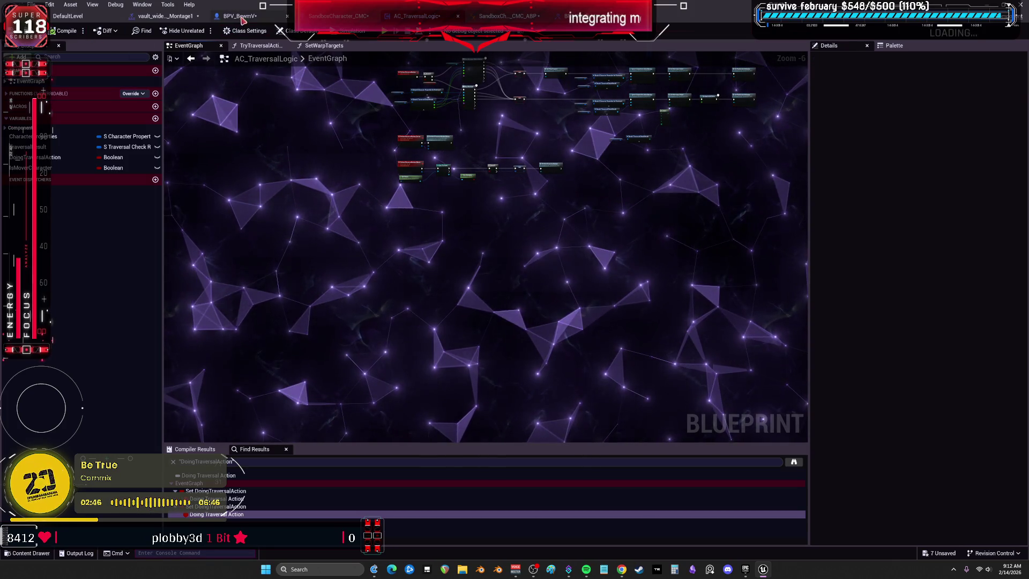
pyautogui.click(341, 15)
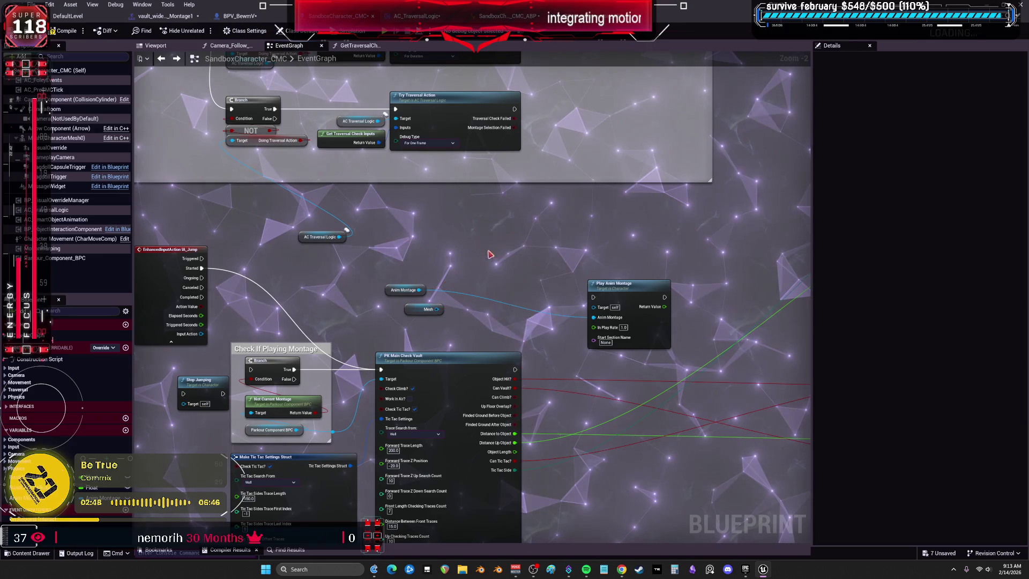
# Place the AC Traversal Logic getter inside Jump / Traversal Input and delete Anim Montage and Play Anim Montage
pyautogui.moveTo(321, 236)
pyautogui.mouseDown()
pyautogui.moveTo(161, 204)
pyautogui.moveTo(297, 194)
pyautogui.moveTo(319, 180)
pyautogui.mouseUp()
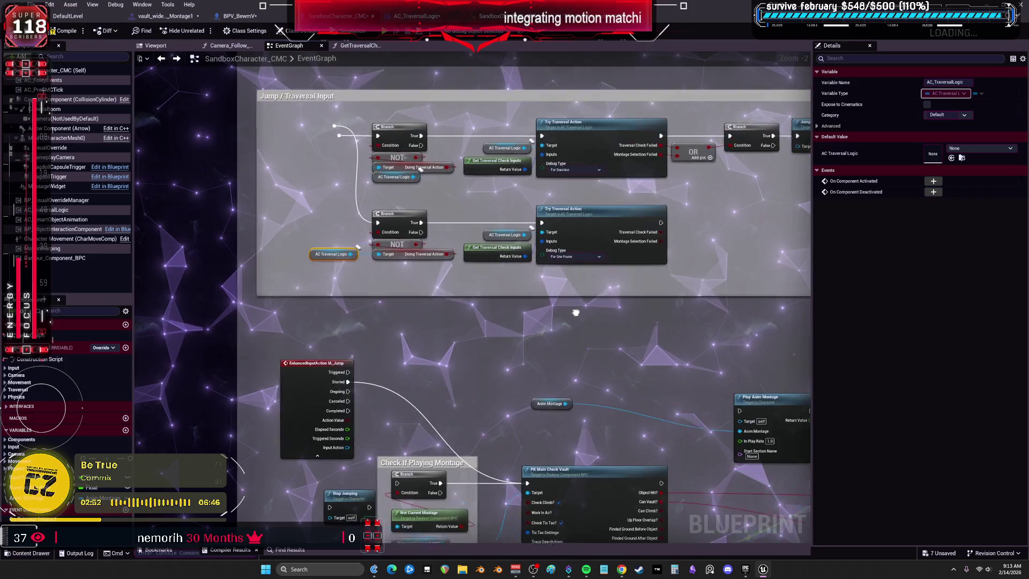
pyautogui.moveTo(583, 232)
pyautogui.mouseDown()
pyautogui.moveTo(587, 311)
pyautogui.moveTo(483, 227)
pyautogui.mouseUp()
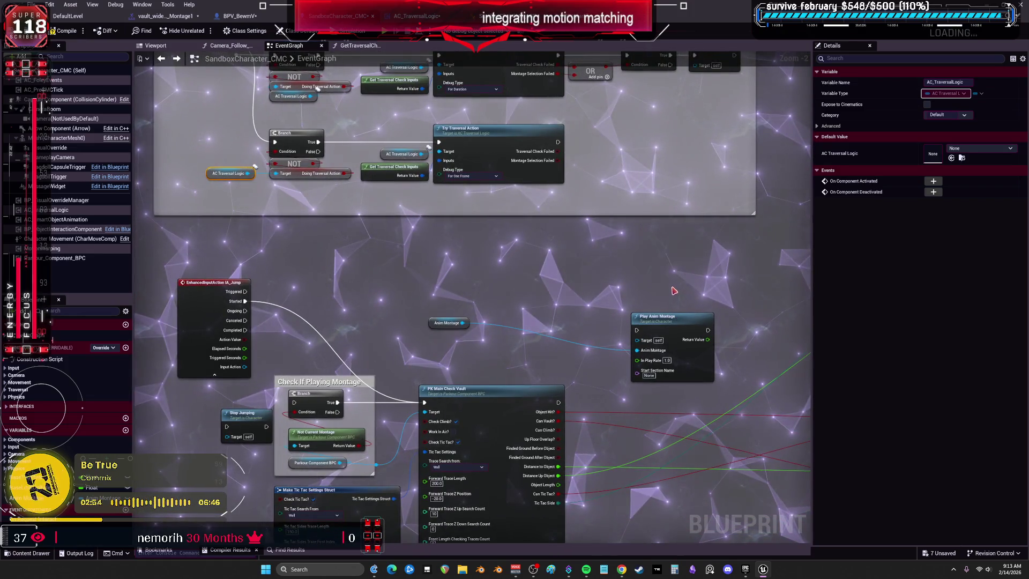
pyautogui.moveTo(703, 276); pyautogui.dragTo(413, 336)
pyautogui.click(448, 322)
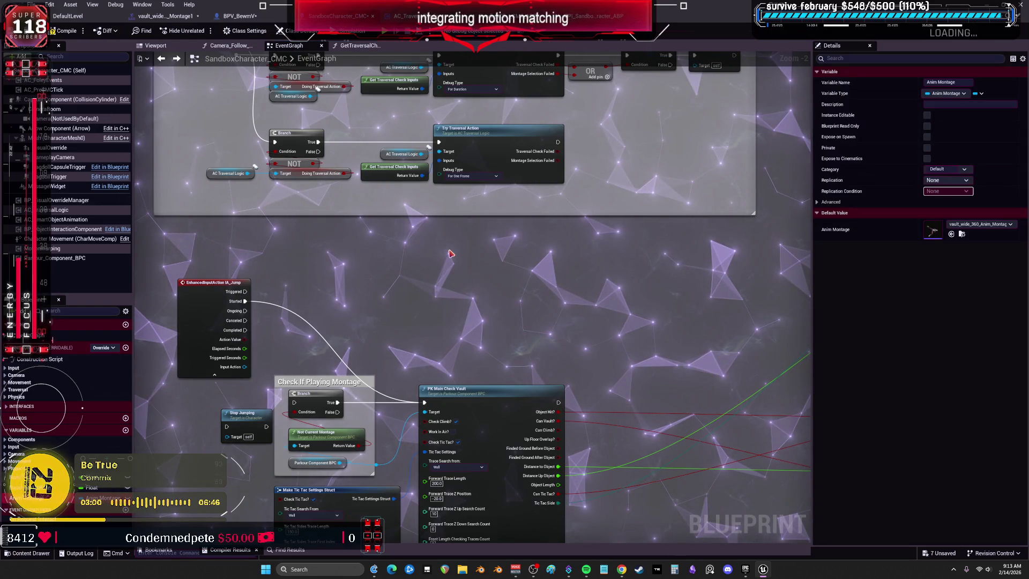
pyautogui.click(437, 281)
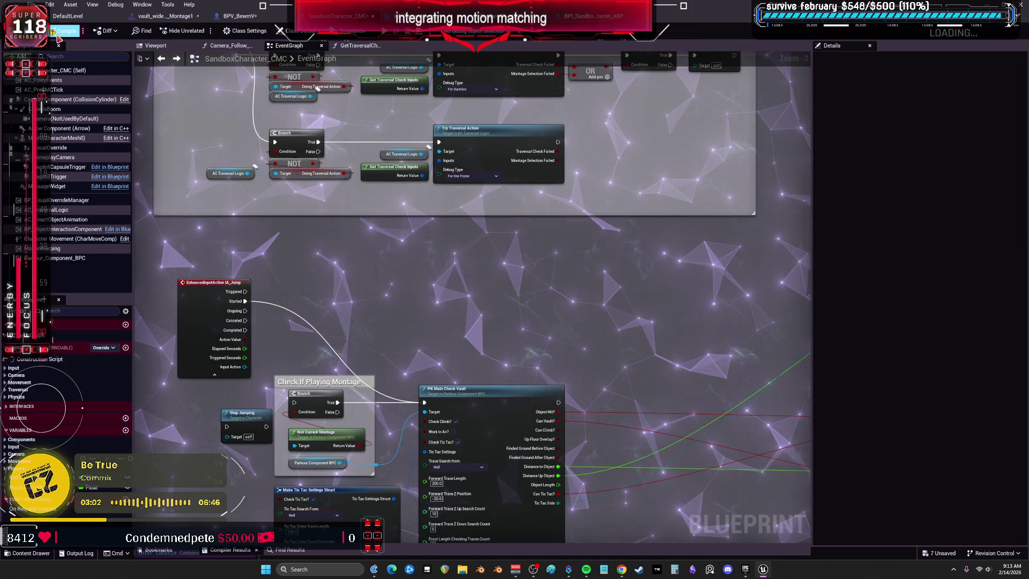
# Run File > Save All to save every modified asset, then switch to the browser
pyautogui.click(32, 4)
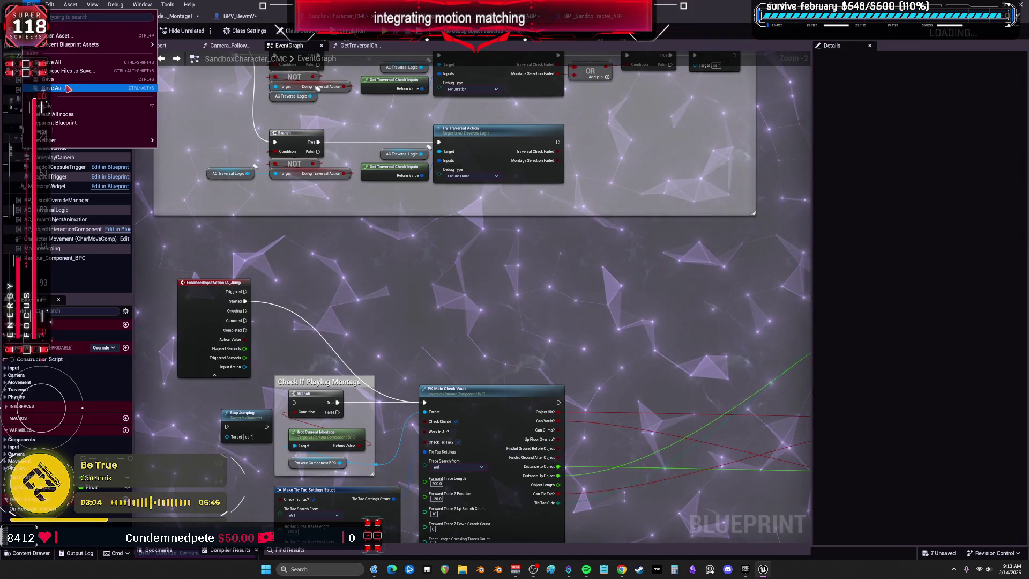
pyautogui.click(61, 63)
pyautogui.click(67, 16)
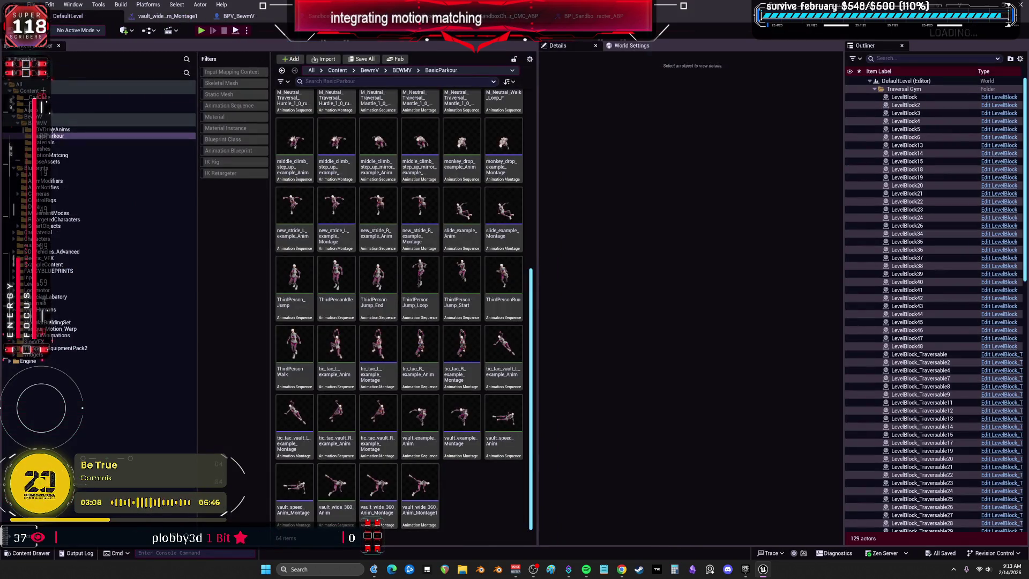
pyautogui.hotkey('alt', 'Tab')
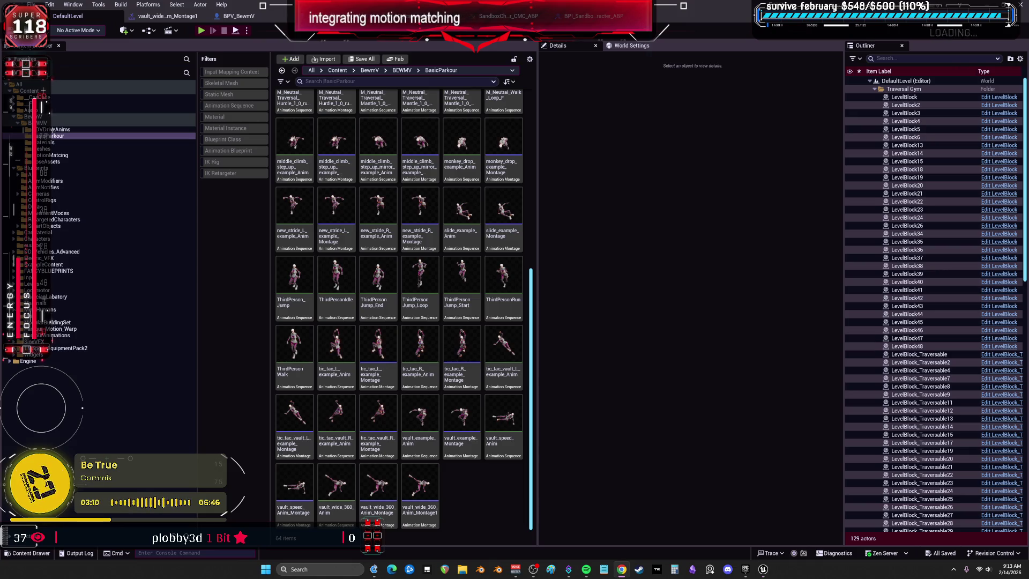
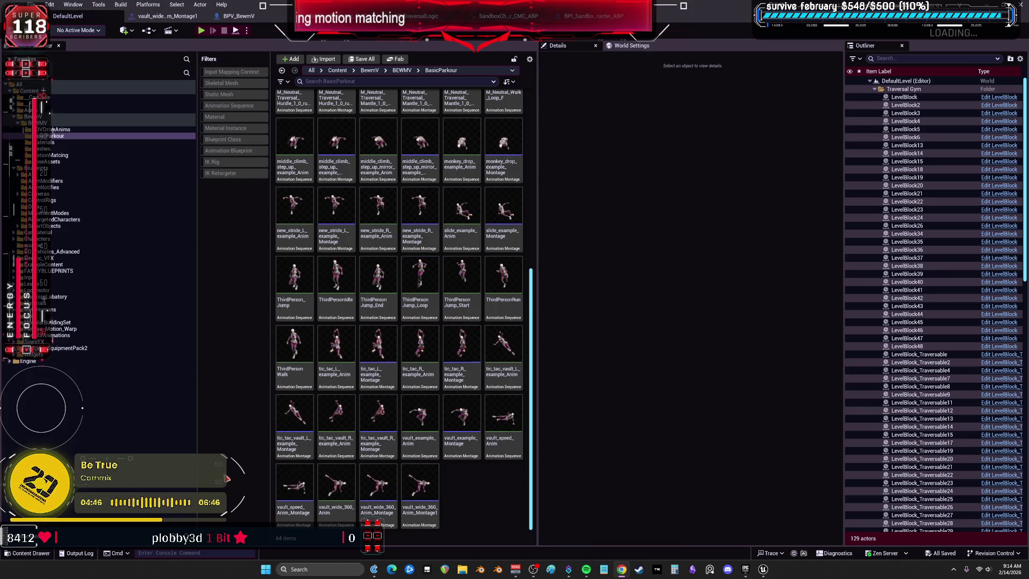
# Launch the Bewm project from the launcher's My Projects library
pyautogui.moveTo(763, 569)
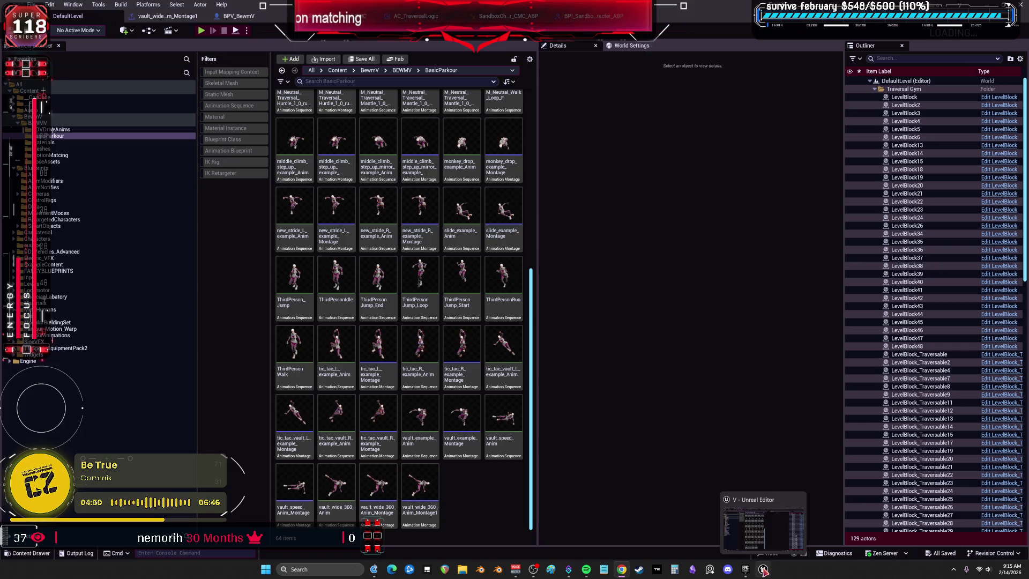
pyautogui.click(746, 571)
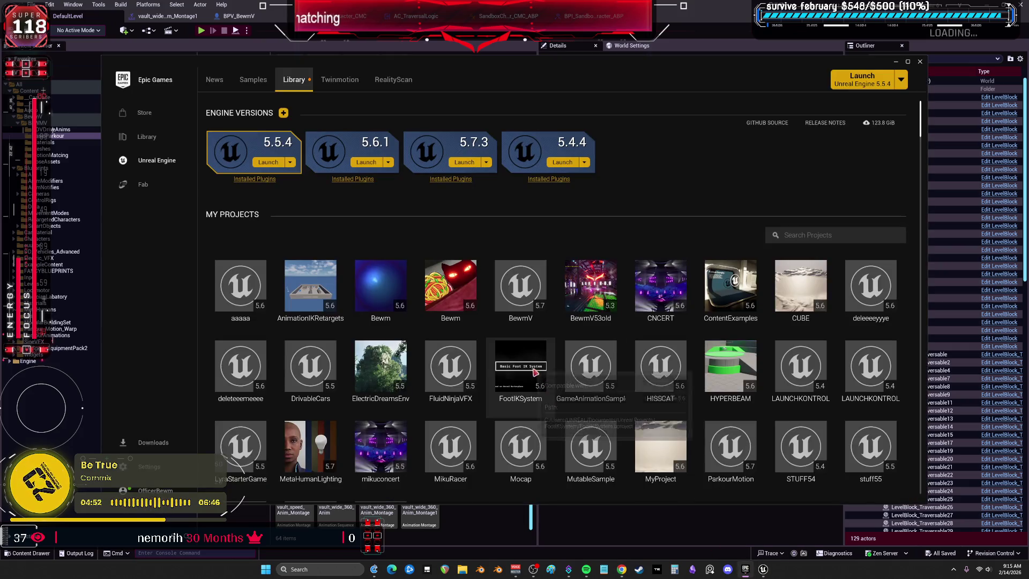
pyautogui.click(456, 290)
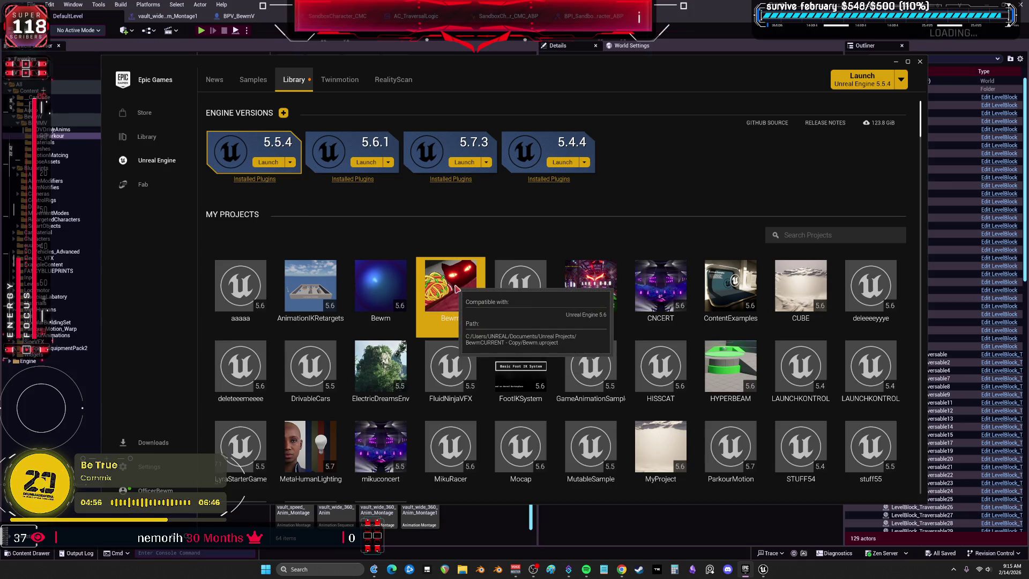
pyautogui.doubleClick(456, 289)
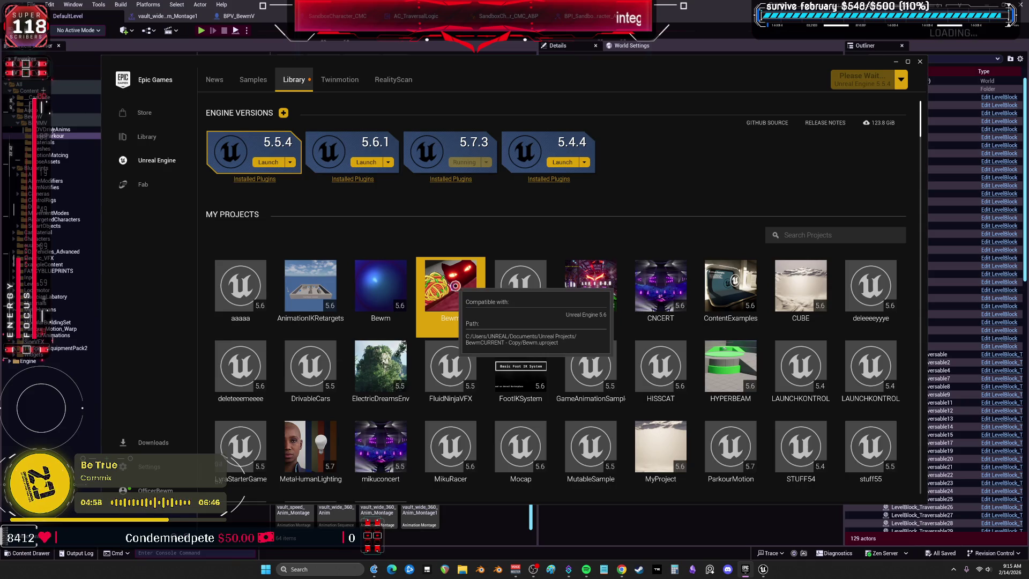
# Create an engine 5.6 project named SwimmableWater from the Instant Swimmable Water Fab asset
pyautogui.scroll(-2, 595, 482)
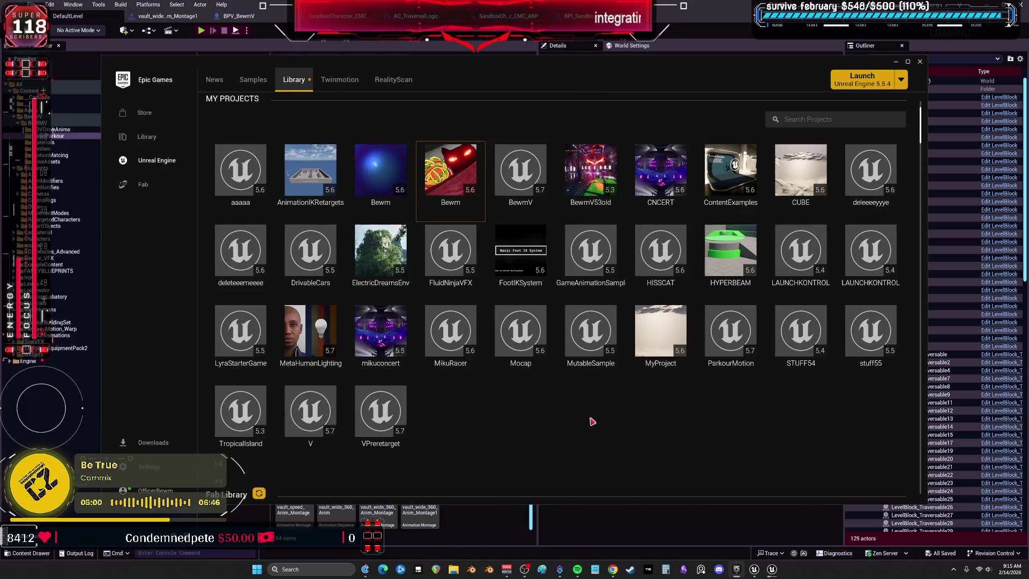
pyautogui.scroll(-4, 592, 422)
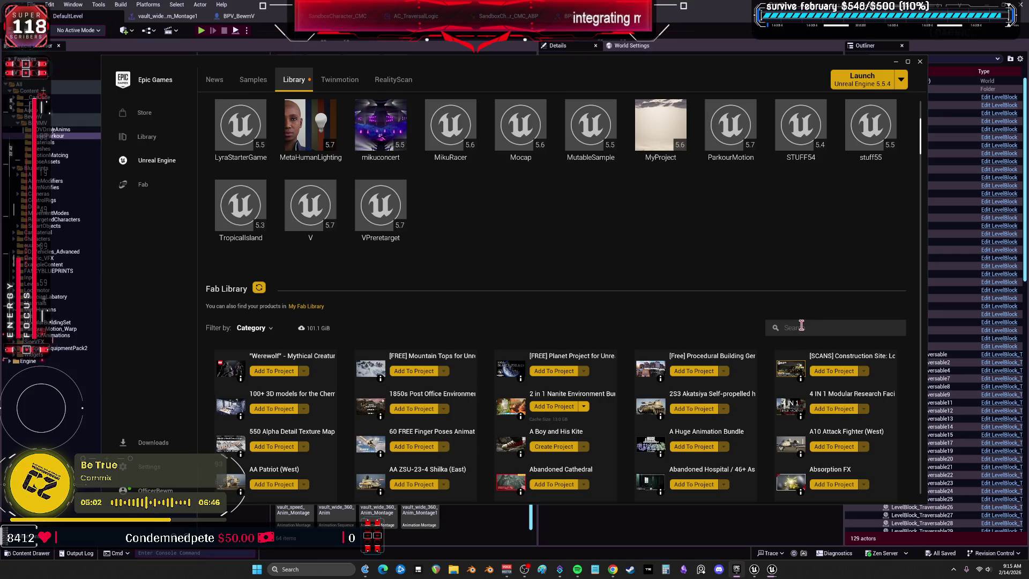
pyautogui.write('swim')
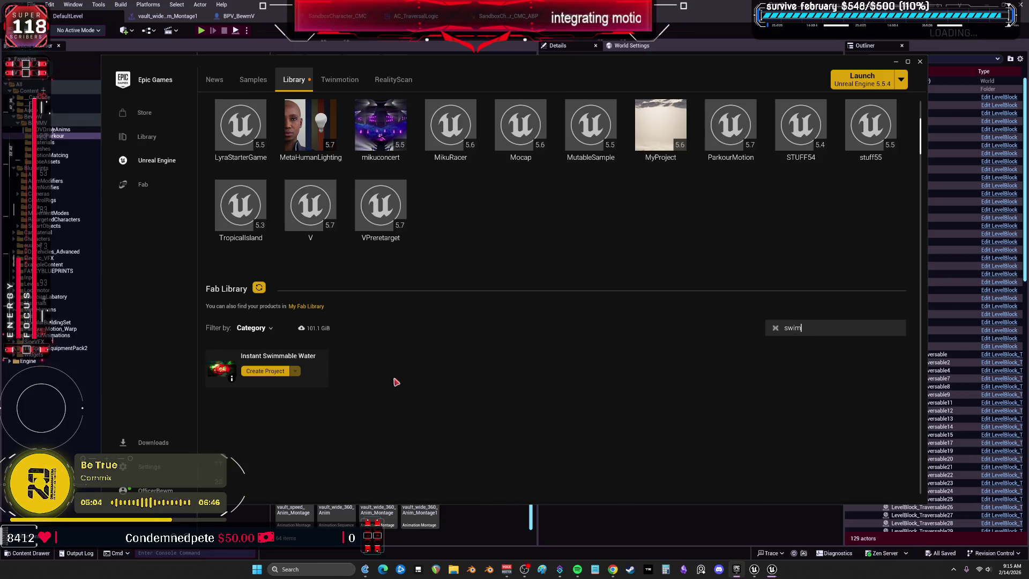
pyautogui.click(284, 374)
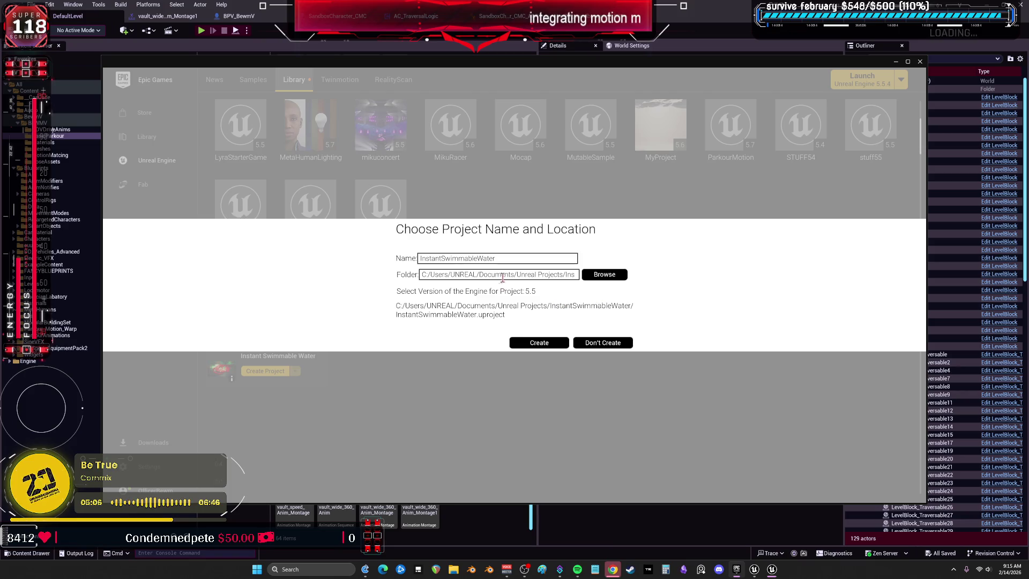
pyautogui.click(533, 291)
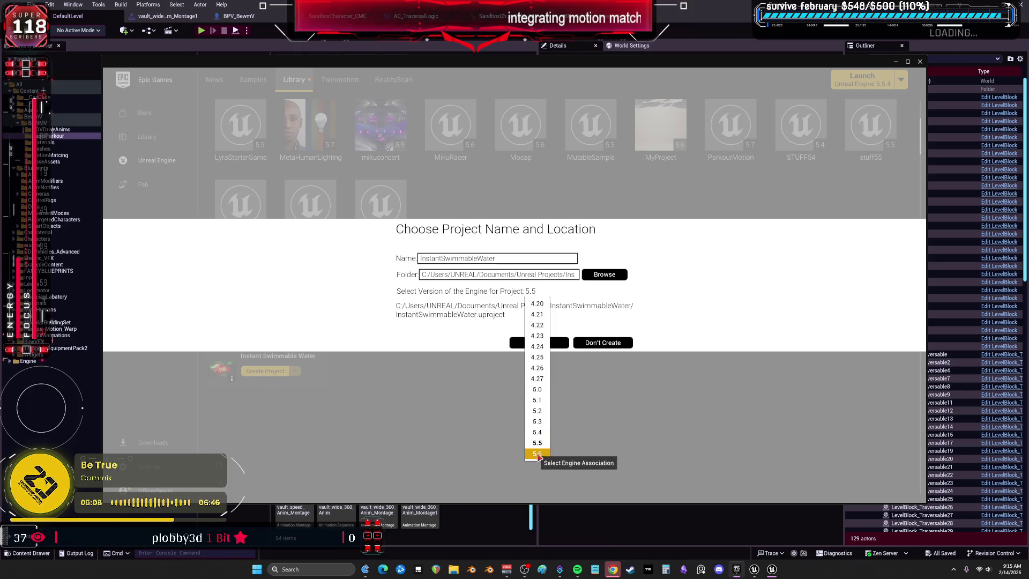
pyautogui.click(537, 453)
pyautogui.moveTo(444, 259); pyautogui.dragTo(389, 267)
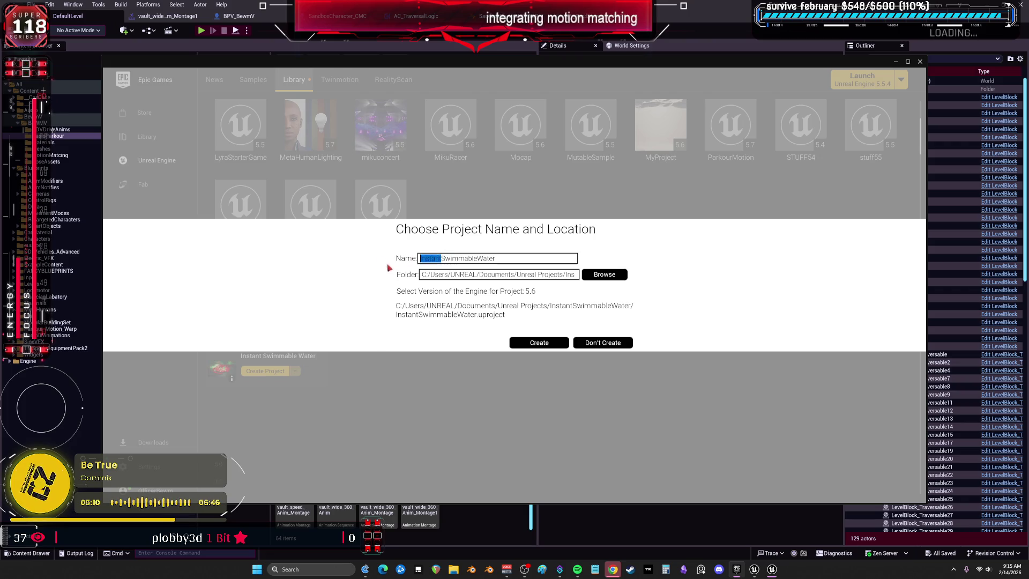
pyautogui.press('BackSpace')
pyautogui.click(523, 346)
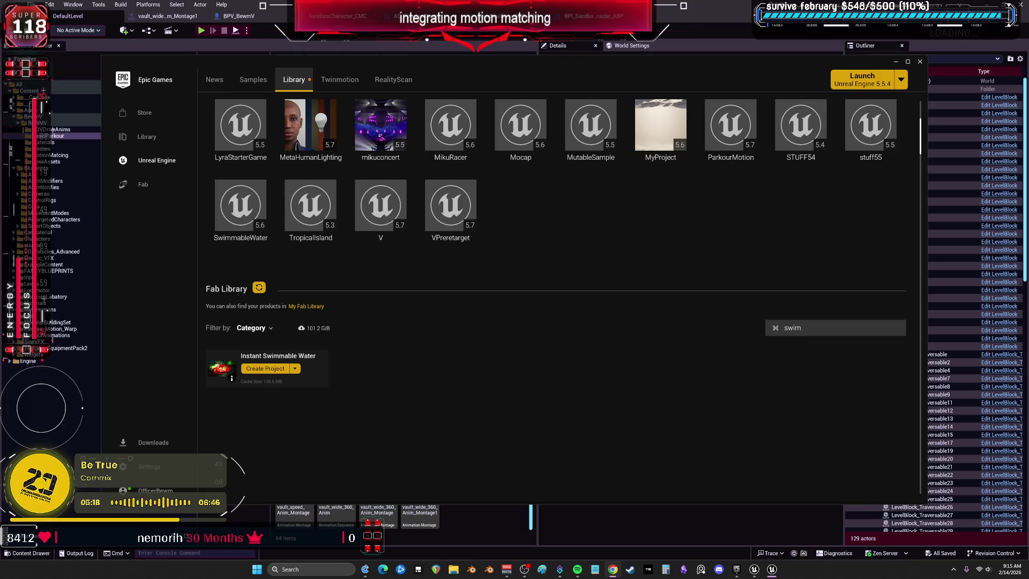
pyautogui.hotkey('alt', 'Tab')
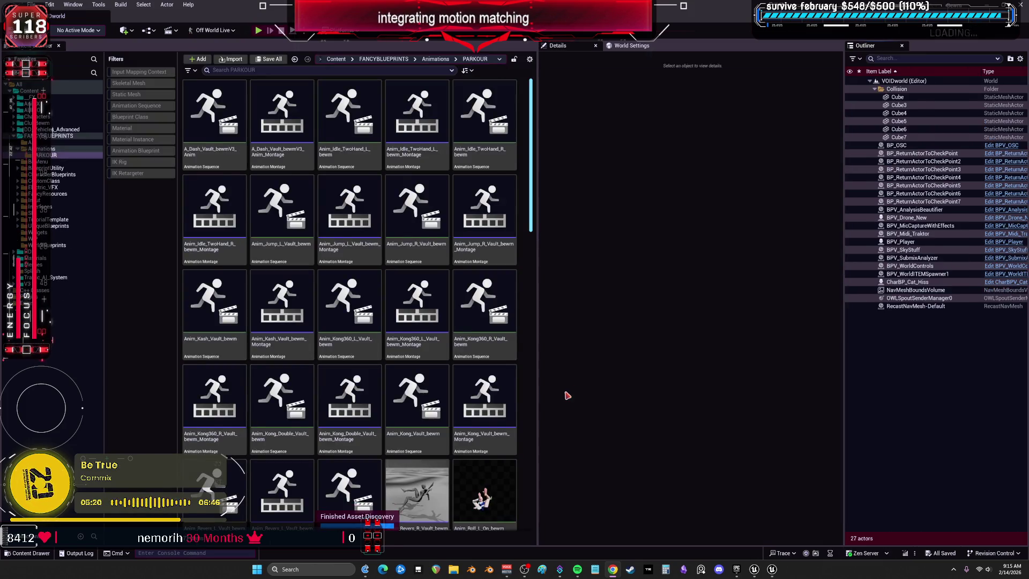
# Open AnimBlueprintUpdatereplace from BPV_Player's Mesh component and pan to the Upper Body Layer
pyautogui.moveTo(772, 571)
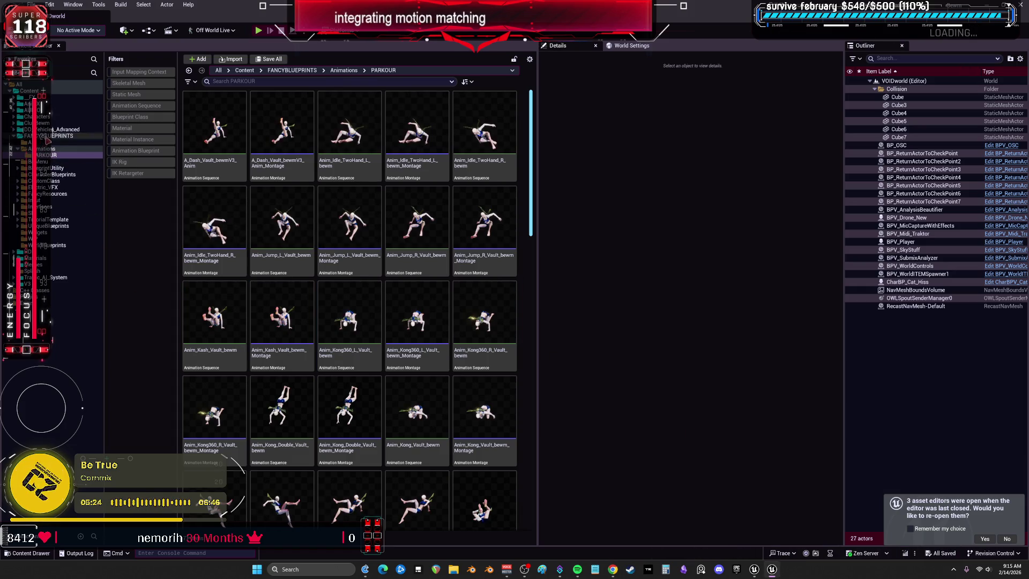
pyautogui.click(911, 242)
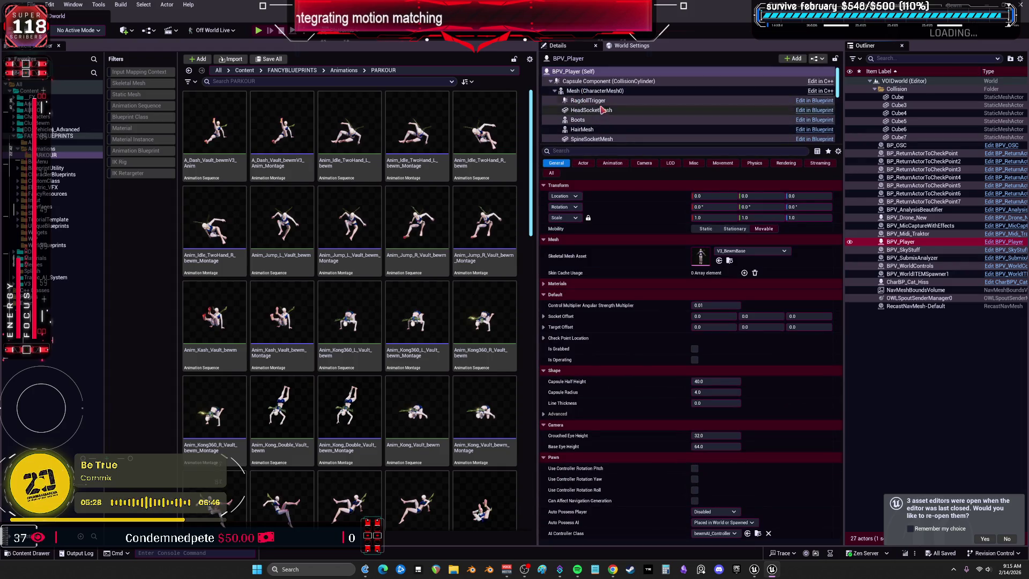
pyautogui.click(590, 90)
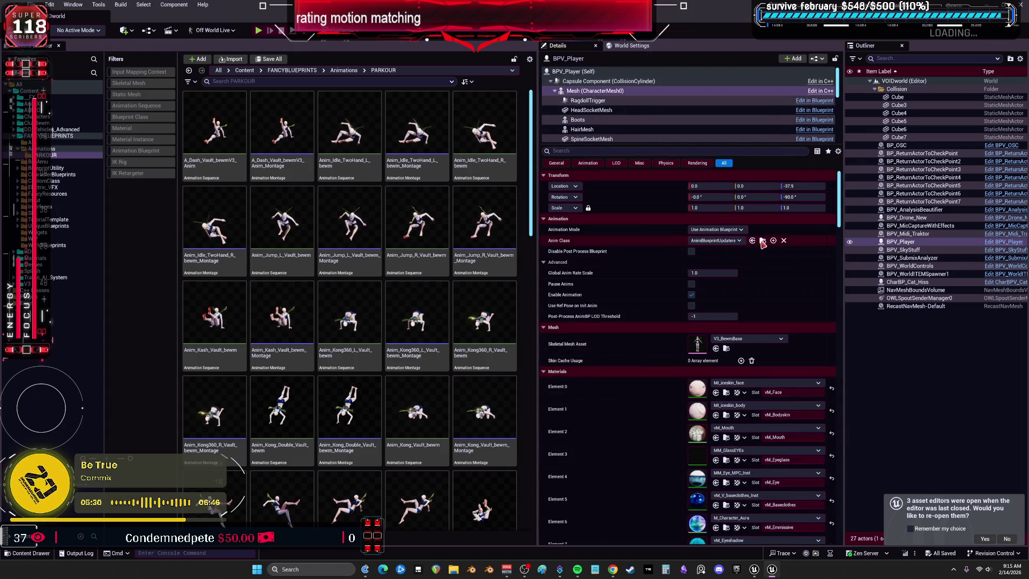
pyautogui.click(763, 240)
pyautogui.doubleClick(276, 392)
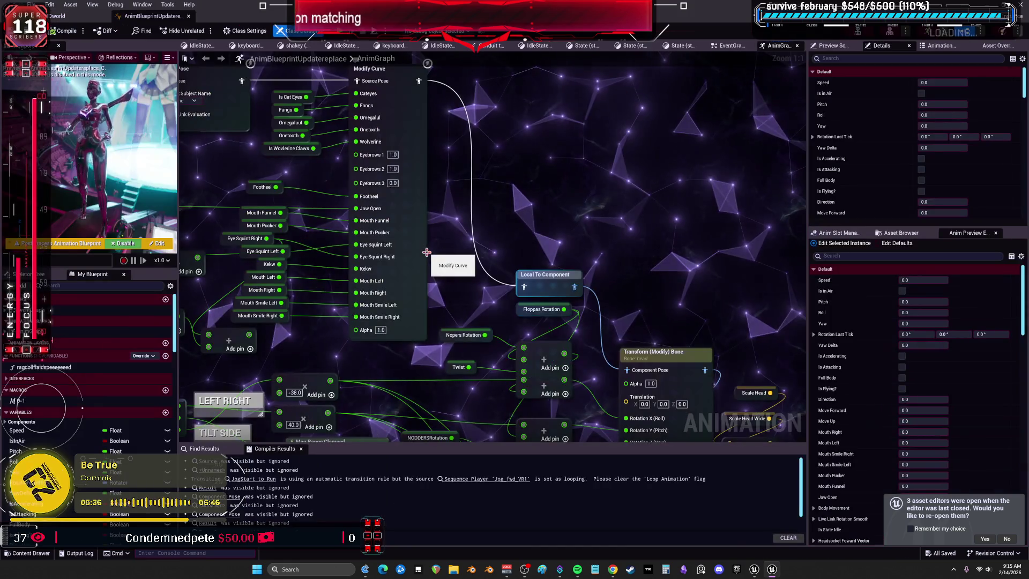
pyautogui.moveTo(426, 252)
pyautogui.mouseDown()
pyautogui.moveTo(286, 229)
pyautogui.moveTo(306, 410)
pyautogui.moveTo(322, 418)
pyautogui.moveTo(431, 333)
pyautogui.moveTo(397, 97)
pyautogui.mouseUp()
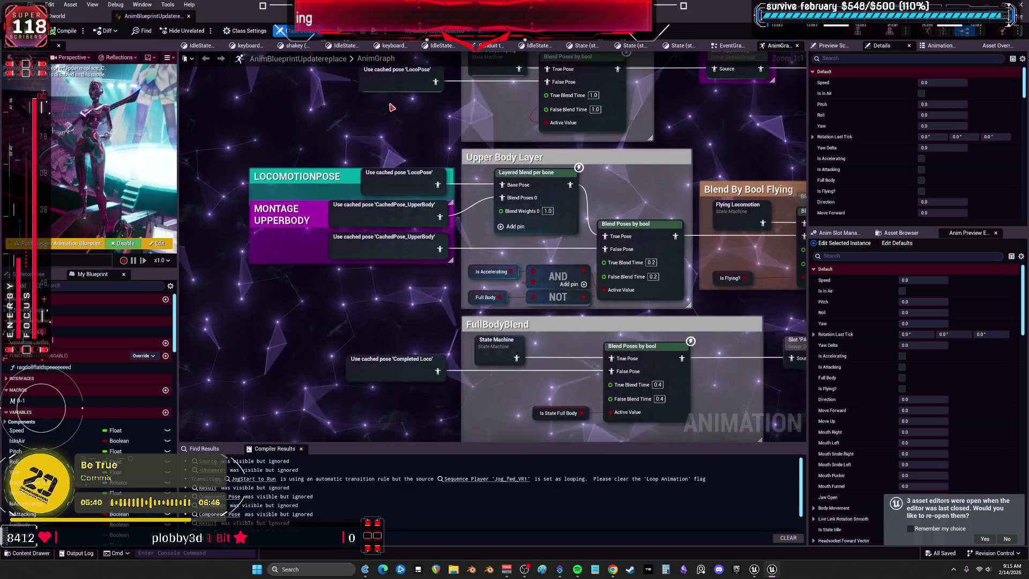
# Pan across the AnimGraph and look inside the Flying Locomotion state machine
pyautogui.moveTo(407, 325)
pyautogui.mouseDown()
pyautogui.moveTo(288, 220)
pyautogui.moveTo(315, 106)
pyautogui.mouseUp()
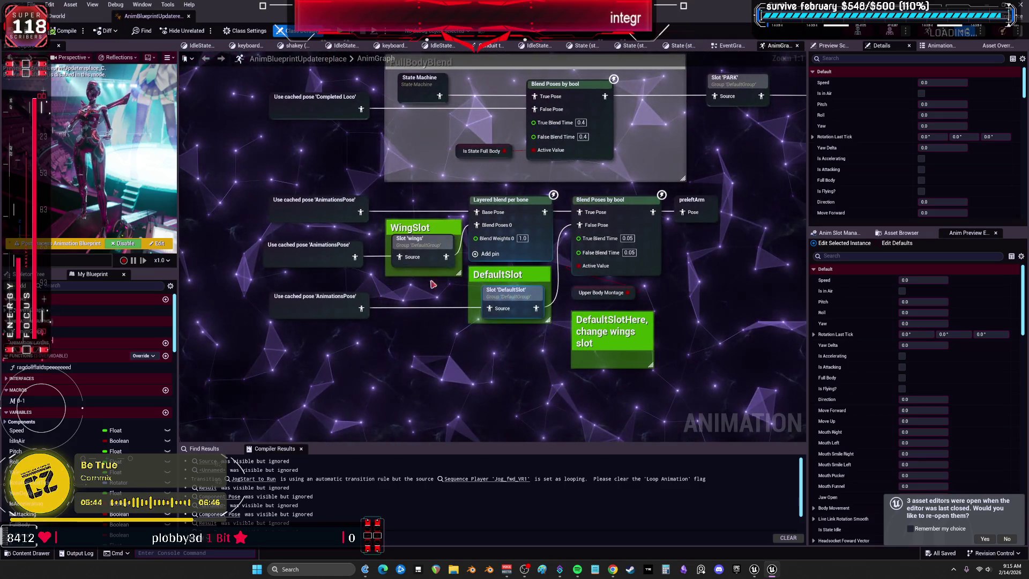
pyautogui.moveTo(717, 232)
pyautogui.mouseDown()
pyautogui.moveTo(482, 251)
pyautogui.moveTo(509, 347)
pyautogui.mouseUp()
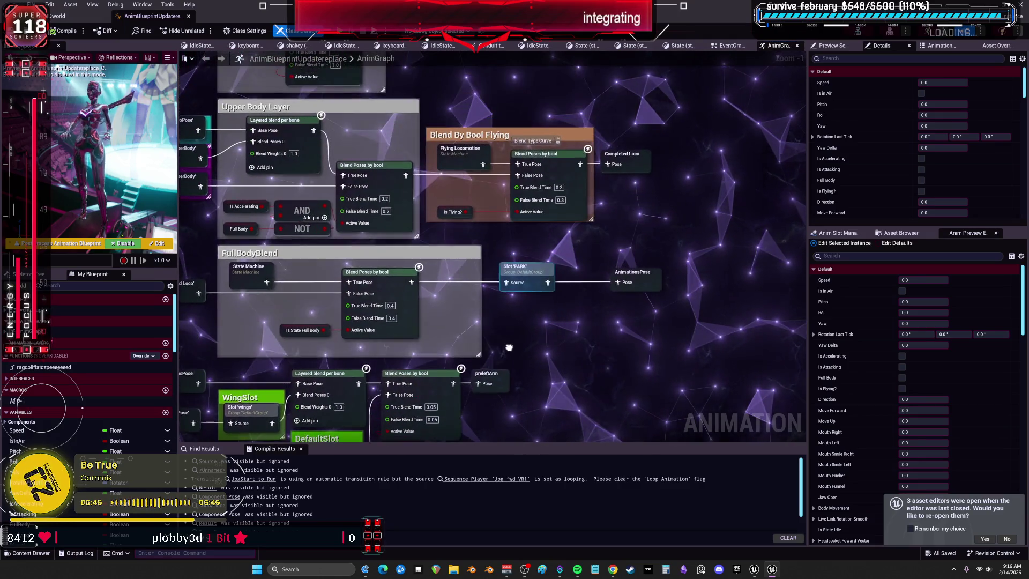
pyautogui.doubleClick(456, 152)
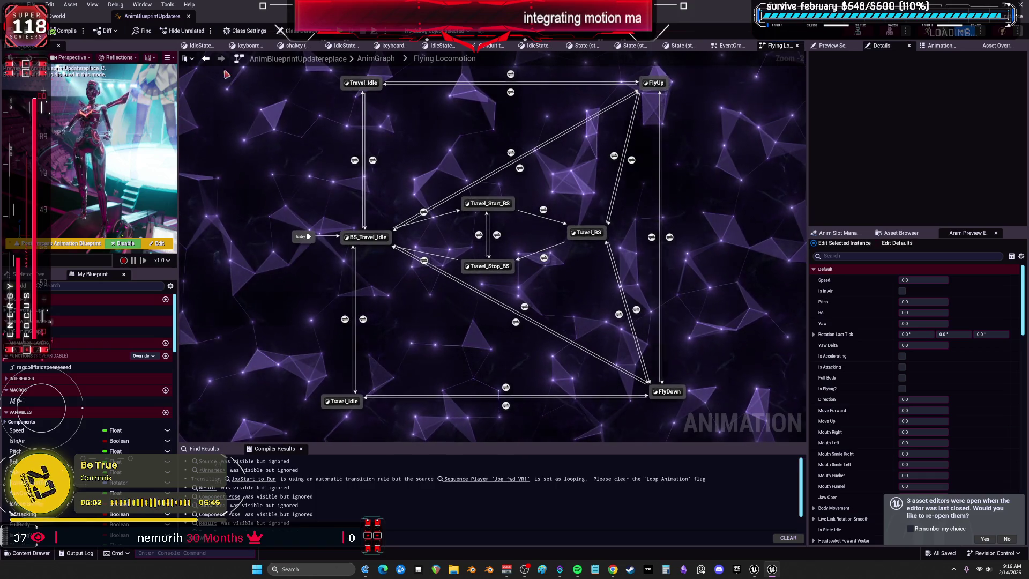
pyautogui.click(206, 59)
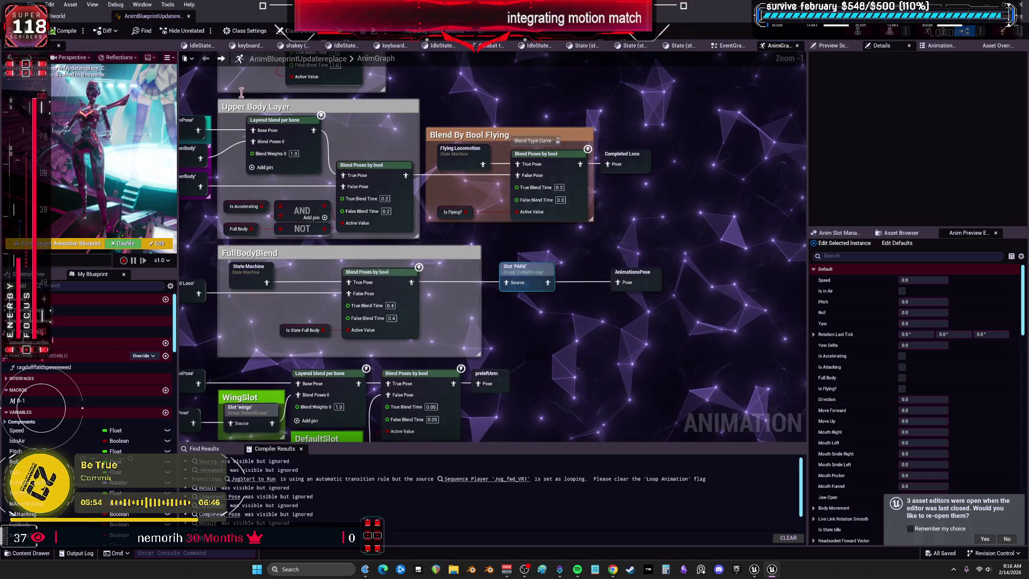
# Select the Flying Locomotion and Blend Poses by bool nodes, then return to the VOIDworld level editor
pyautogui.click(458, 153)
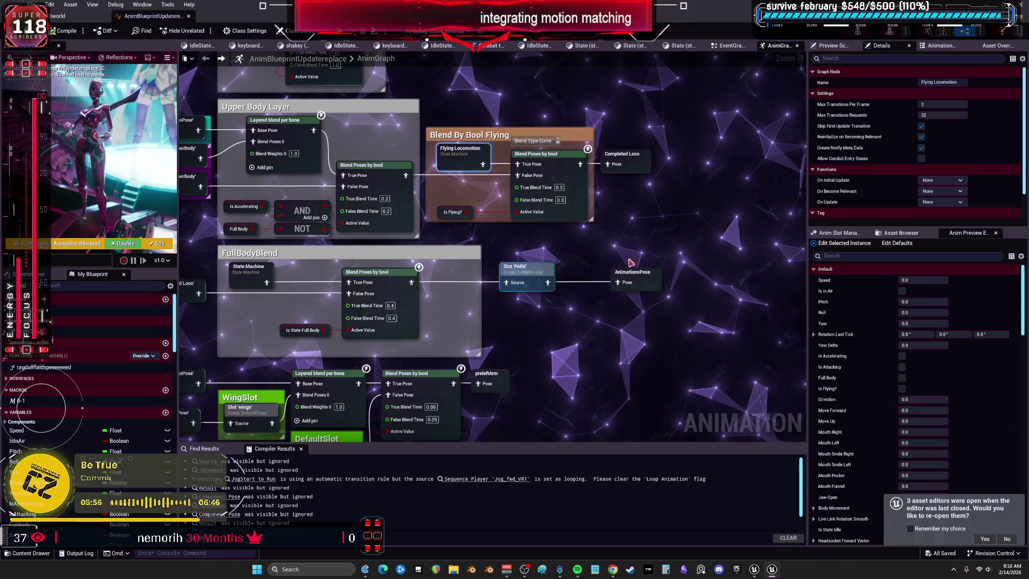
pyautogui.keyDown('ctrl'); pyautogui.click(527, 178); pyautogui.keyUp('ctrl')
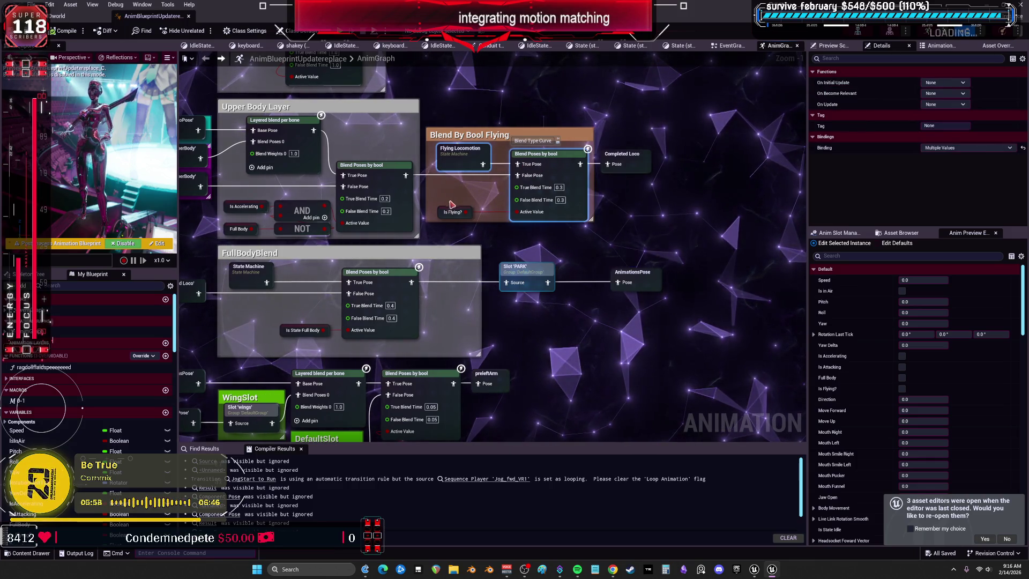
pyautogui.scroll(-6, 543, 212)
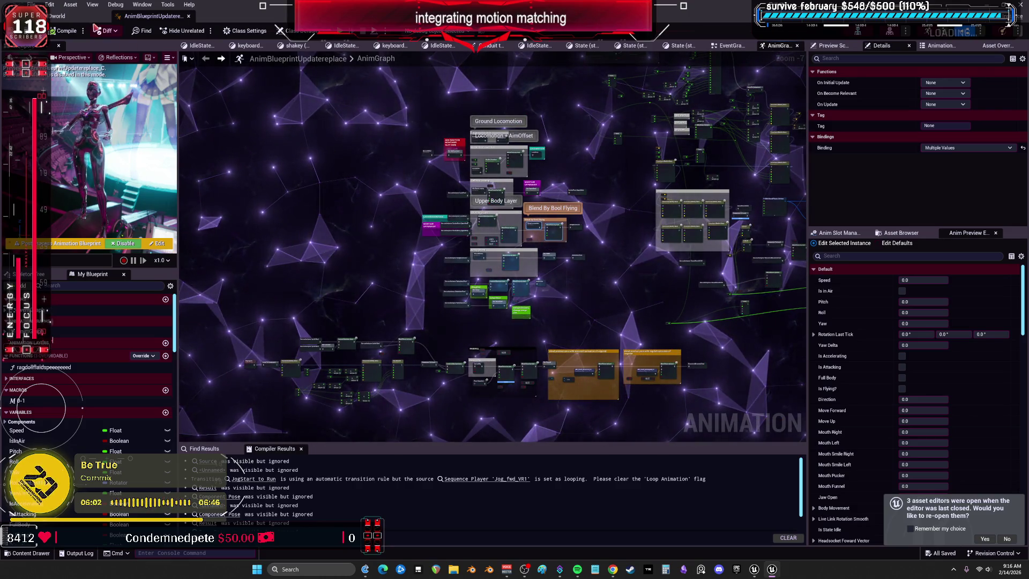
pyautogui.click(56, 16)
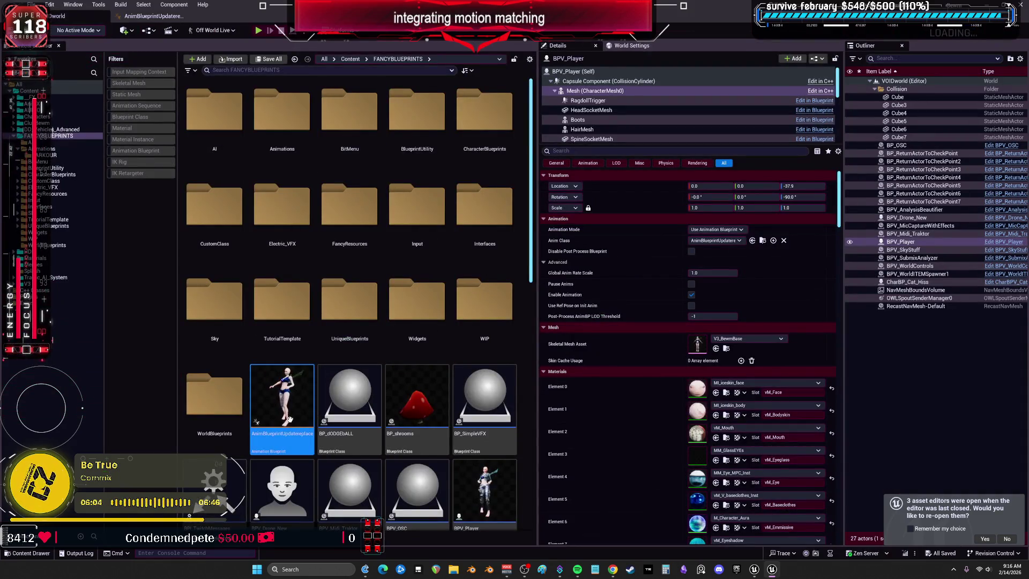
# Start migrating the animation blueprint, excluding the _FX, AnimX, AUDIO, ClubBewm and DD_Vehicles_Advanced folders
pyautogui.rightClick(287, 399)
pyautogui.moveTo(370, 255)
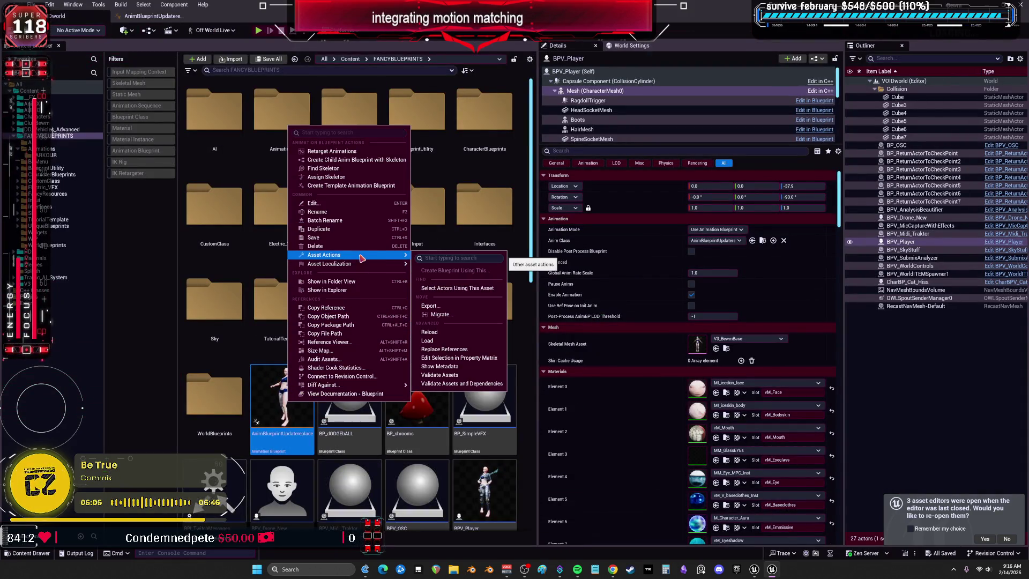
pyautogui.click(438, 314)
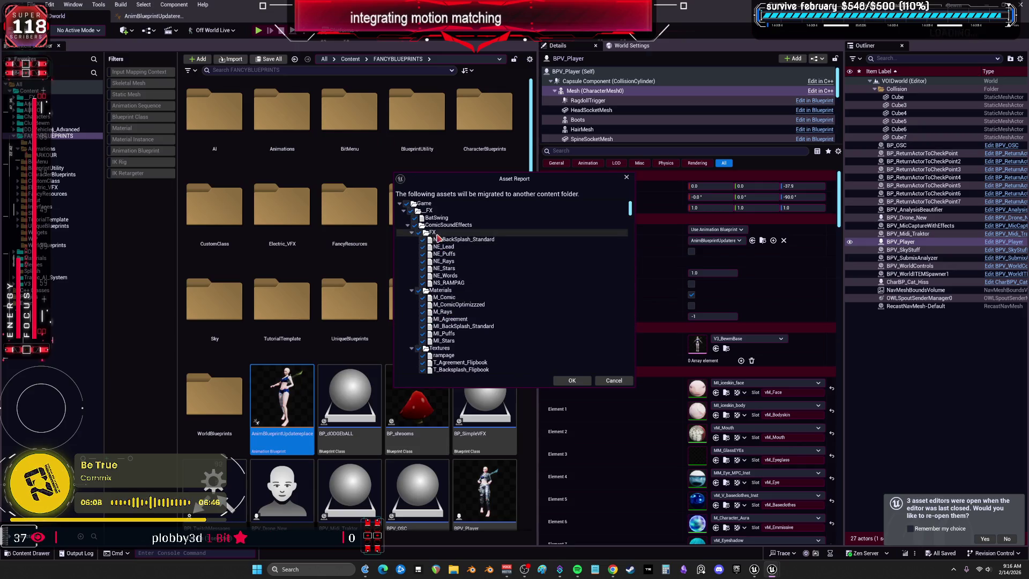
pyautogui.click(404, 211)
pyautogui.click(410, 211)
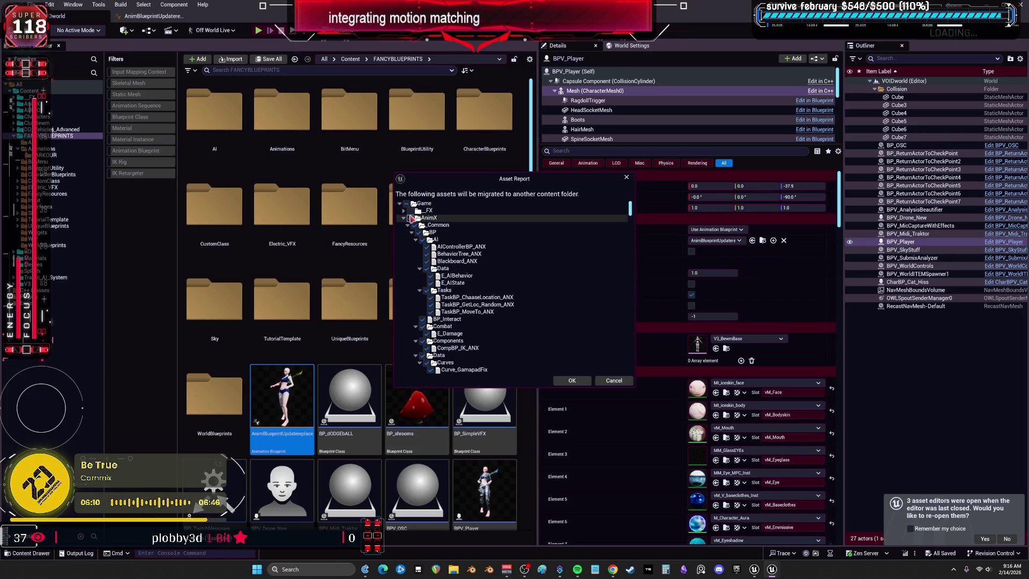
pyautogui.click(410, 218)
pyautogui.click(404, 217)
pyautogui.click(410, 225)
pyautogui.click(404, 225)
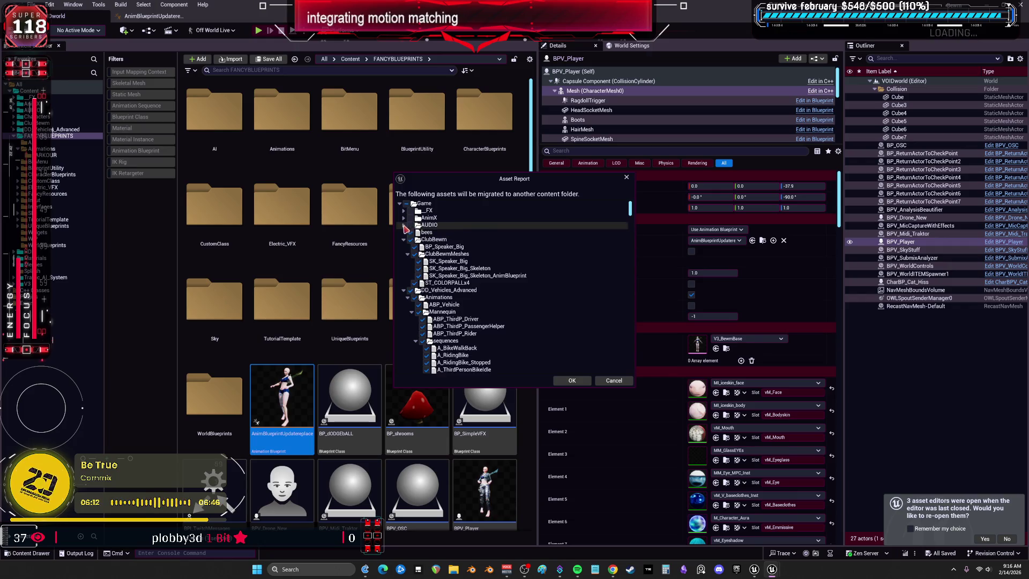
pyautogui.click(410, 239)
pyautogui.click(404, 240)
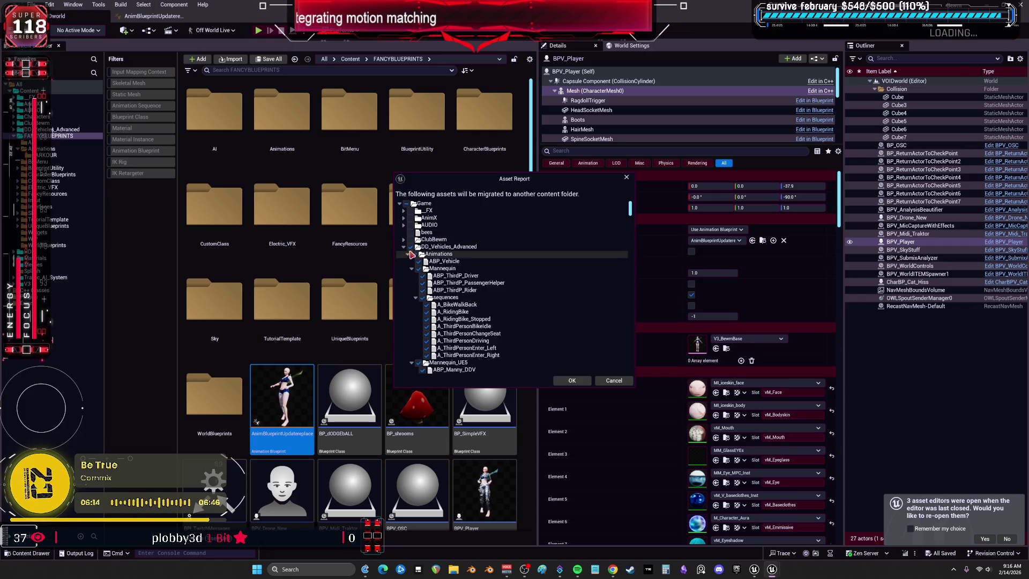
pyautogui.click(411, 246)
pyautogui.click(404, 247)
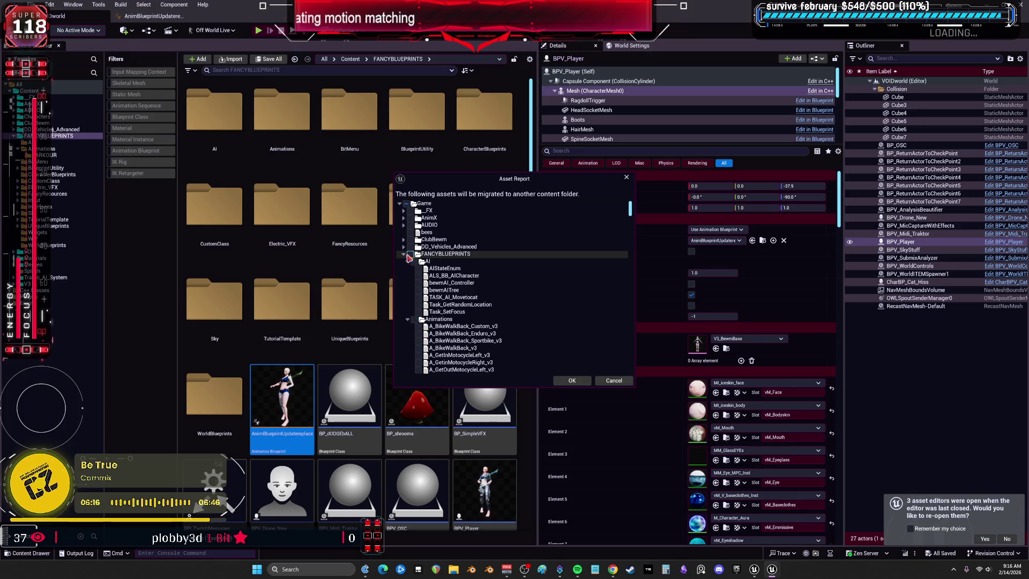
pyautogui.click(404, 254)
# Exclude finspin, HDRI, Materials, Meshes, P_zoltrakspawn, PhysicsMat_BewmCharacter, salty and V3 from the migration
pyautogui.click(410, 261)
pyautogui.click(410, 268)
pyautogui.click(404, 268)
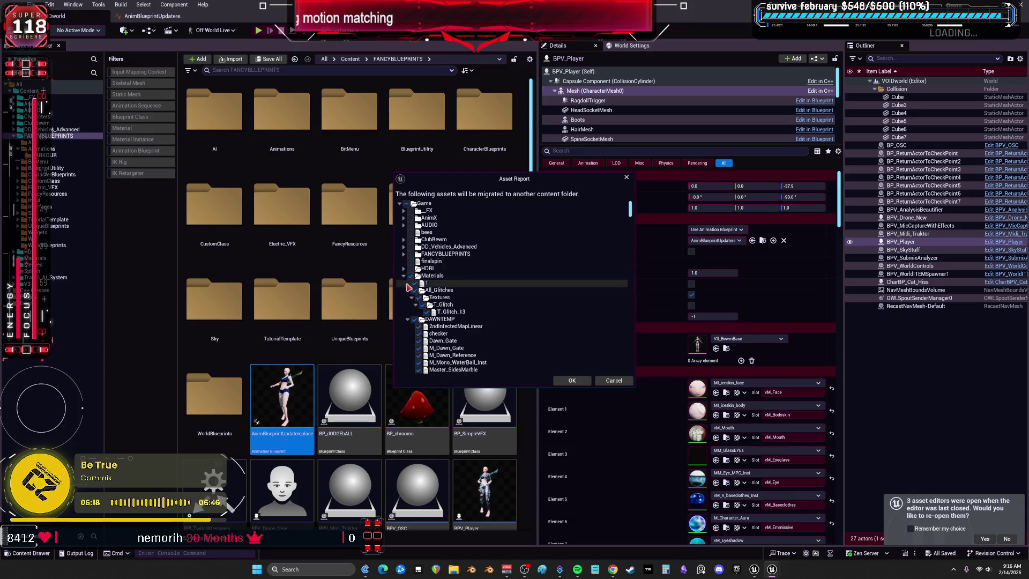
pyautogui.click(411, 275)
pyautogui.click(404, 276)
pyautogui.click(411, 282)
pyautogui.click(404, 282)
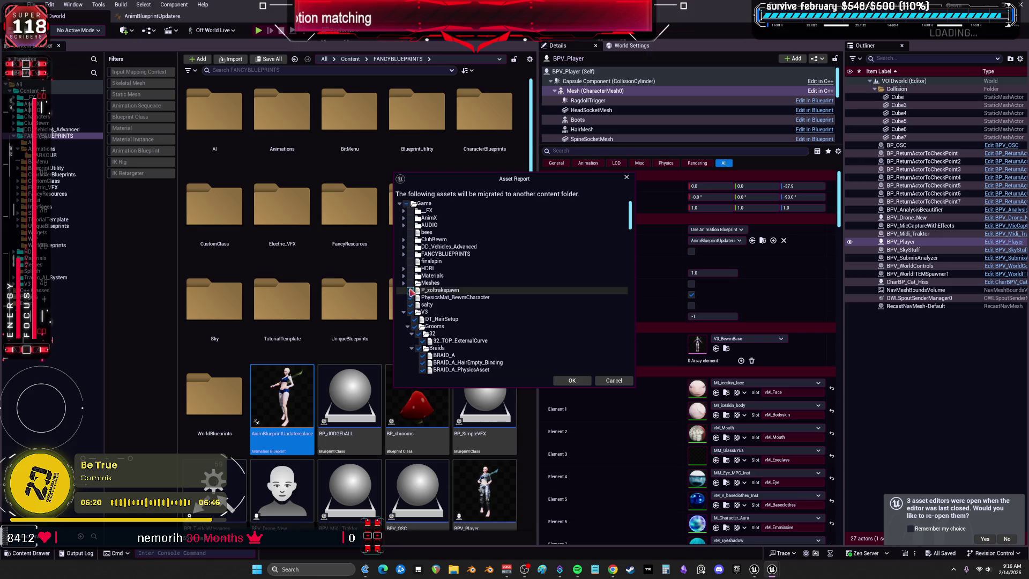
pyautogui.click(411, 290)
pyautogui.click(410, 304)
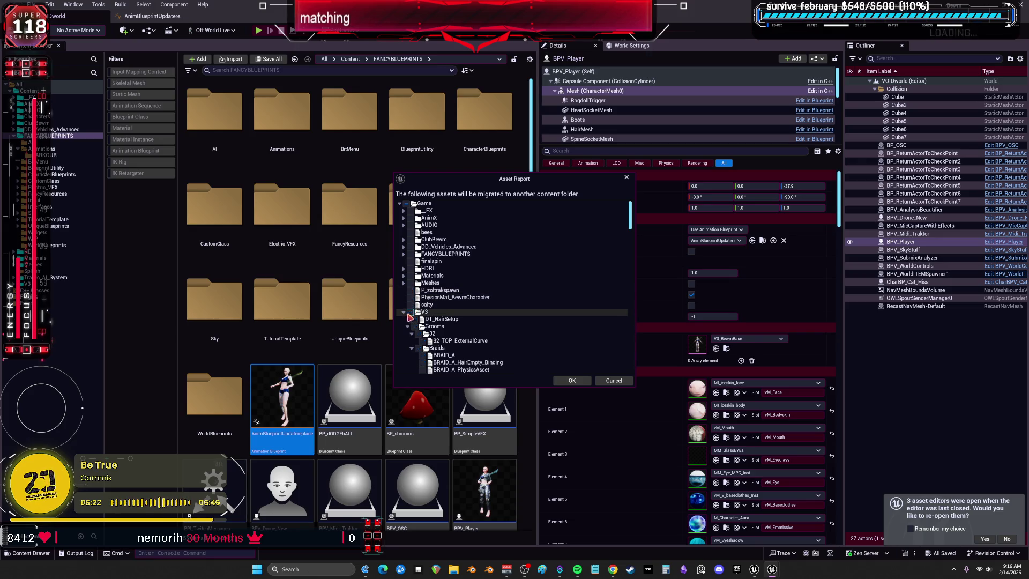
pyautogui.click(410, 312)
pyautogui.click(403, 312)
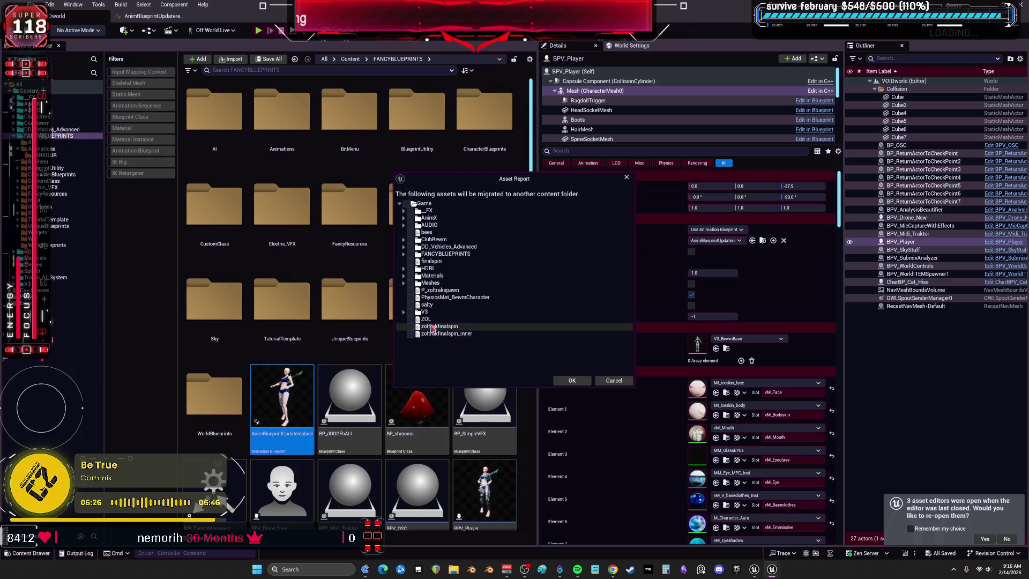
pyautogui.click(403, 312)
# Include the ROUNDCAT wings assets in the migration list
pyautogui.scroll(-10, 456, 321)
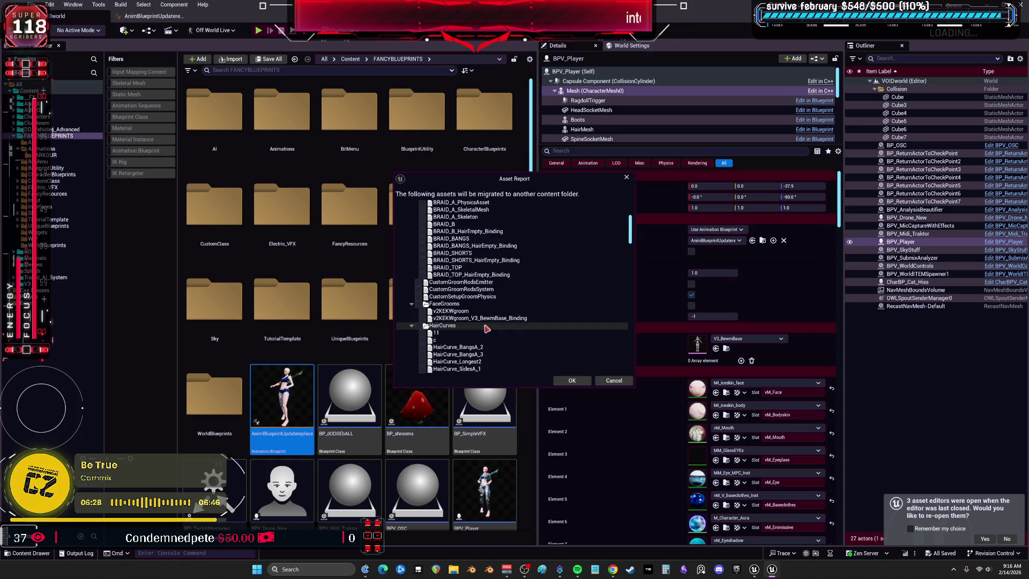
pyautogui.scroll(-5, 487, 320)
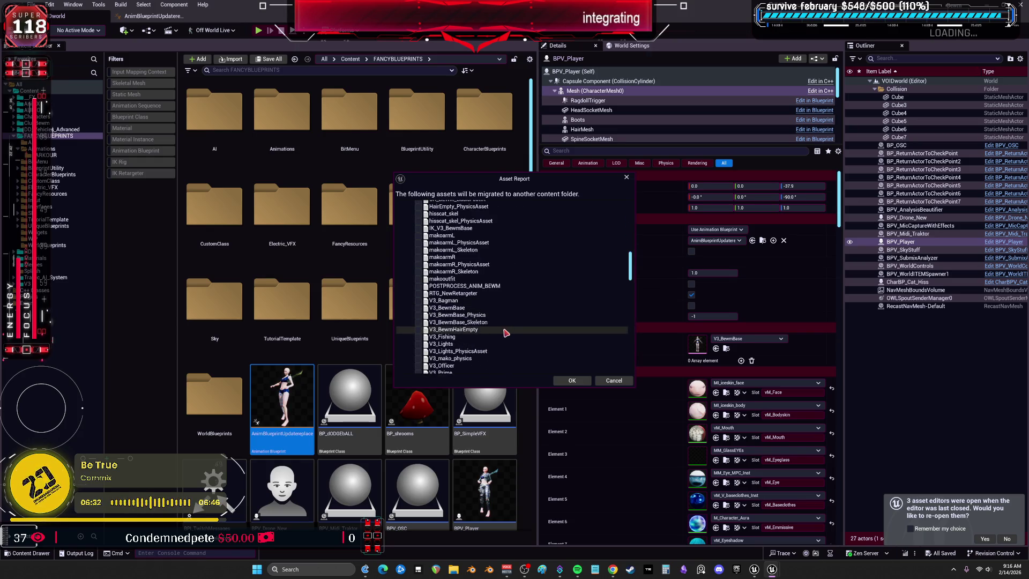
pyautogui.scroll(-1, 506, 333)
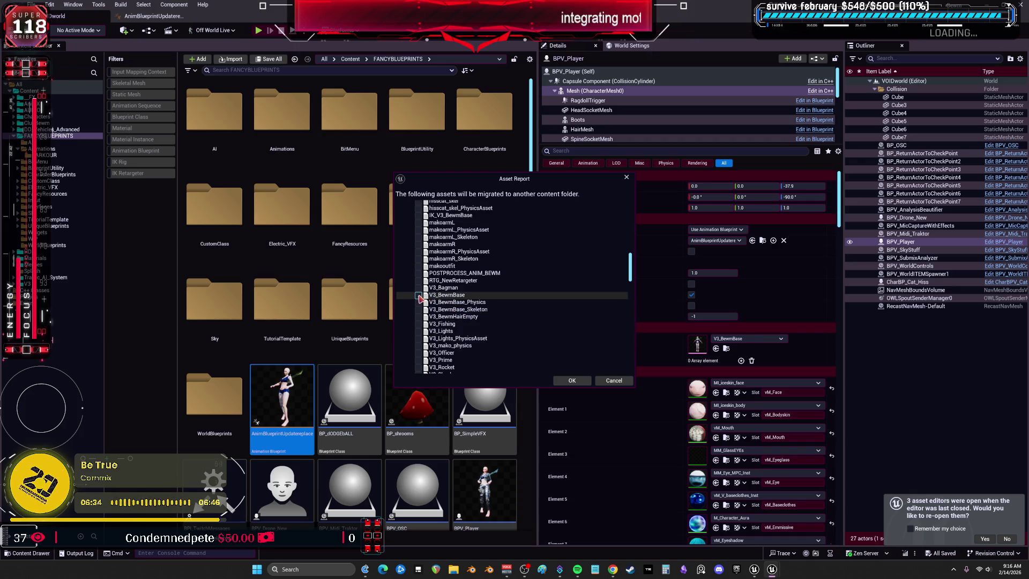
pyautogui.scroll(-2, 513, 308)
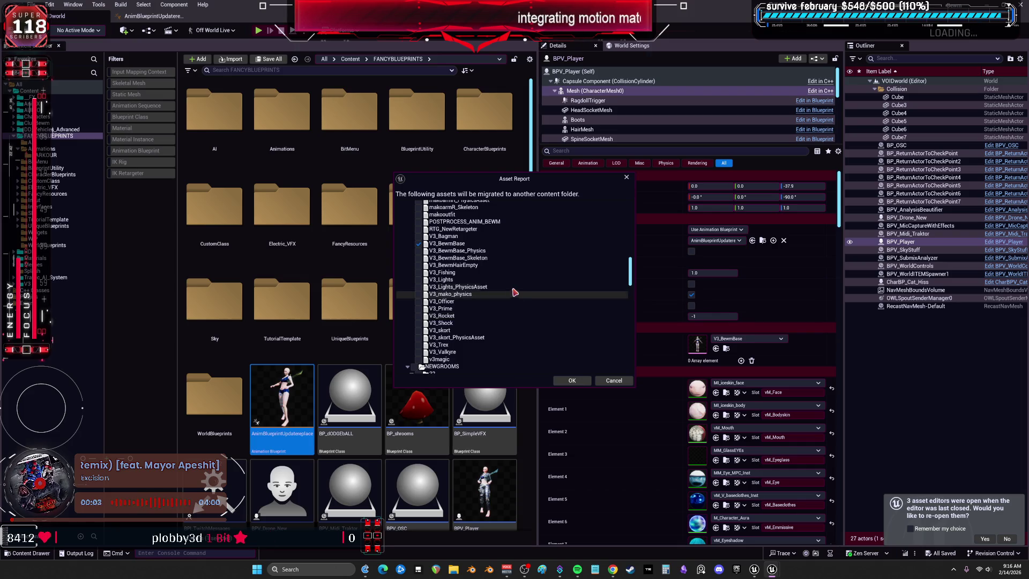
pyautogui.scroll(5, 524, 321)
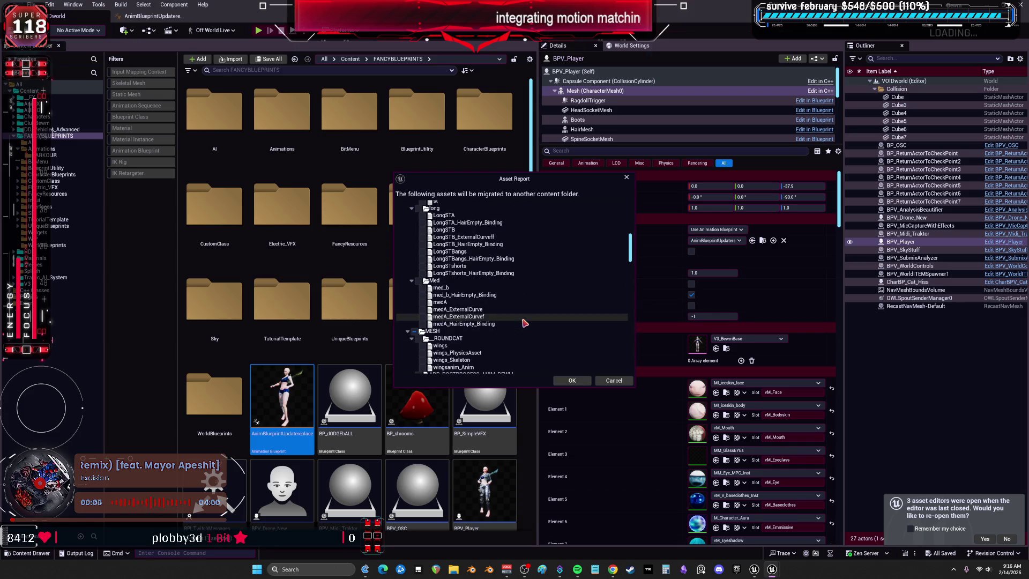
pyautogui.scroll(3, 520, 322)
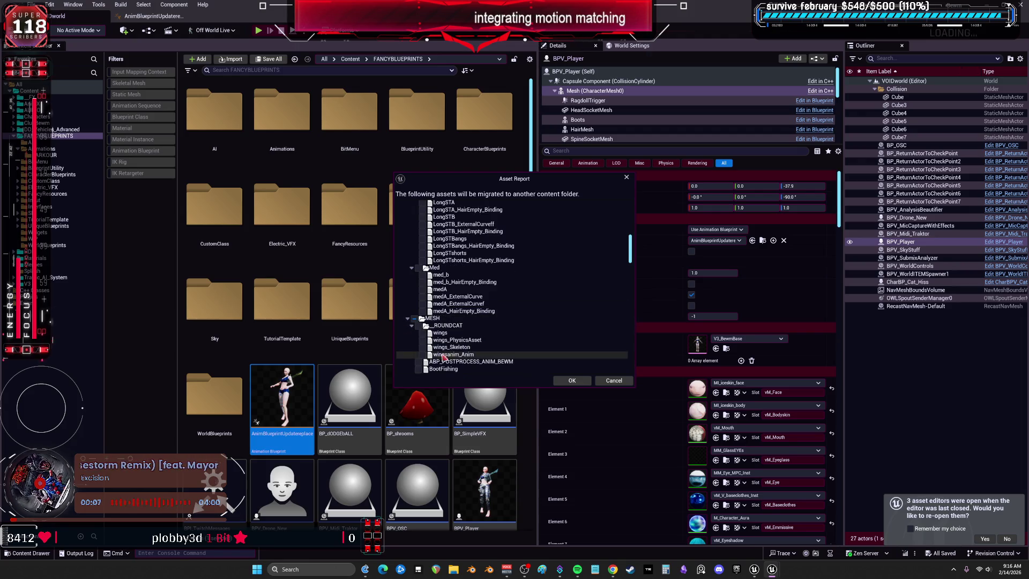
pyautogui.click(420, 326)
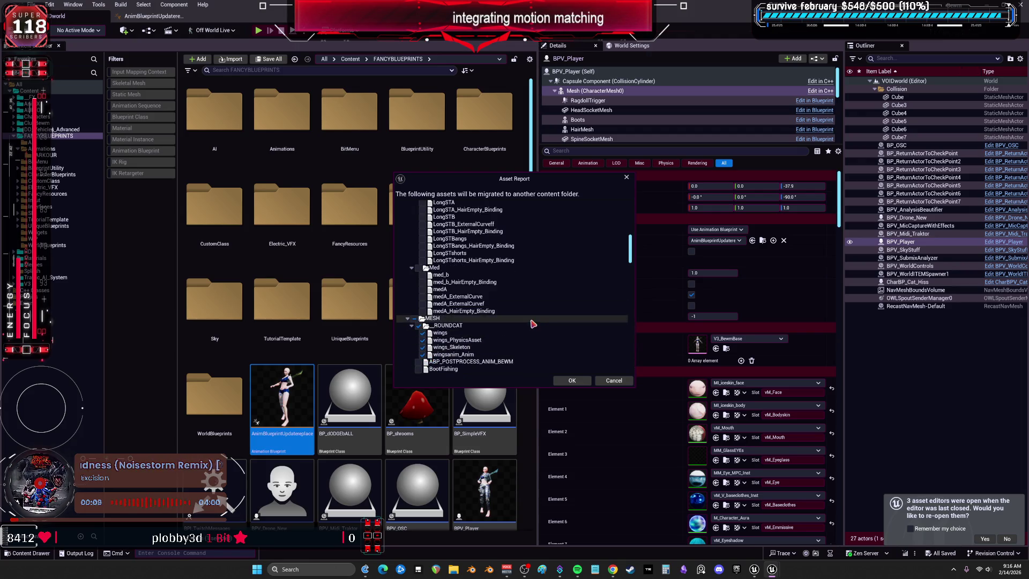
pyautogui.scroll(2, 466, 312)
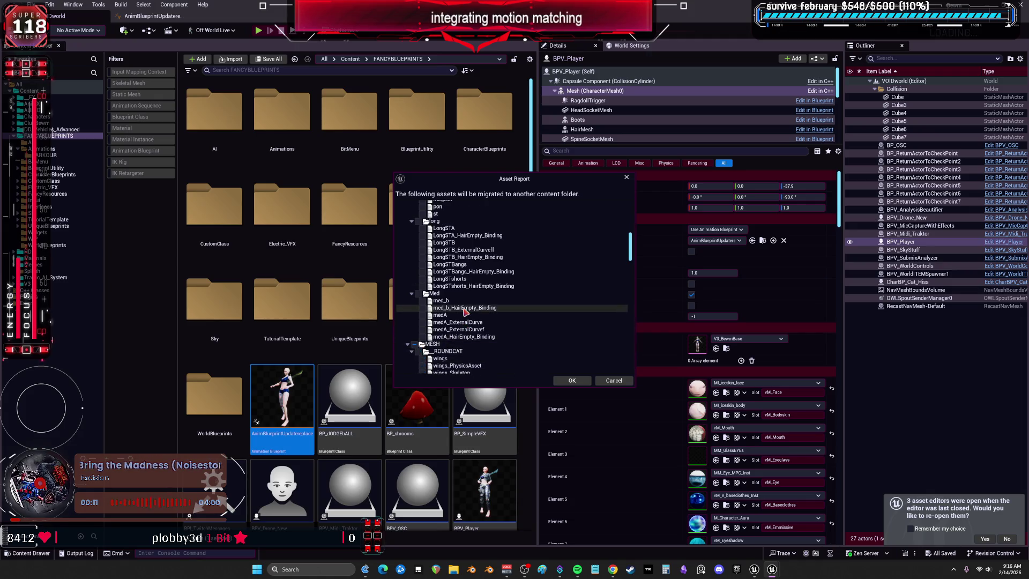
pyautogui.scroll(10, 465, 312)
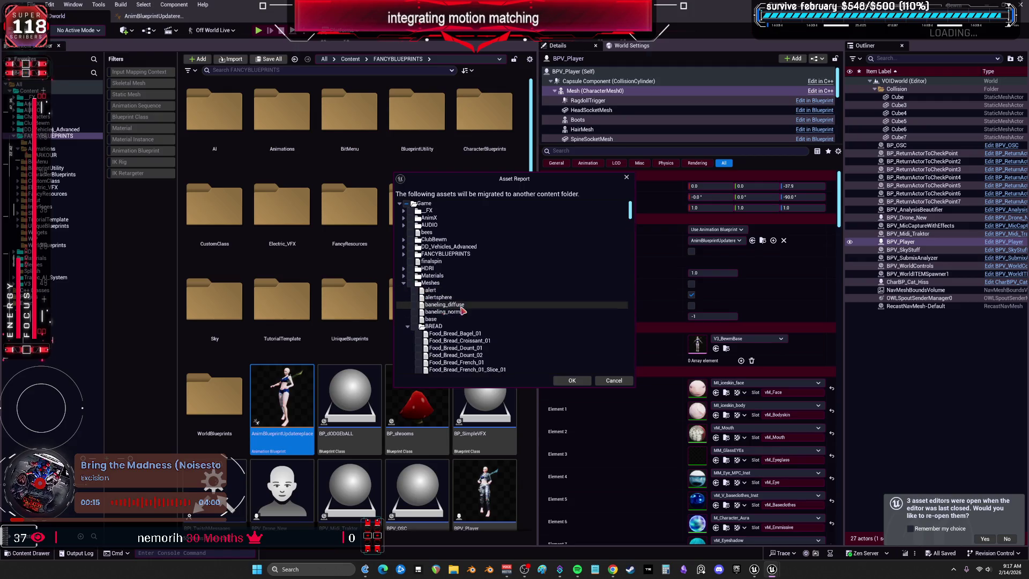
pyautogui.scroll(-3, 466, 303)
pyautogui.scroll(-3, 468, 304)
pyautogui.moveTo(631, 212)
pyautogui.mouseDown()
pyautogui.moveTo(626, 260)
pyautogui.moveTo(629, 209)
pyautogui.mouseUp()
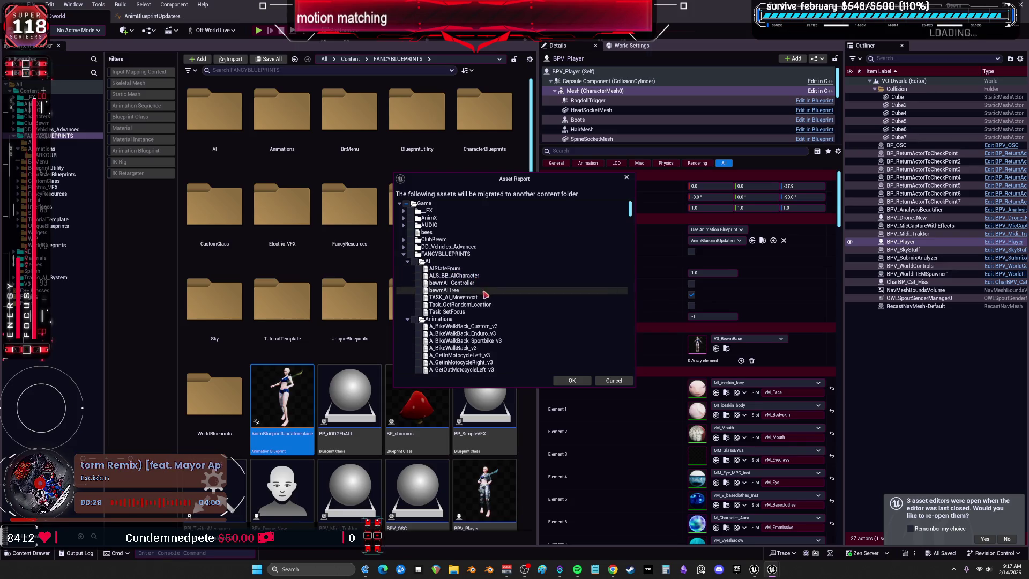
# Include AnimBlueprintUpdatereplace and Travel_stopwings_VR1_Montage, then finish the migration report
pyautogui.scroll(-5, 504, 328)
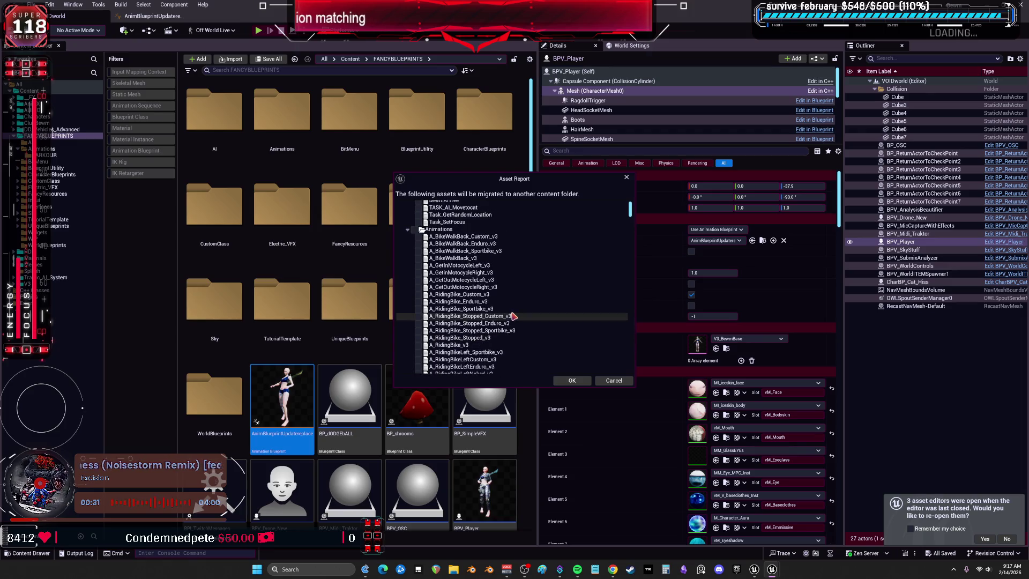
pyautogui.scroll(-8, 499, 299)
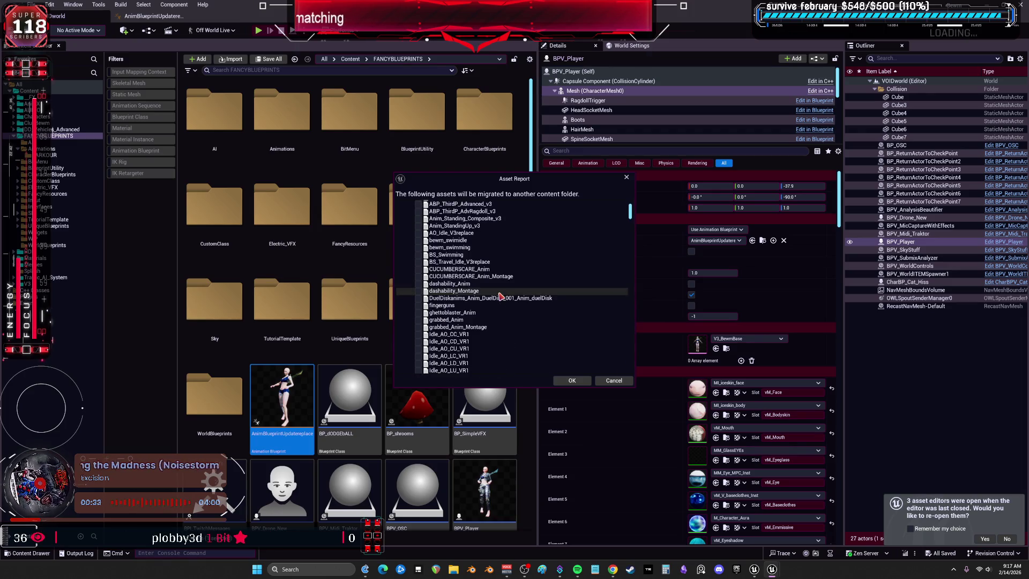
pyautogui.scroll(-2, 511, 299)
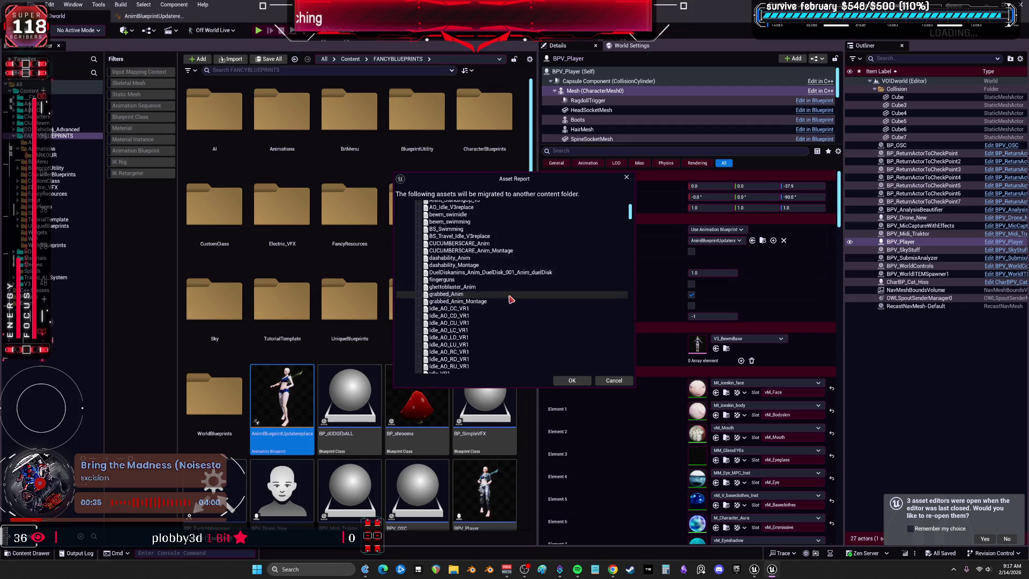
pyautogui.scroll(-3, 510, 296)
pyautogui.scroll(-6, 510, 295)
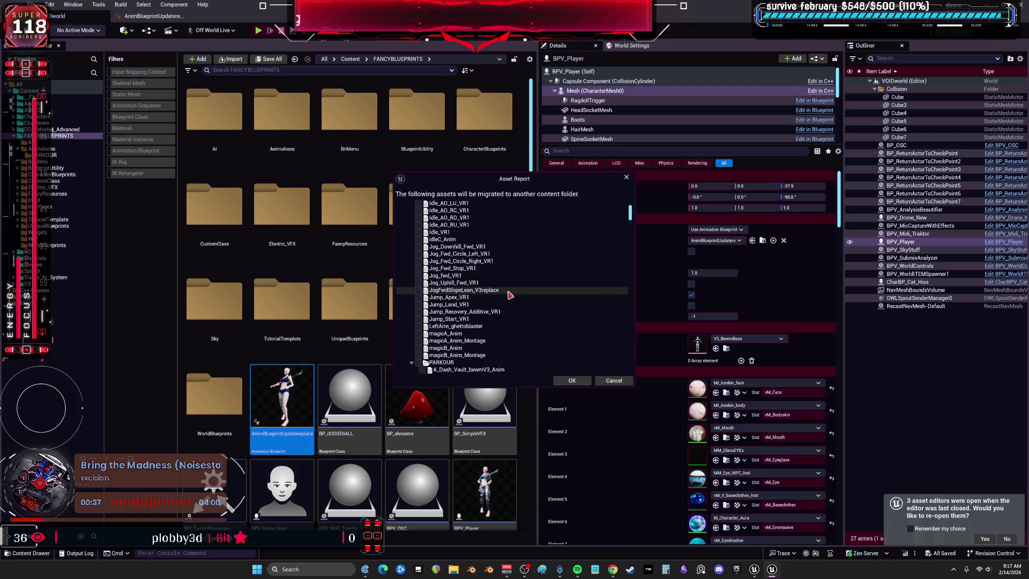
pyautogui.scroll(-15, 510, 298)
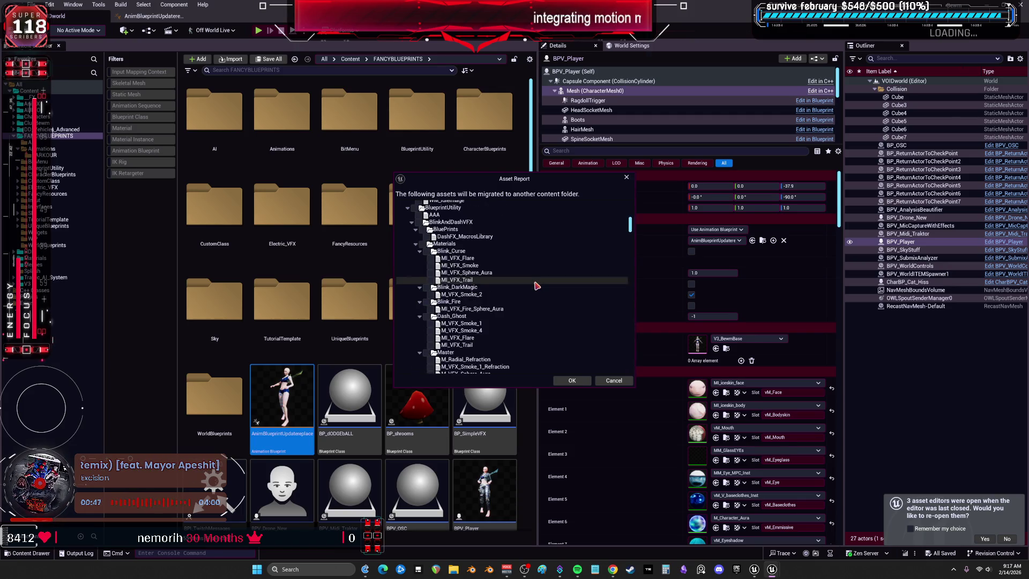
pyautogui.scroll(5, 535, 283)
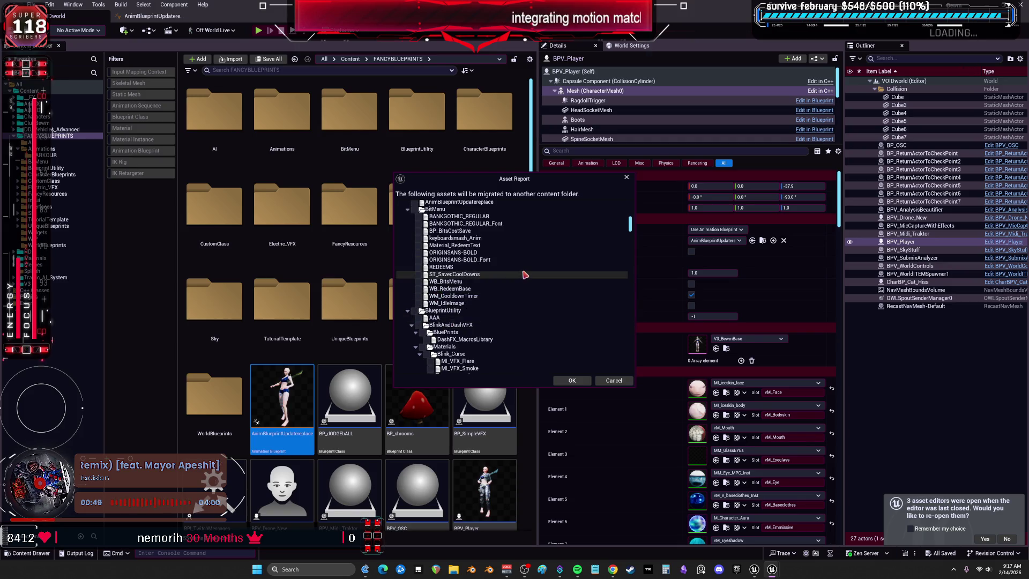
pyautogui.scroll(2, 525, 275)
pyautogui.click(415, 254)
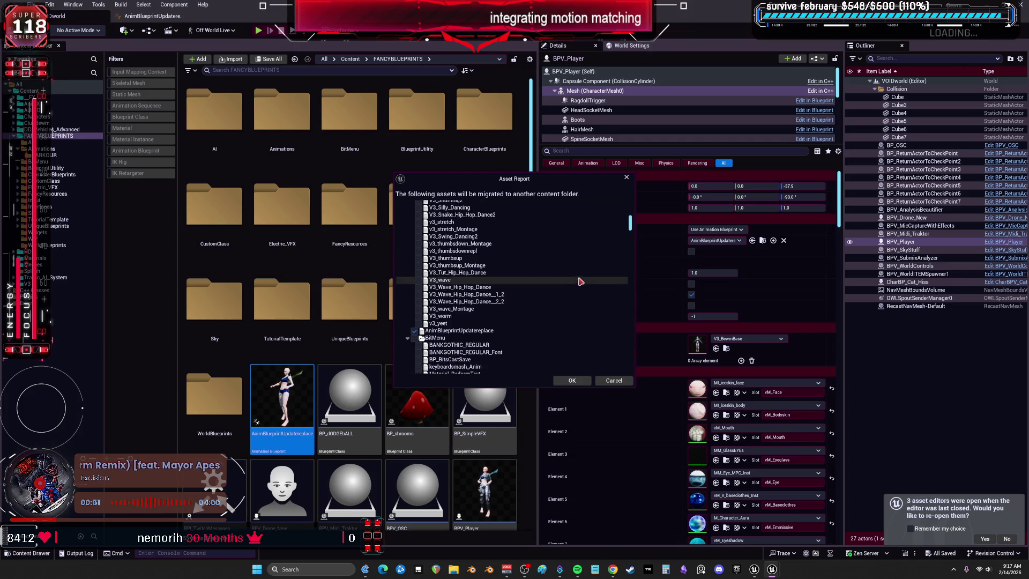
pyautogui.scroll(8, 579, 283)
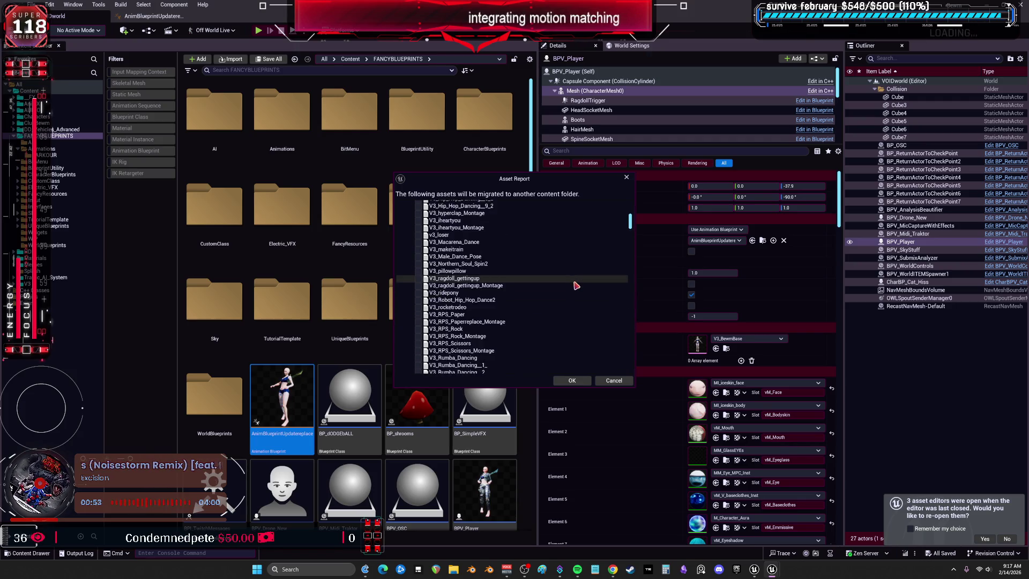
pyautogui.scroll(4, 577, 288)
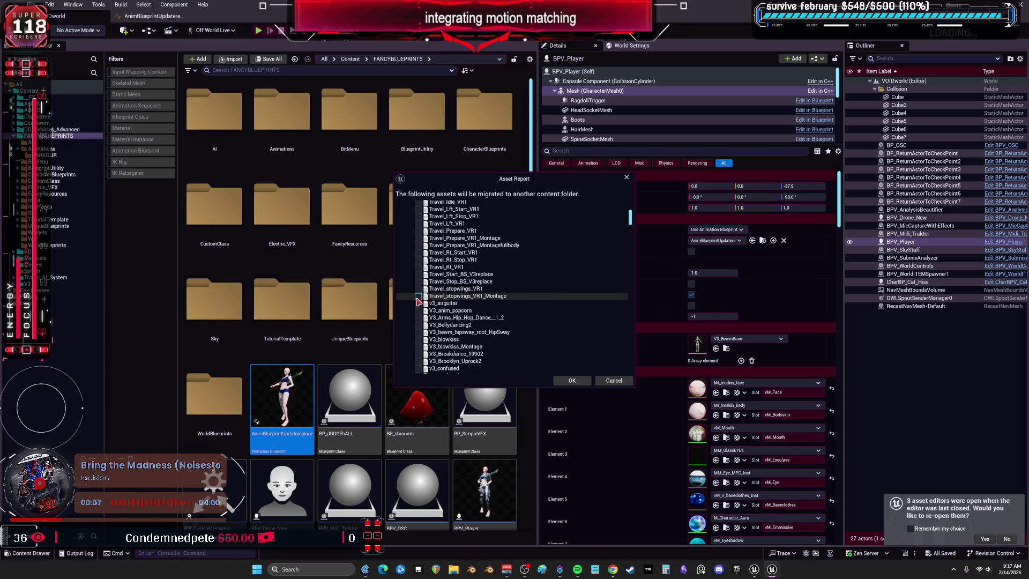
pyautogui.click(418, 297)
pyautogui.scroll(2, 419, 296)
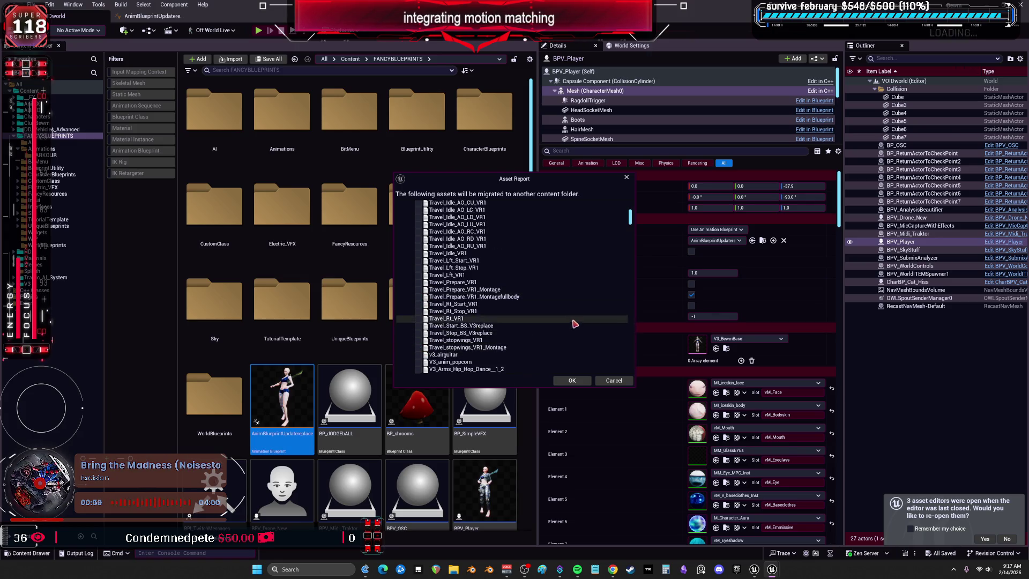
pyautogui.scroll(7, 576, 322)
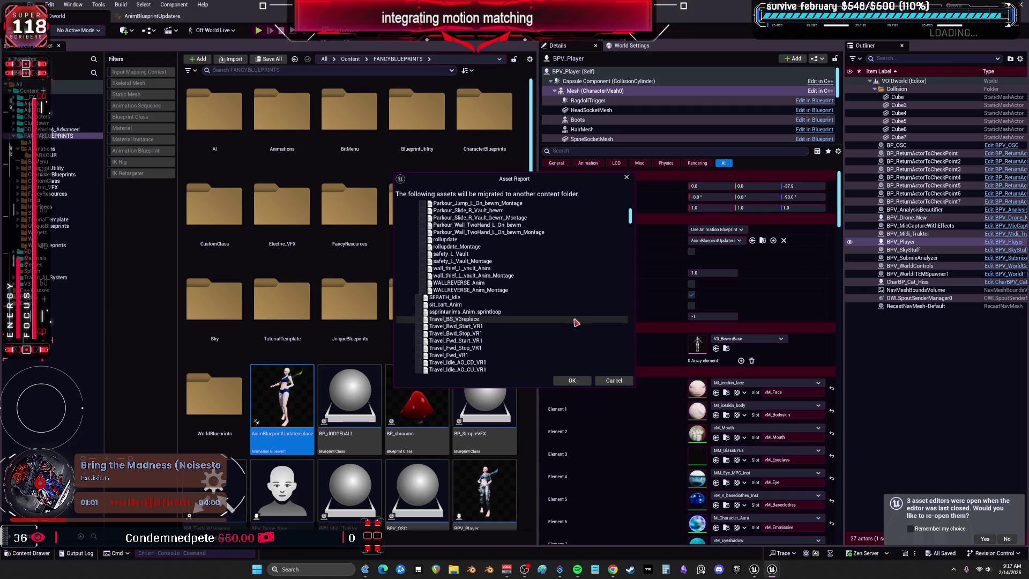
pyautogui.click(614, 381)
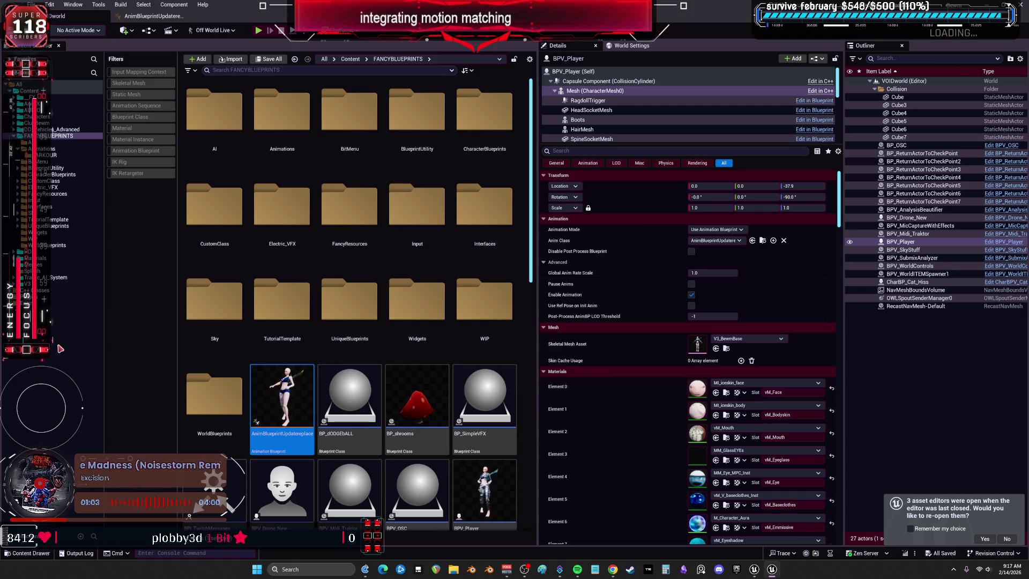
# Browse the FANCYBLUEPRINTS Animations folder, then bring up the other Unreal project's editor window
pyautogui.click(51, 149)
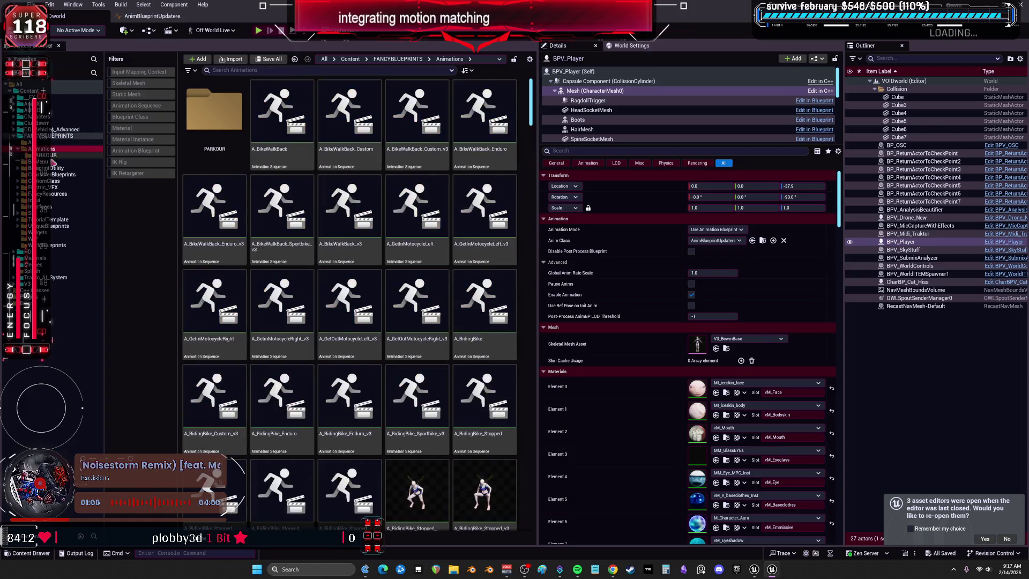
pyautogui.scroll(-8, 414, 211)
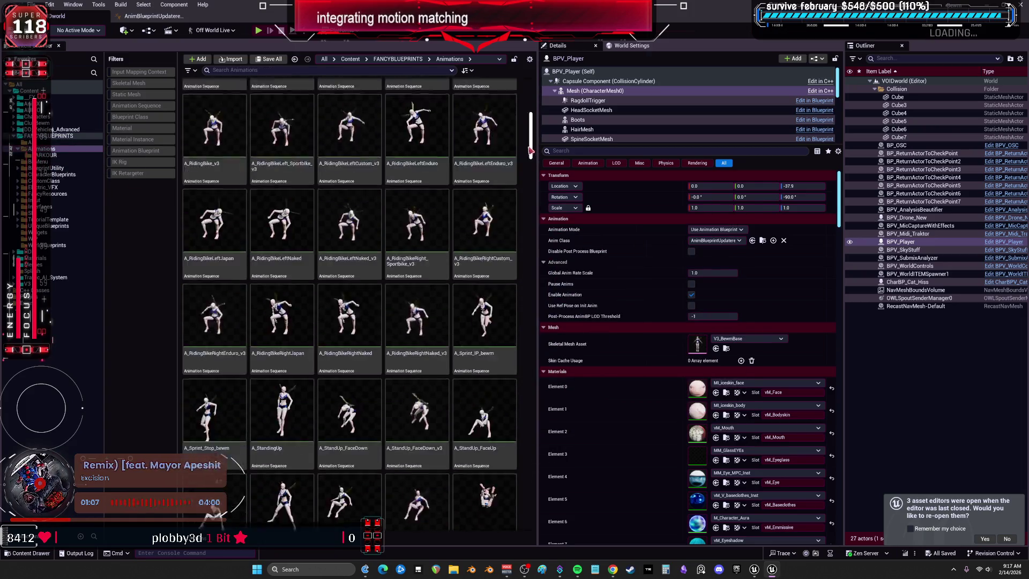
pyautogui.moveTo(532, 152); pyautogui.dragTo(523, 274)
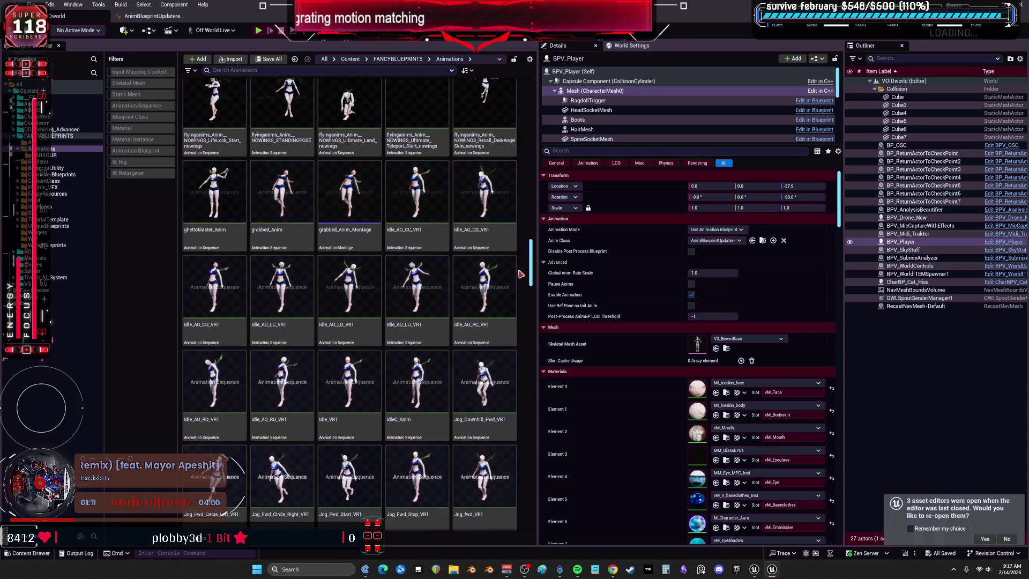
pyautogui.scroll(-5, 464, 262)
pyautogui.scroll(-5, 464, 262)
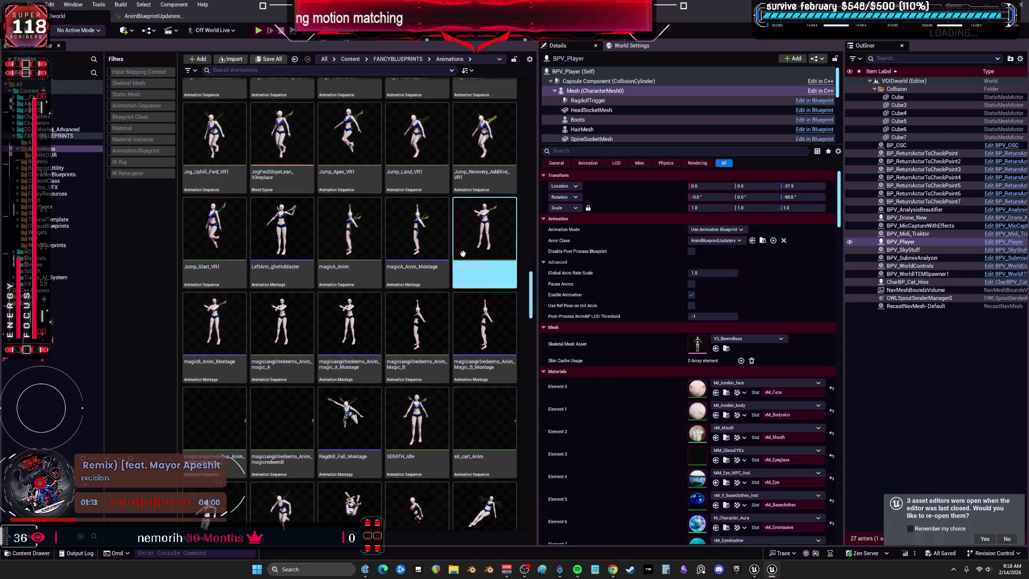
pyautogui.scroll(-3, 465, 261)
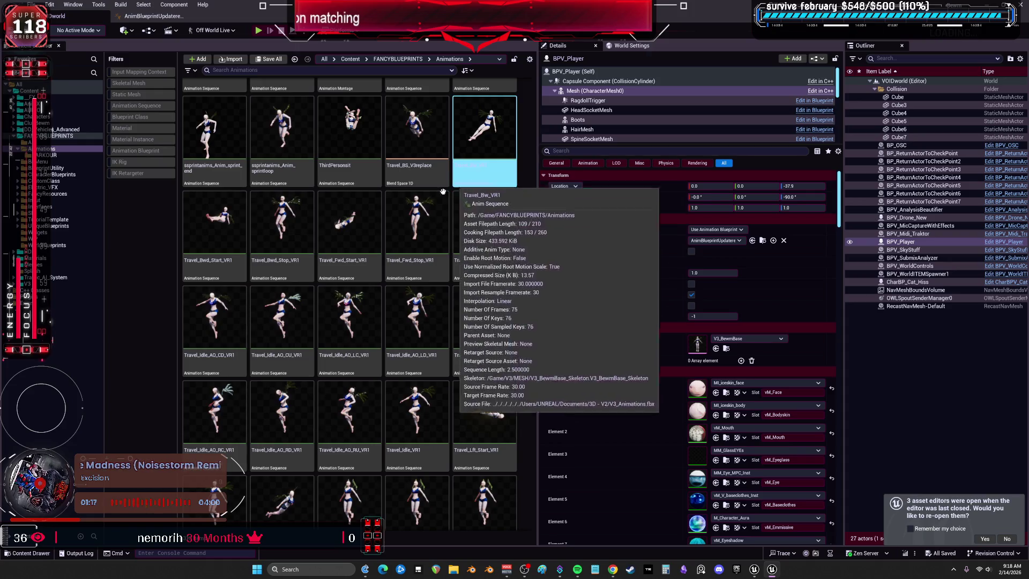
pyautogui.scroll(-4, 429, 343)
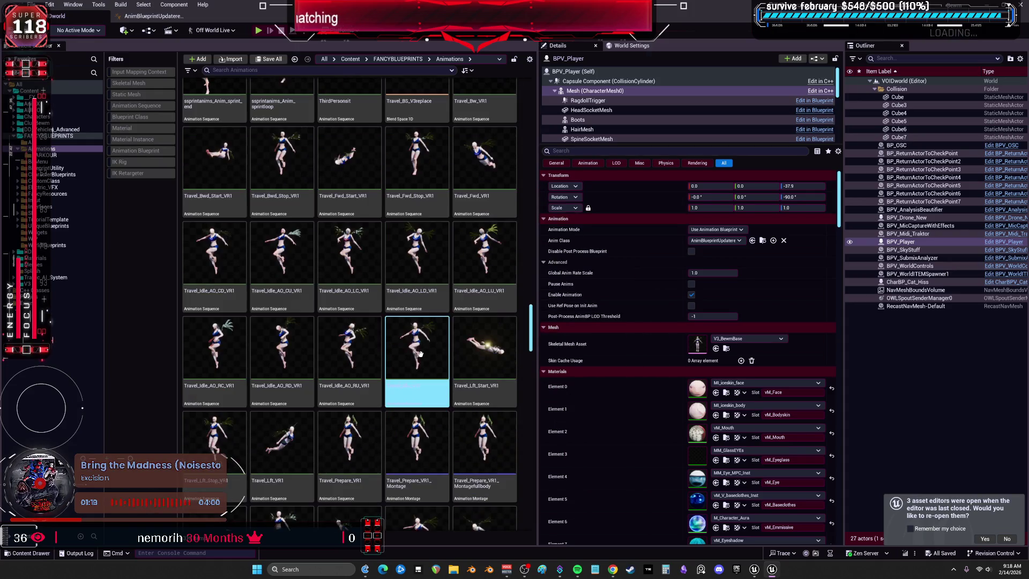
pyautogui.scroll(-2, 423, 322)
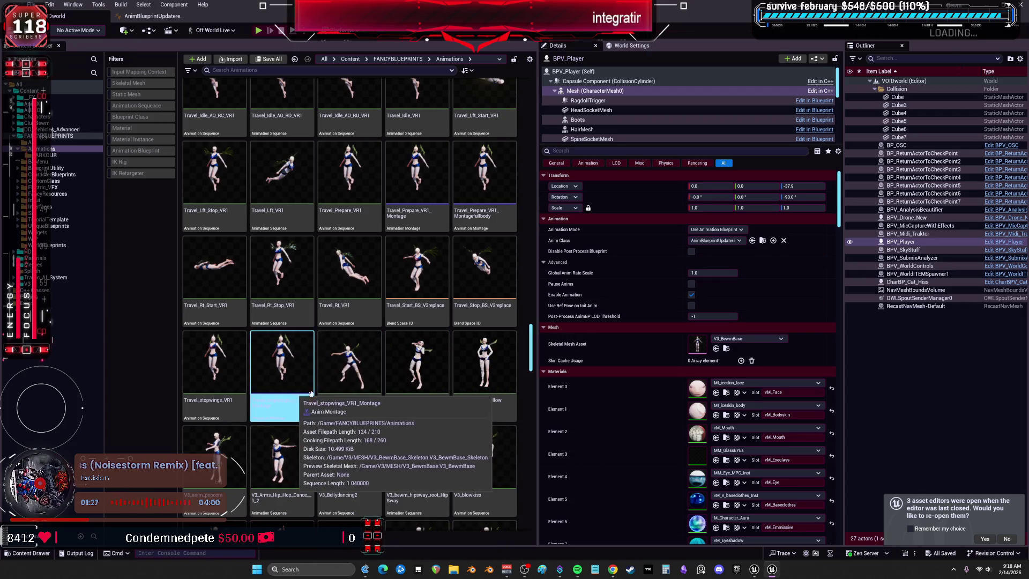
pyautogui.moveTo(530, 349); pyautogui.dragTo(538, 249)
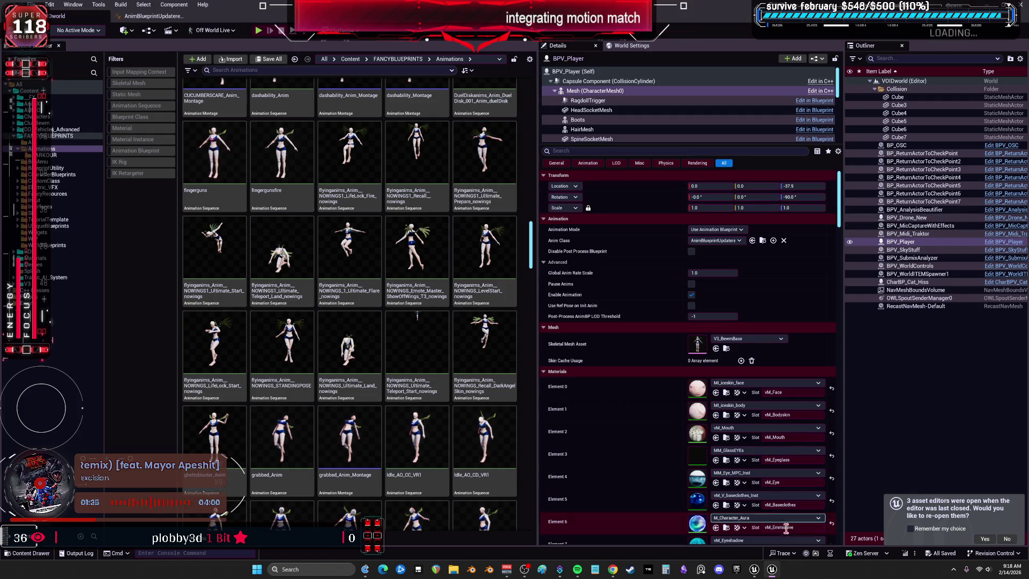
pyautogui.click(755, 571)
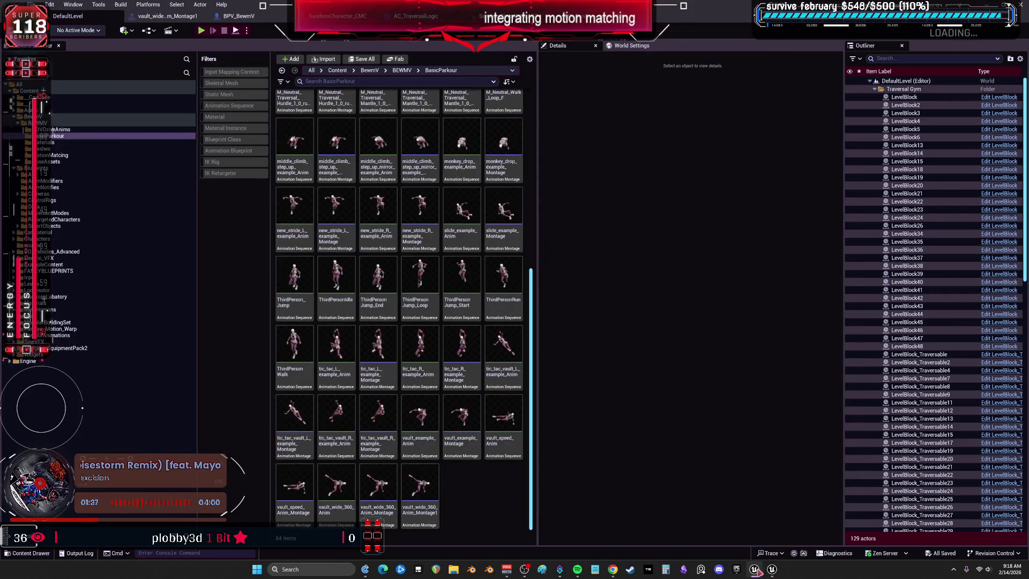
pyautogui.click(774, 572)
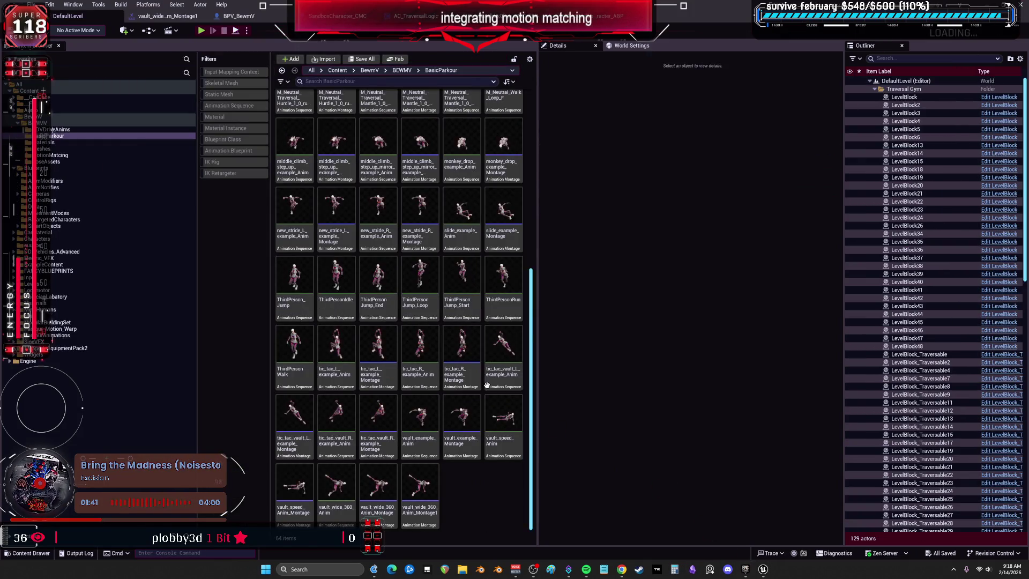
# Launch the SwimmableWater project from the Epic Games Launcher's My Projects
pyautogui.click(746, 571)
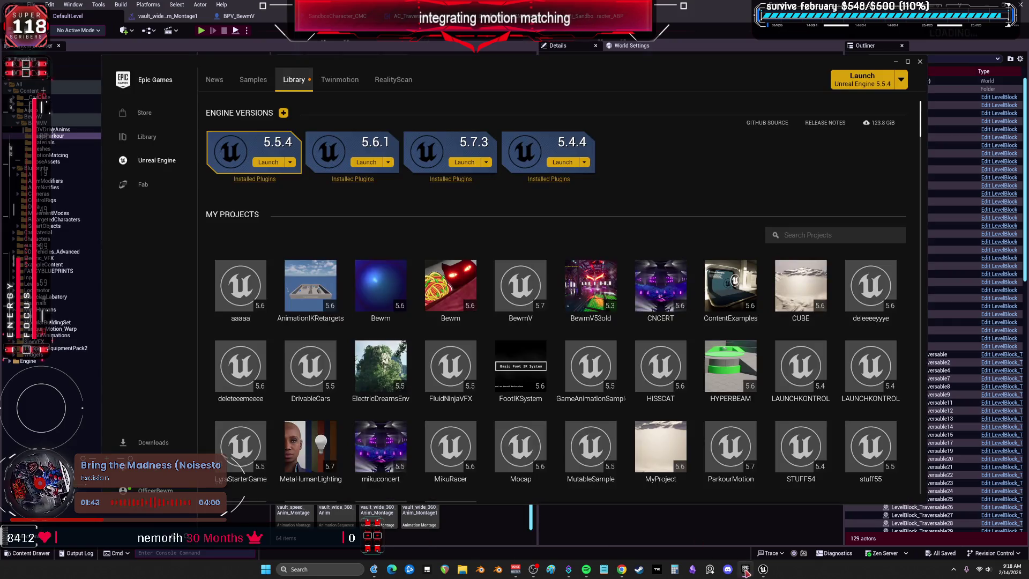
pyautogui.scroll(-3, 577, 435)
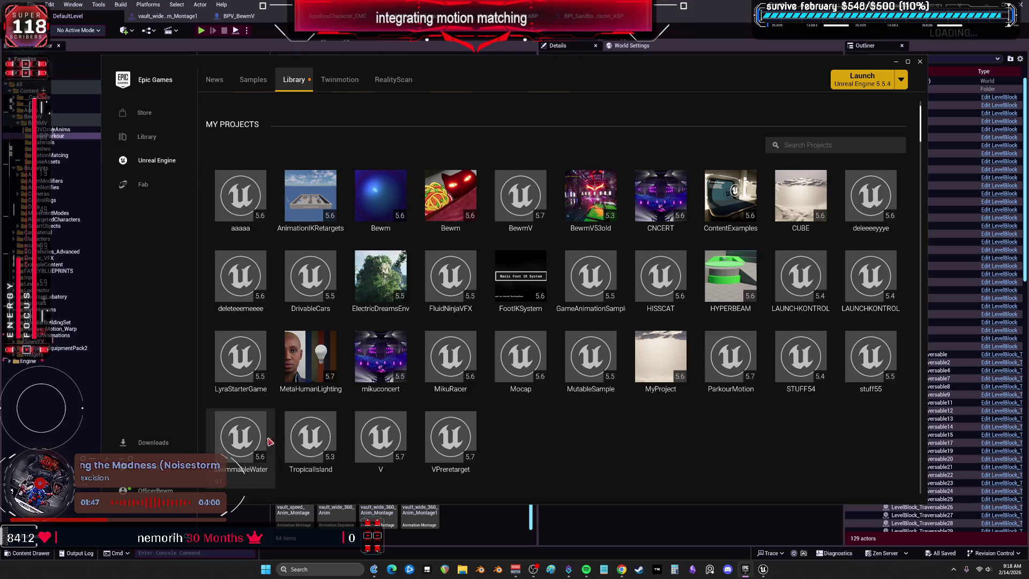
pyautogui.doubleClick(245, 433)
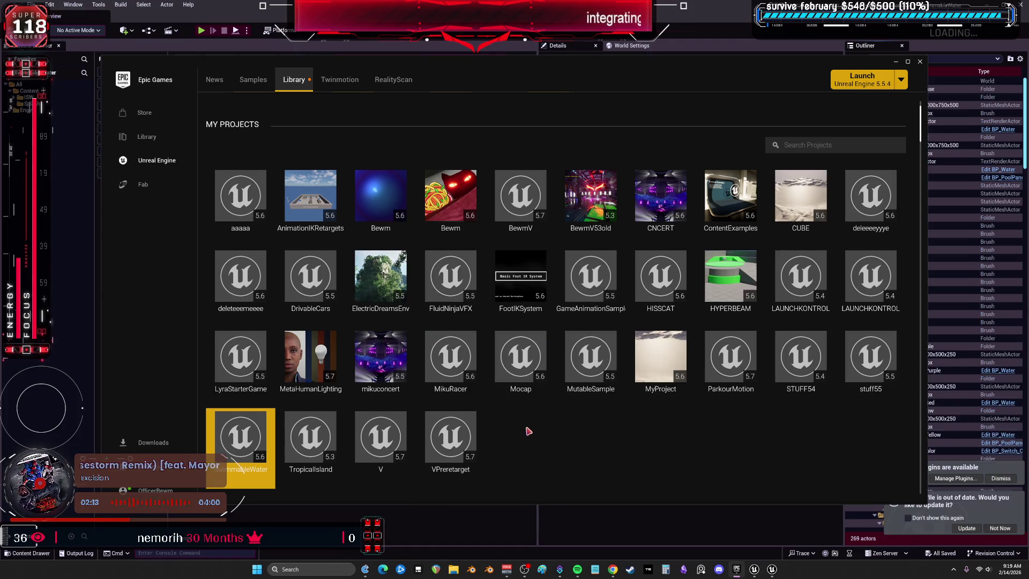
# Close the launcher and review the Collision preset profiles in Project Settings
pyautogui.click(921, 61)
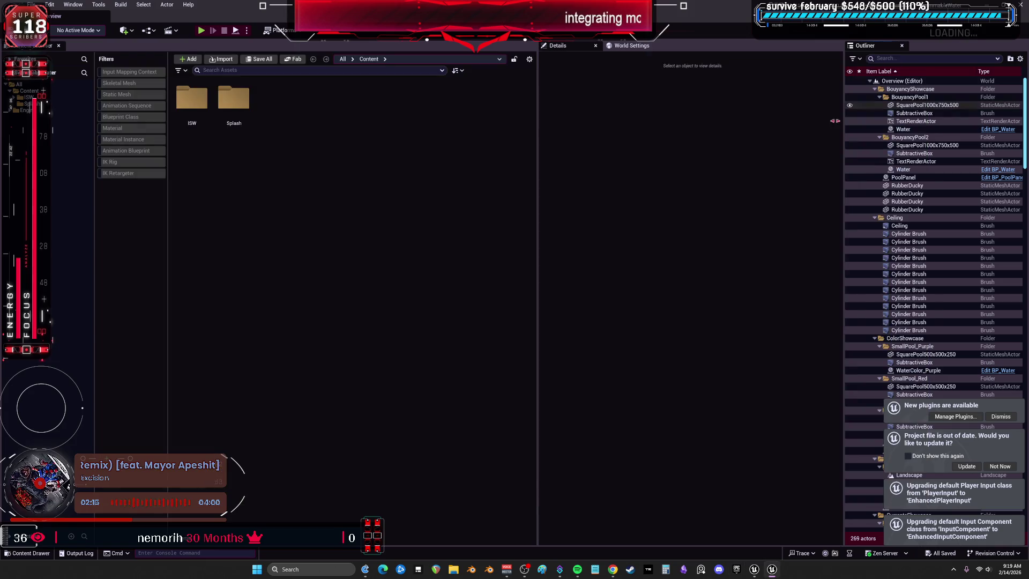
pyautogui.click(50, 4)
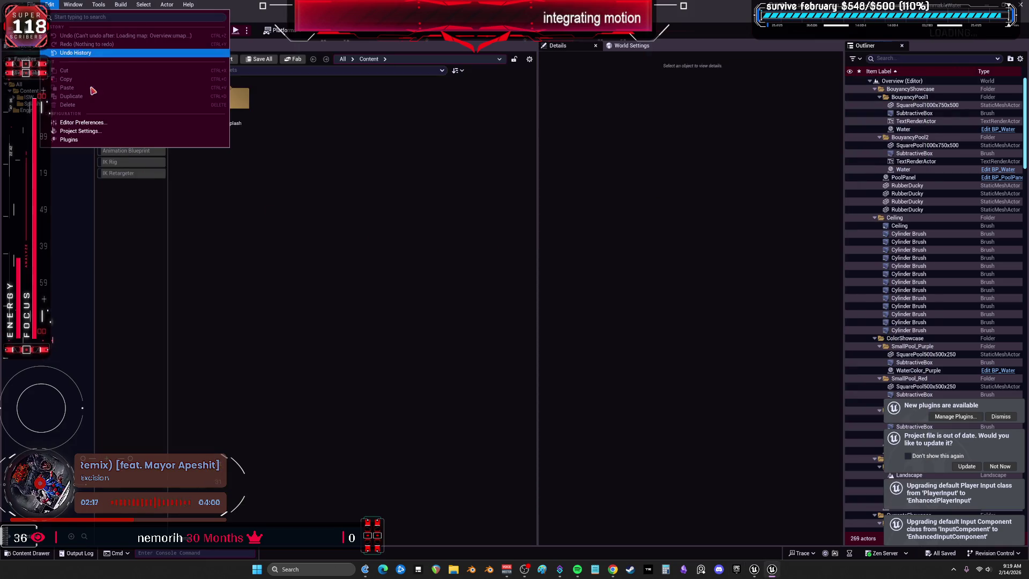
pyautogui.click(79, 133)
pyautogui.scroll(-5, 215, 268)
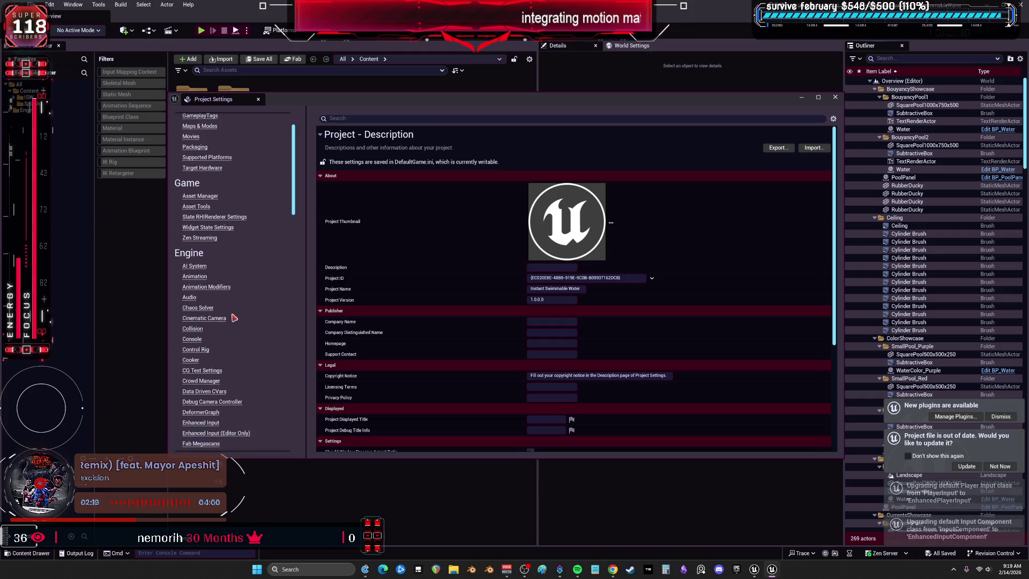
pyautogui.click(192, 278)
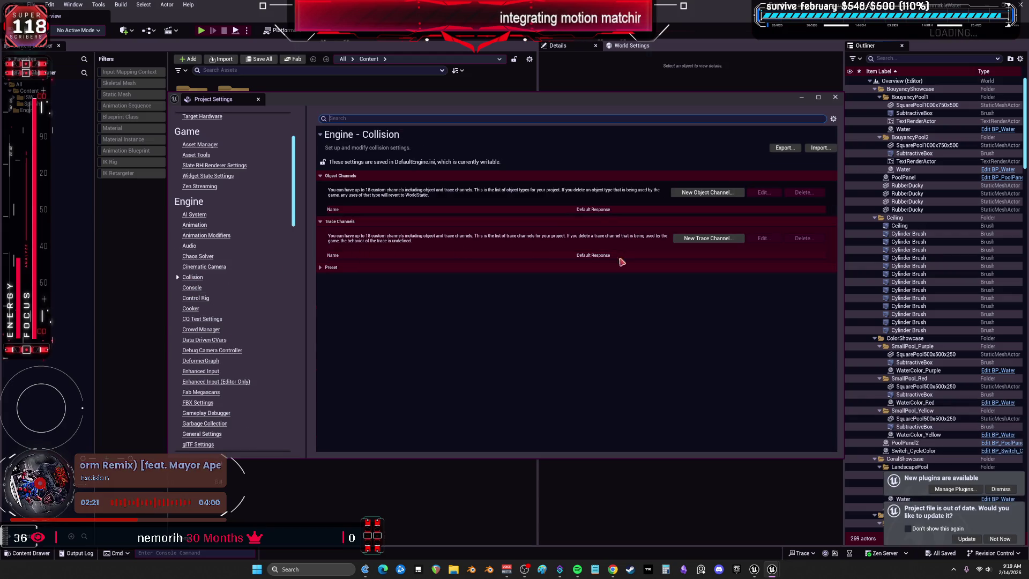
pyautogui.click(325, 268)
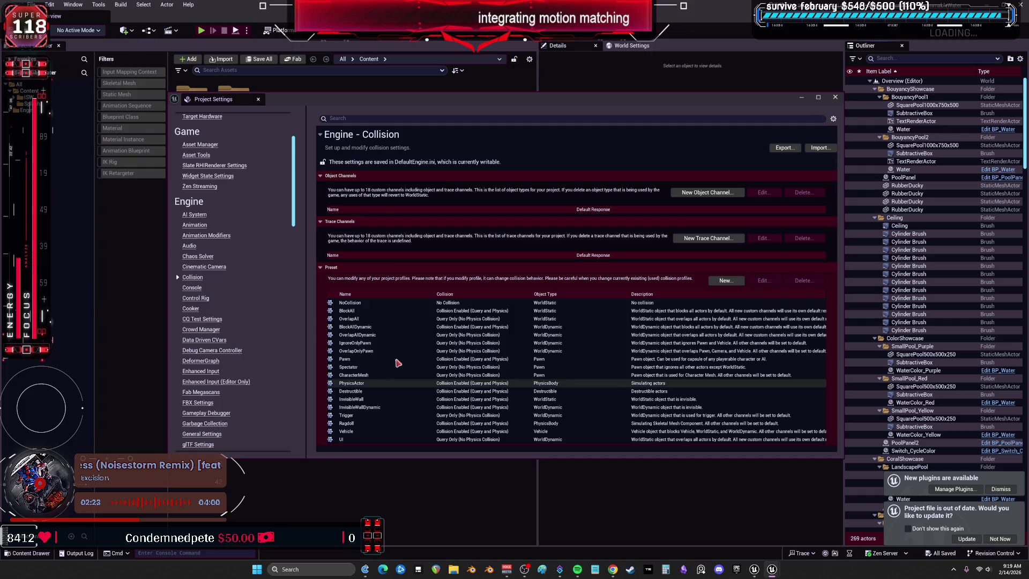
pyautogui.scroll(-2, 225, 280)
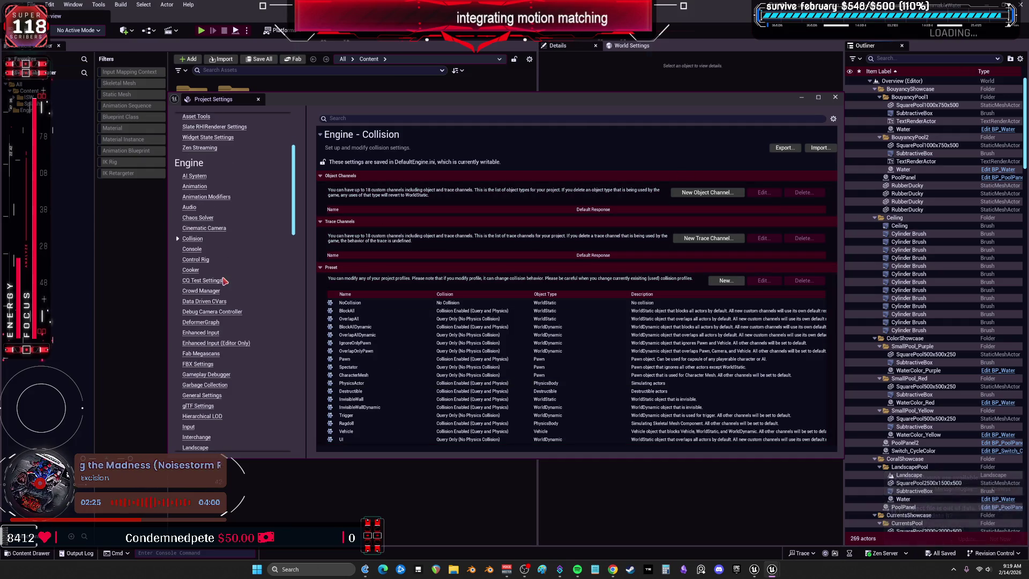
pyautogui.scroll(-10, 225, 281)
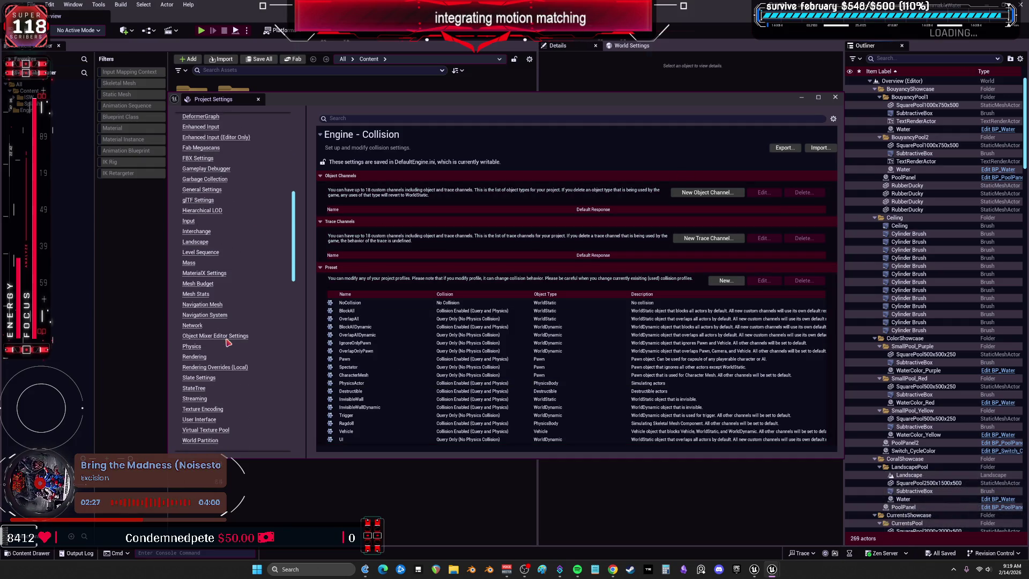
# Look through the Engine Physics settings, then close Project Settings
pyautogui.click(196, 357)
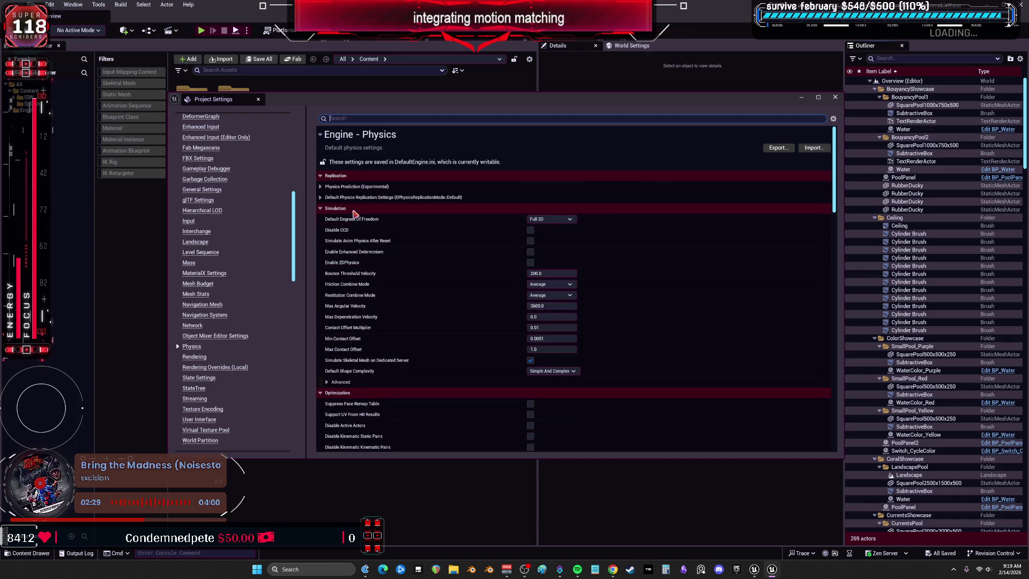
pyautogui.scroll(-5, 471, 301)
pyautogui.scroll(-9, 474, 320)
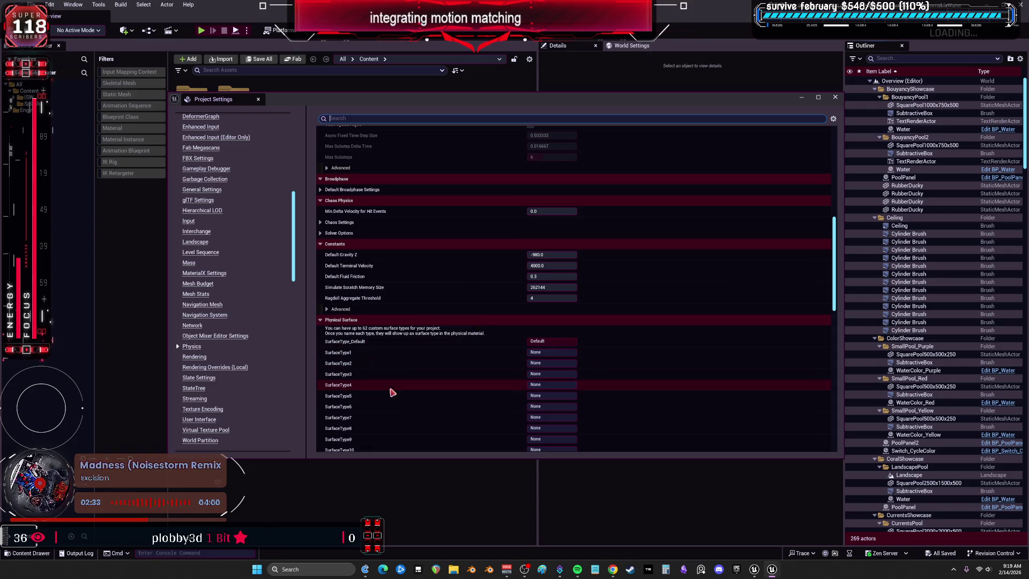
pyautogui.click(837, 99)
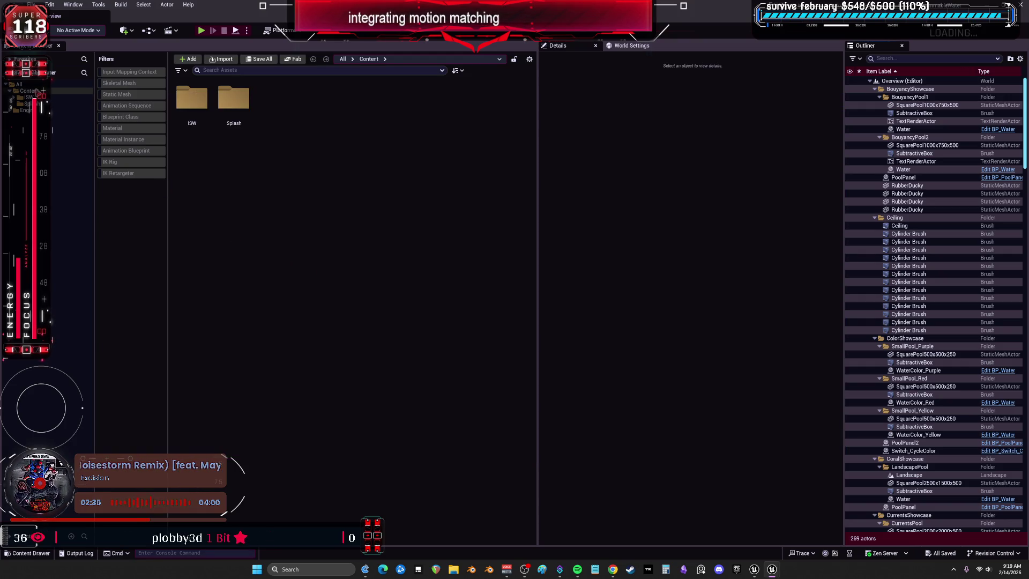
# Migrate the ISW folder to UNREAL PROJECTS/V/Content and open the migrated ISW folder in V
pyautogui.click(39, 98)
pyautogui.rightClick(38, 98)
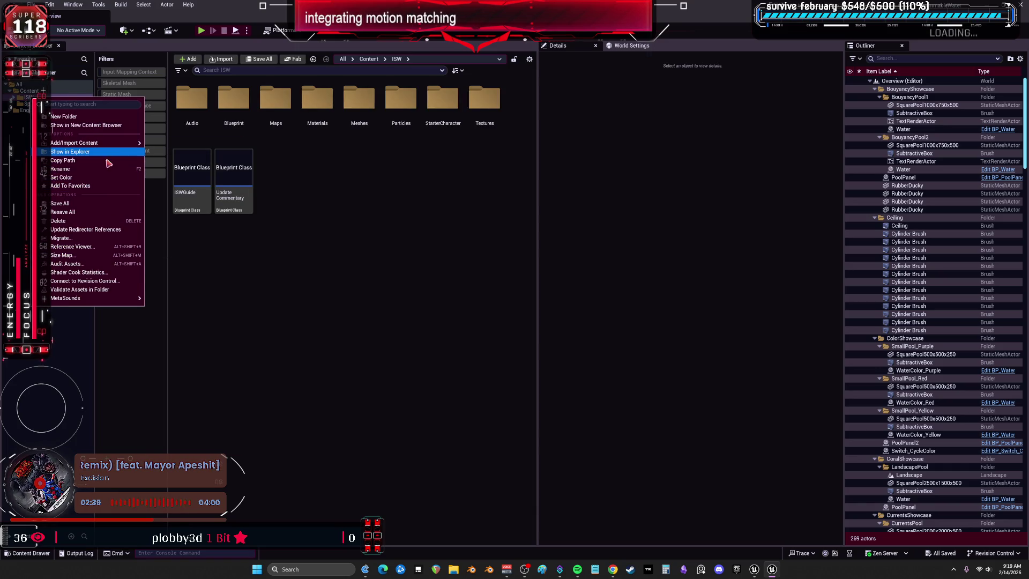
pyautogui.click(105, 239)
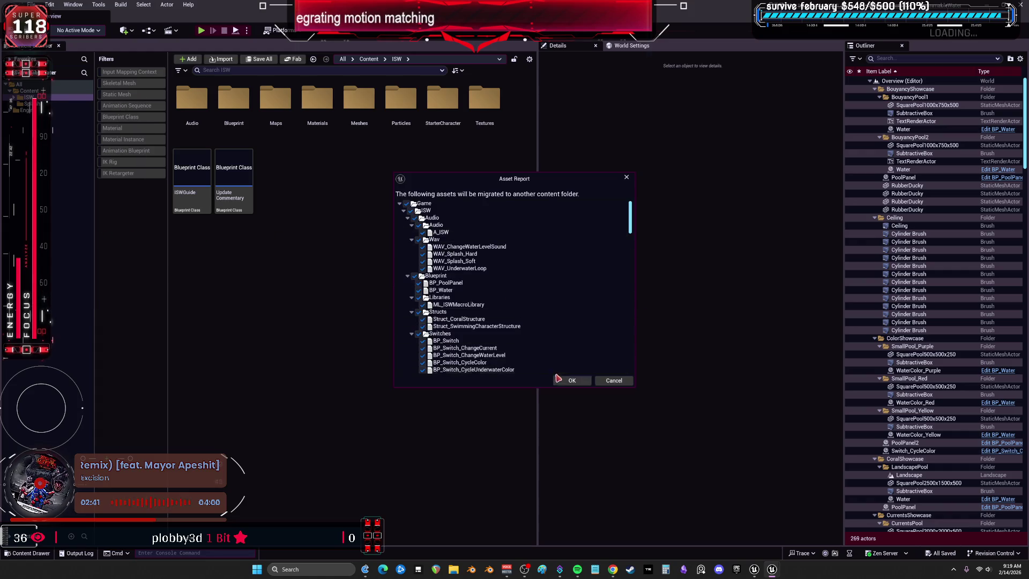
pyautogui.click(558, 379)
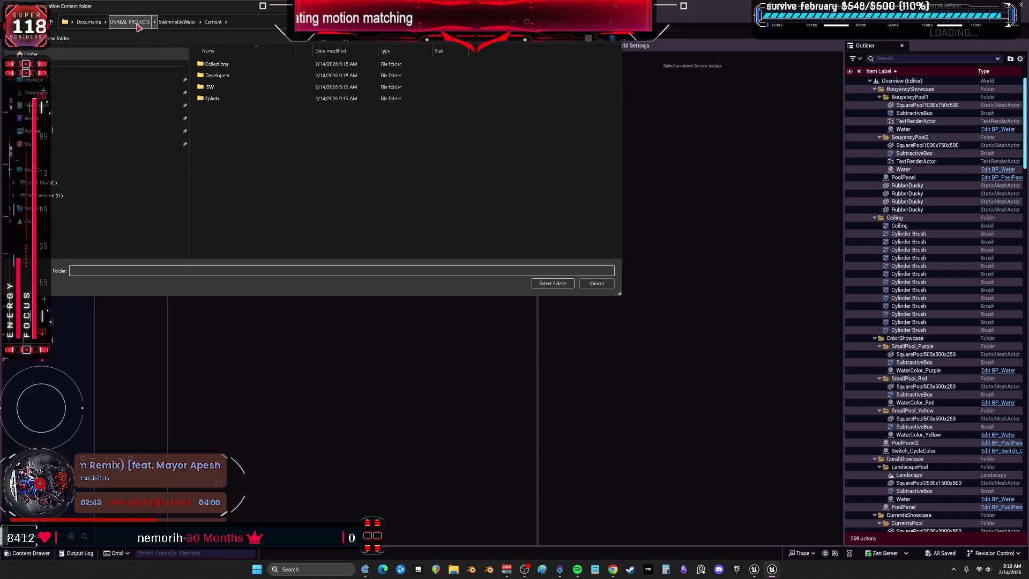
pyautogui.click(130, 21)
pyautogui.scroll(-2, 277, 216)
pyautogui.doubleClick(231, 242)
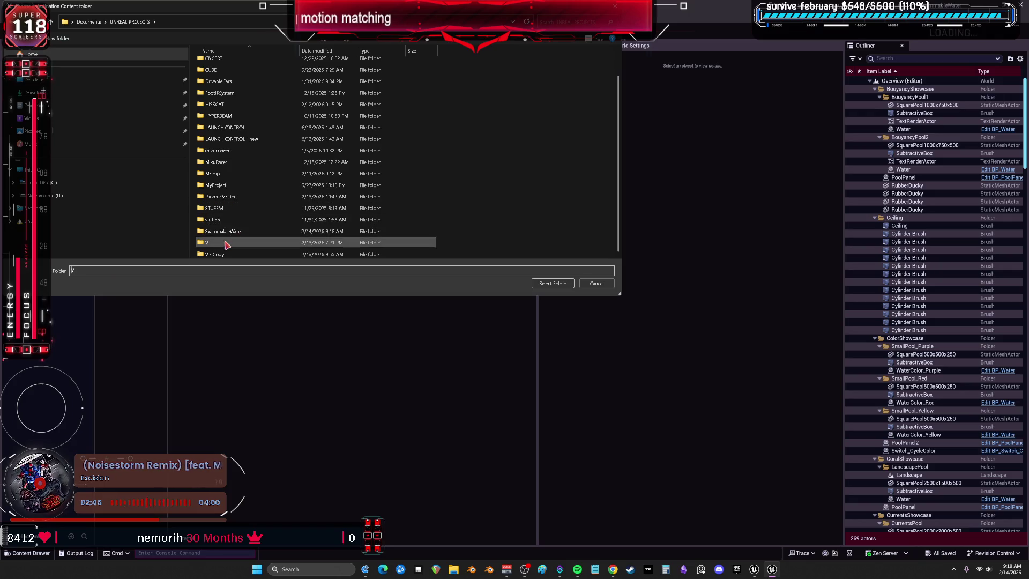
pyautogui.doubleClick(222, 97)
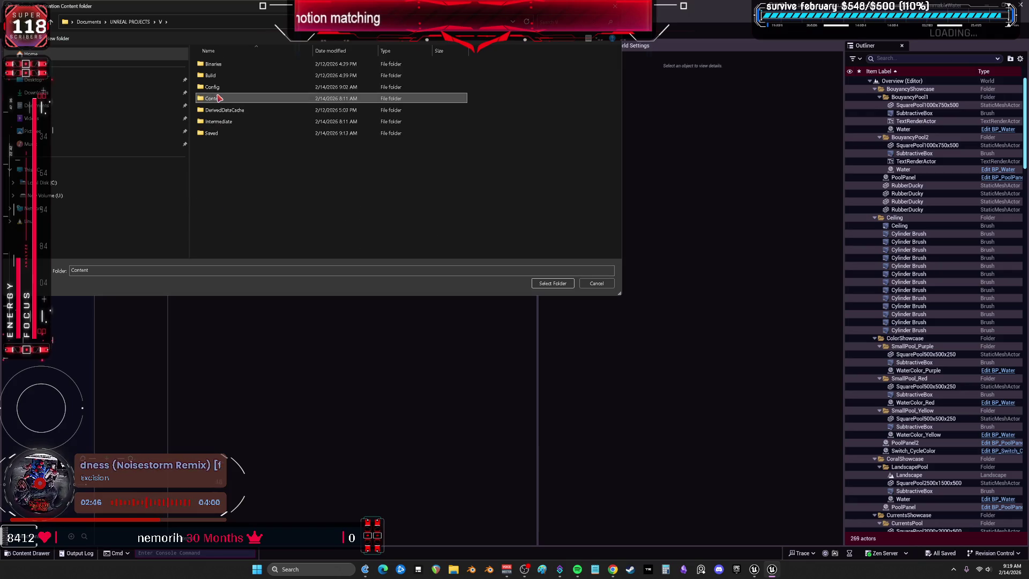
pyautogui.click(553, 285)
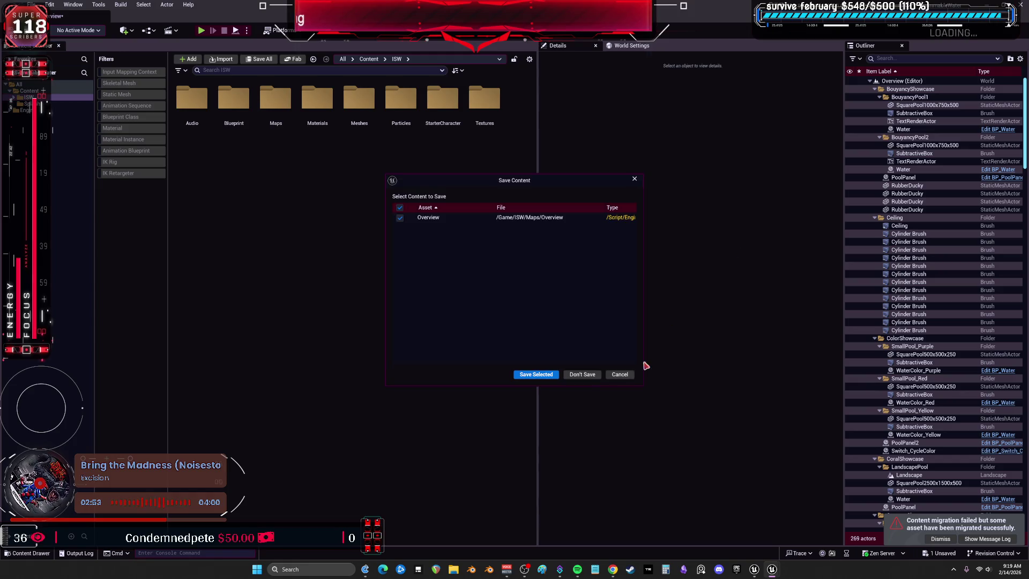
pyautogui.click(583, 375)
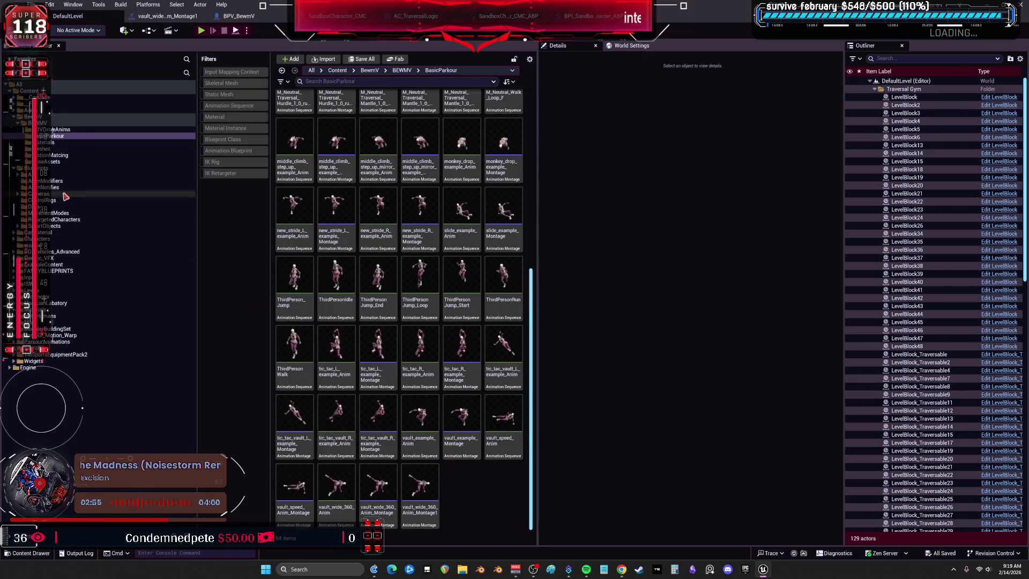
pyautogui.click(81, 283)
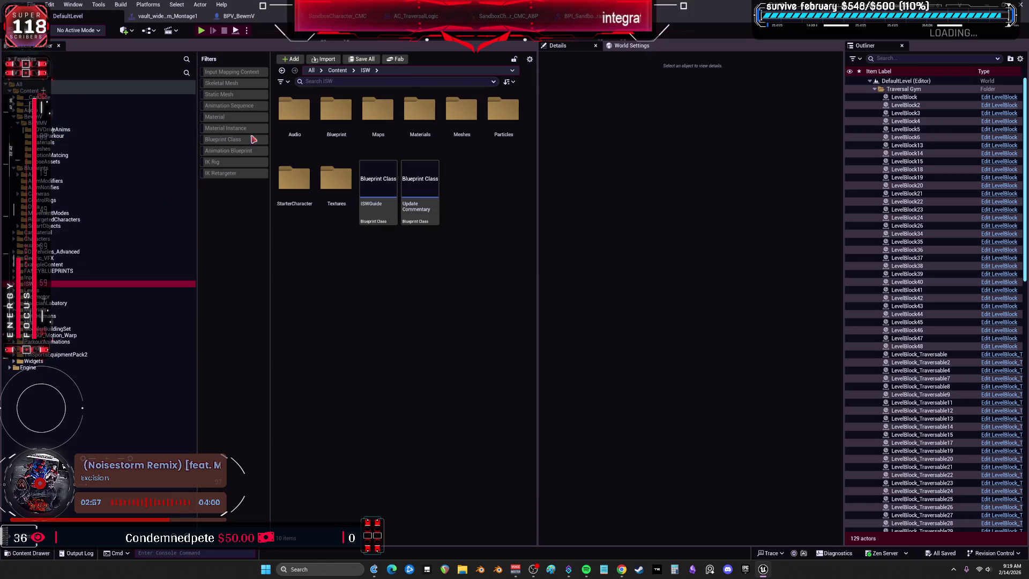
# Browse the migrated ISW folder and open a level viewport window
pyautogui.click(299, 116)
pyautogui.doubleClick(381, 118)
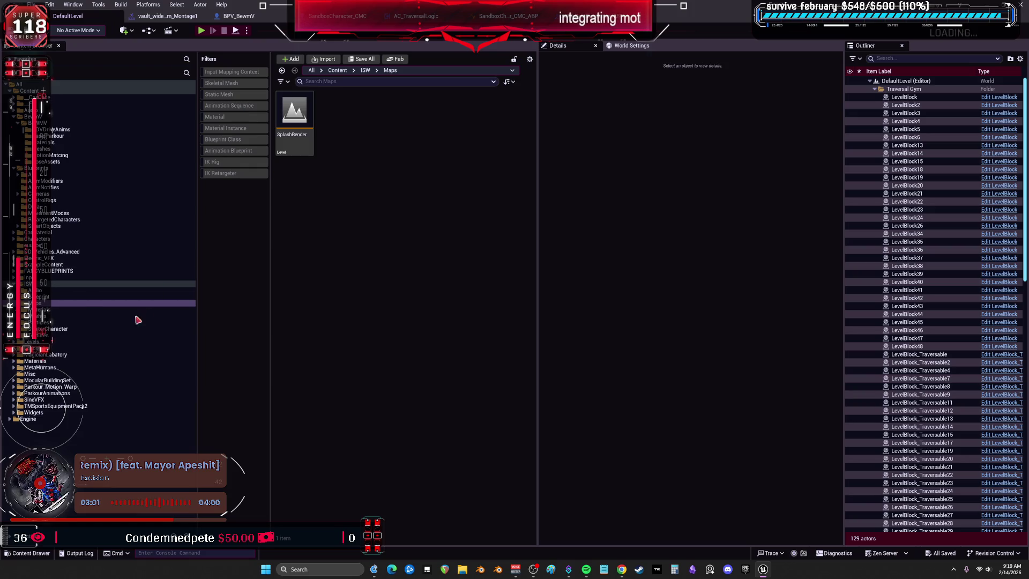
pyautogui.click(107, 283)
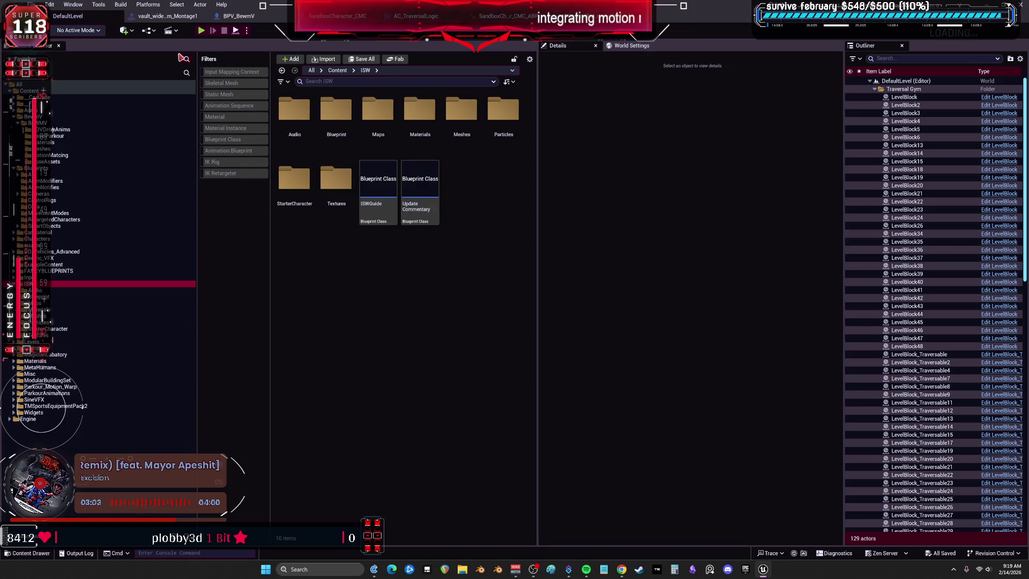
pyautogui.click(78, 10)
pyautogui.click(212, 91)
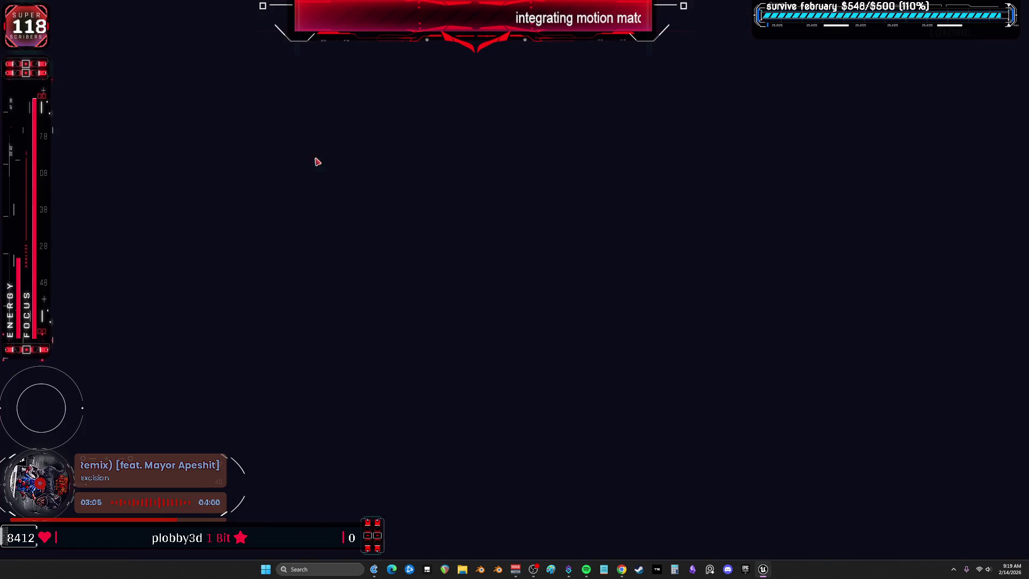
pyautogui.press('F11')
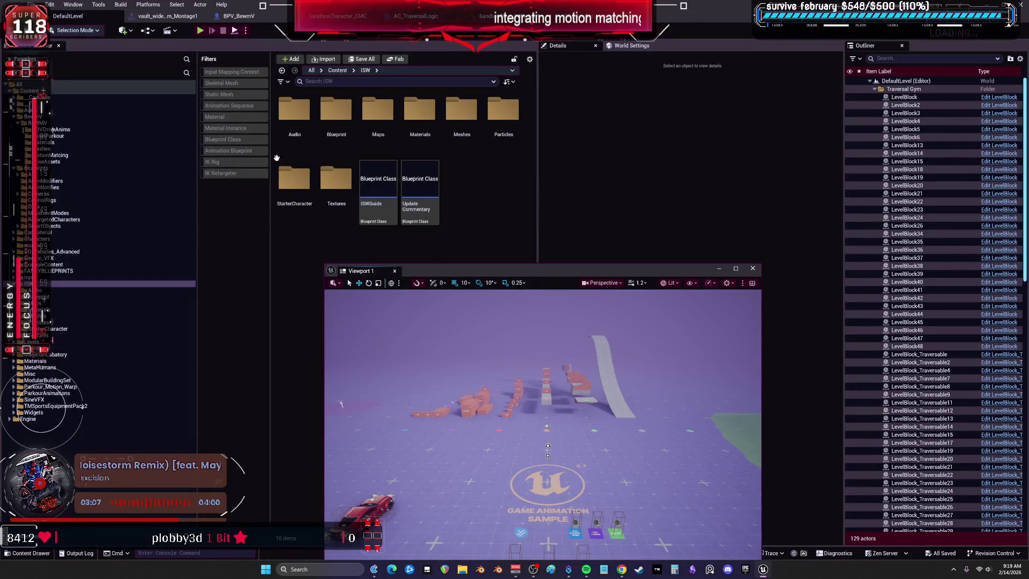
# Open the SplashRender level from ISW/Maps and inspect its coral scene floor
pyautogui.click(383, 115)
pyautogui.doubleClick(383, 116)
pyautogui.doubleClick(311, 115)
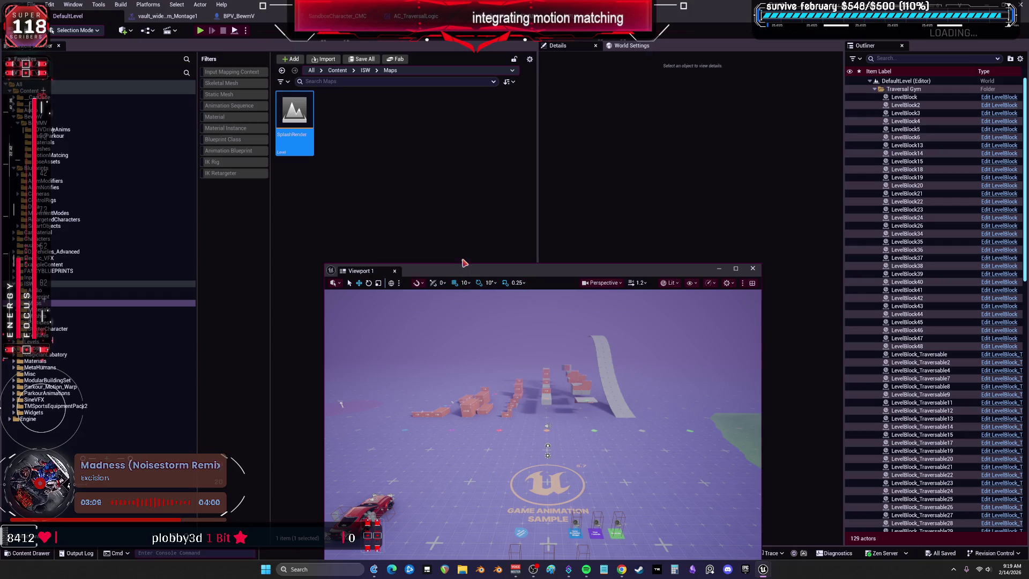
pyautogui.moveTo(581, 274); pyautogui.dragTo(579, 141)
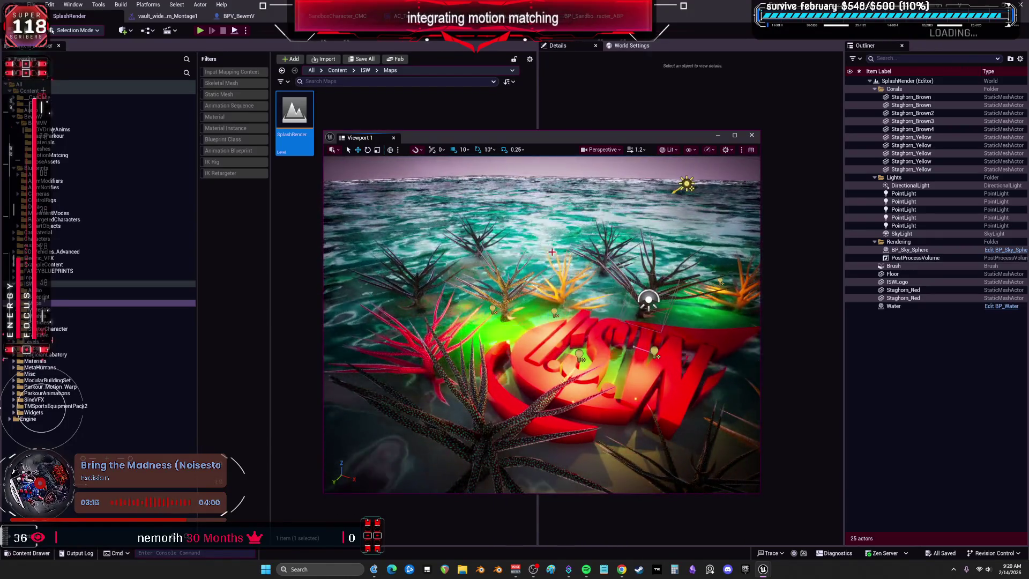
pyautogui.click(551, 249)
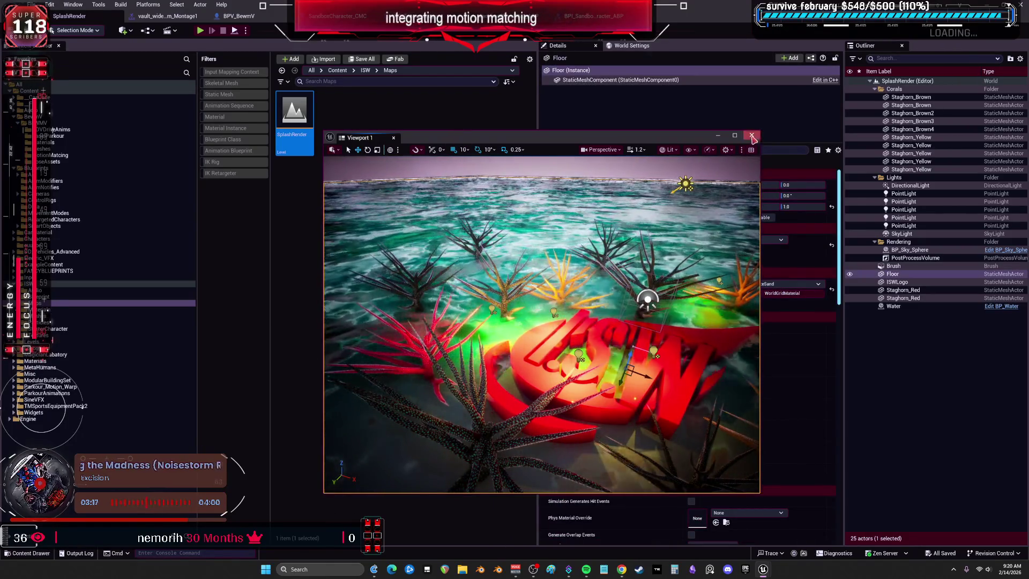
# Close the floating viewport and save all modified content
pyautogui.click(452, 213)
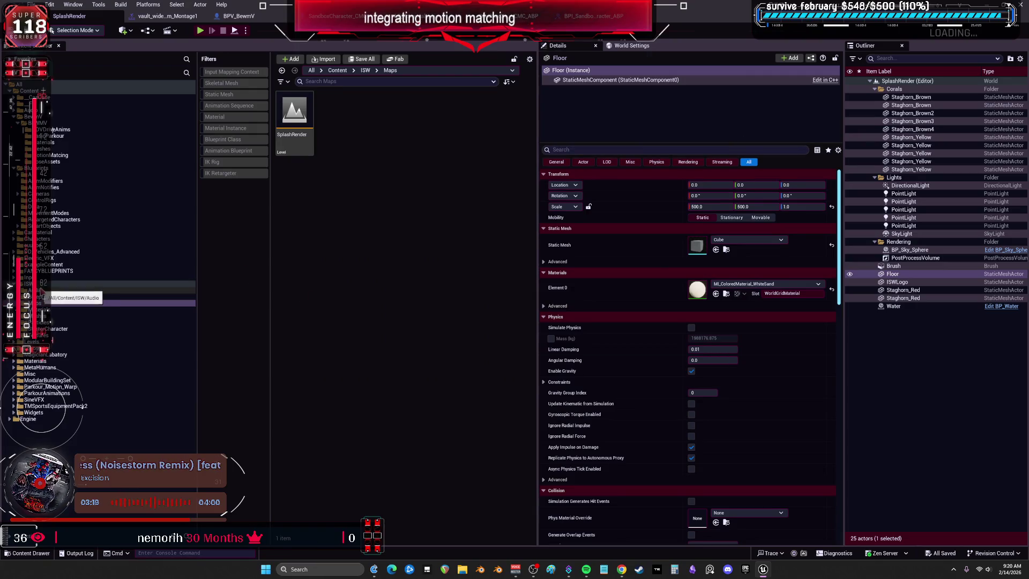
pyautogui.click(31, 5)
pyautogui.click(66, 122)
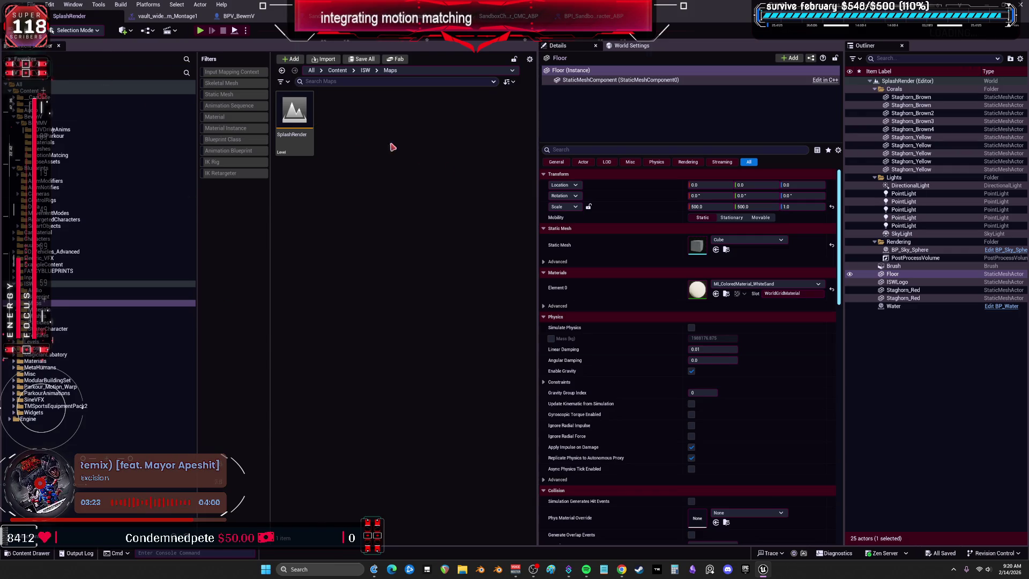
# From the top-level Content folder, apply the Level type filter and open DemoMap_Multiplayer
pyautogui.click(182, 90)
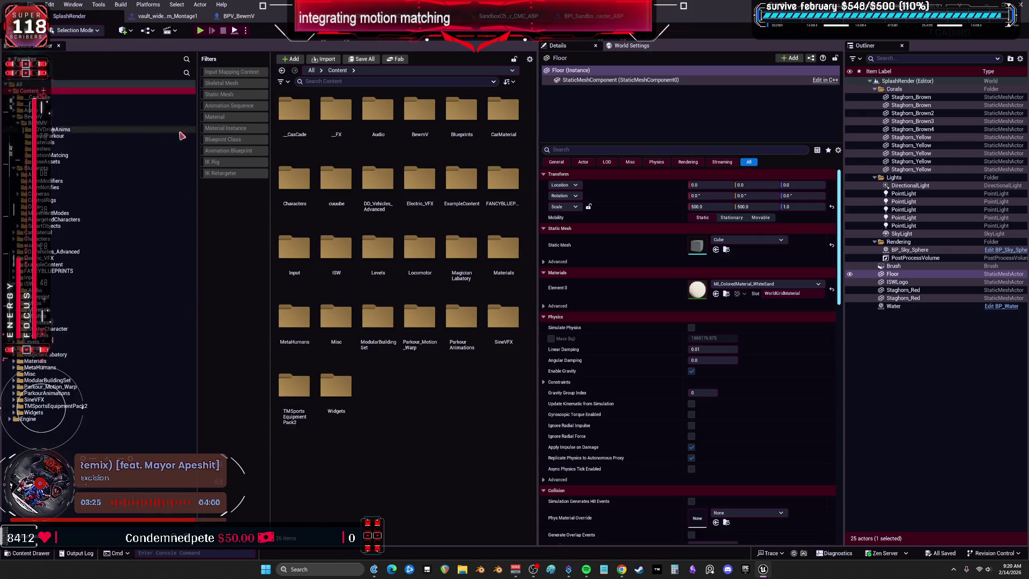
pyautogui.click(281, 81)
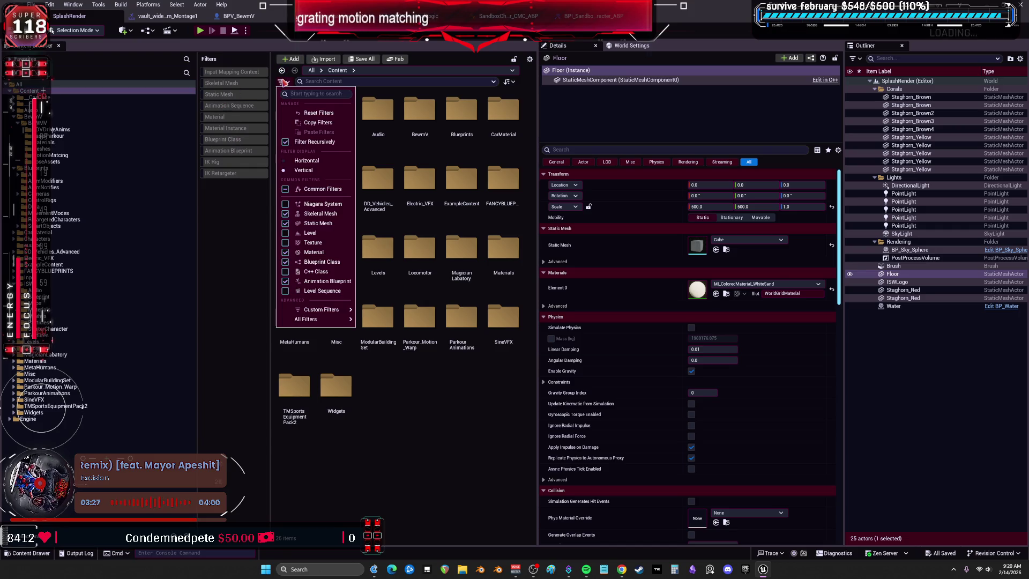
pyautogui.click(311, 234)
pyautogui.click(368, 252)
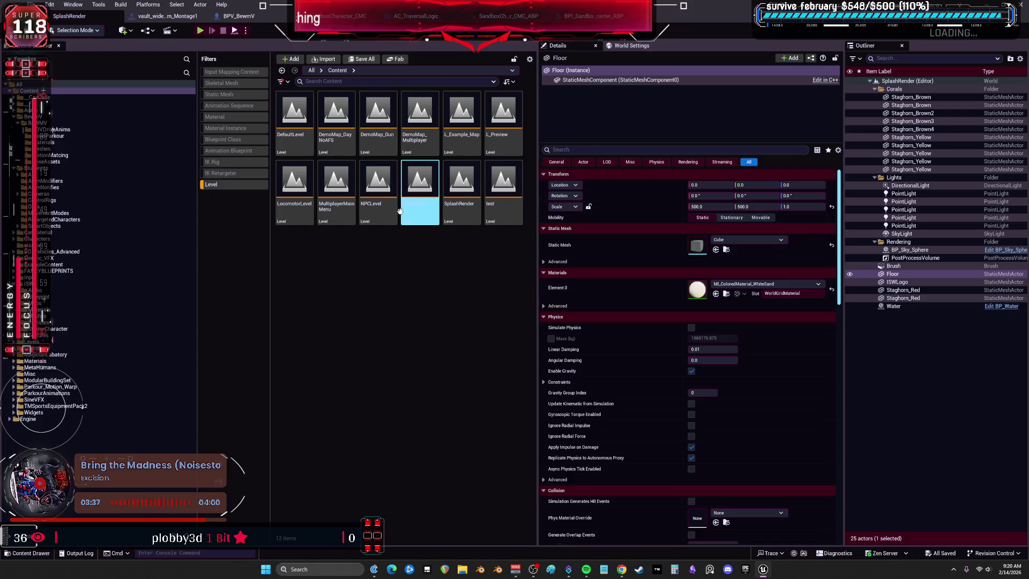
pyautogui.click(413, 151)
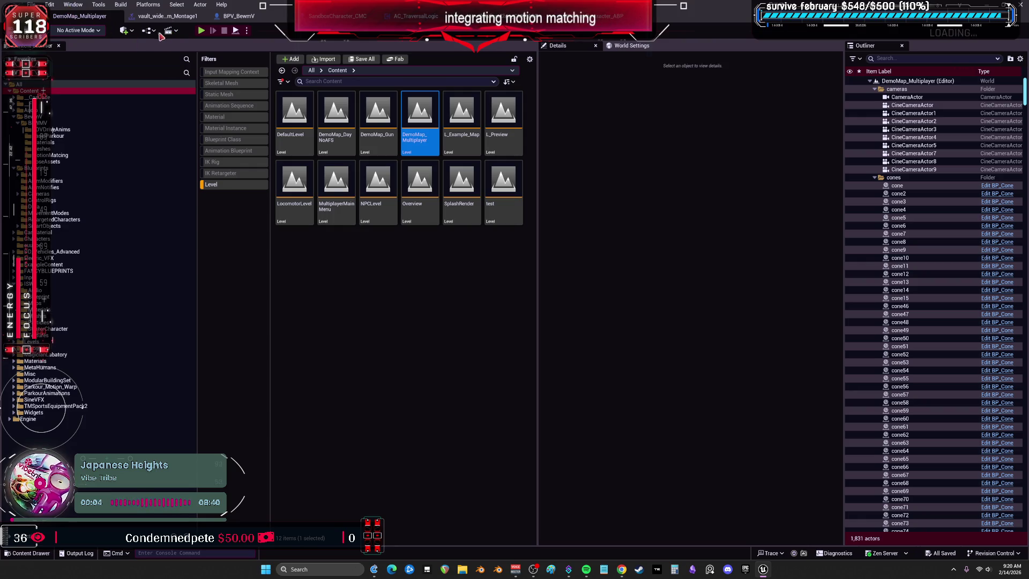
# Pick BPV_BewmV as the Pawn Class in BP_Multiplayer_GameMode from the Blueprints menu
pyautogui.click(149, 31)
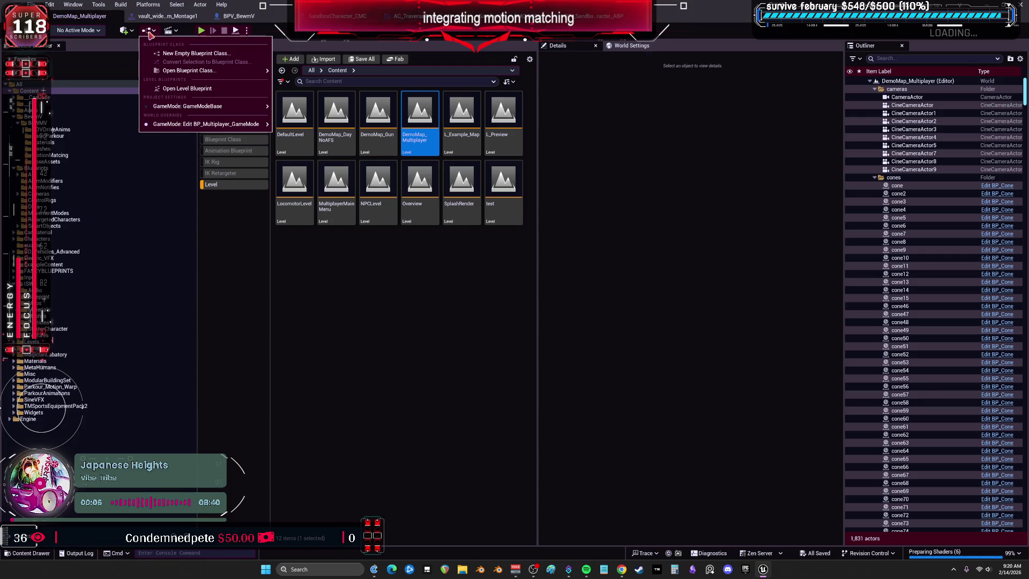
pyautogui.moveTo(207, 112)
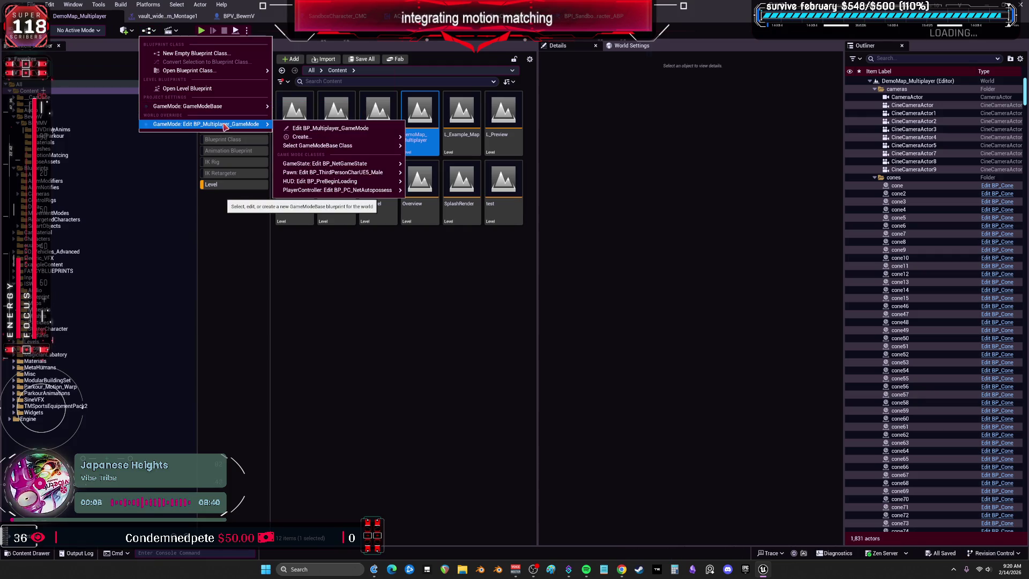
pyautogui.moveTo(343, 172)
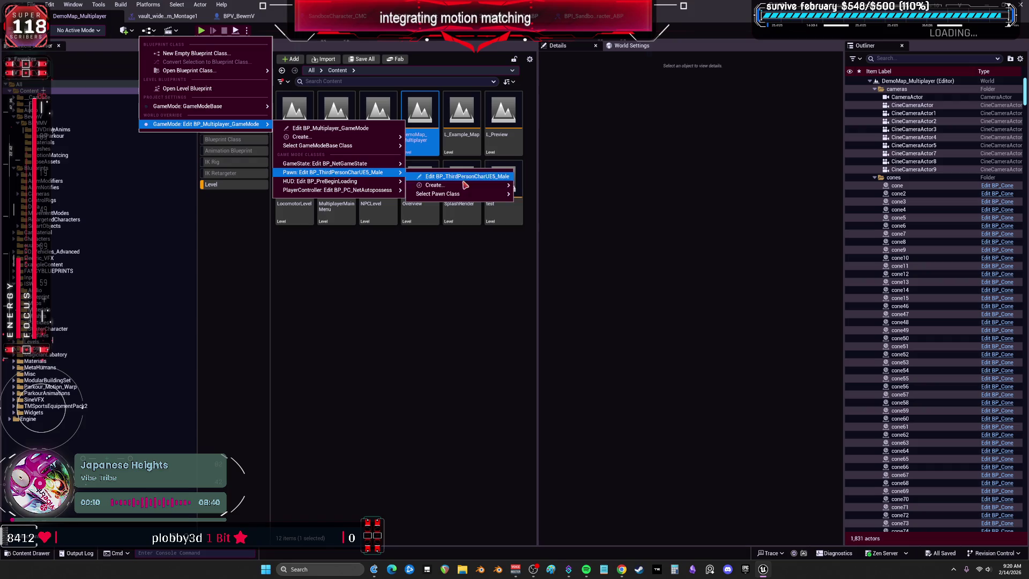
pyautogui.moveTo(482, 195)
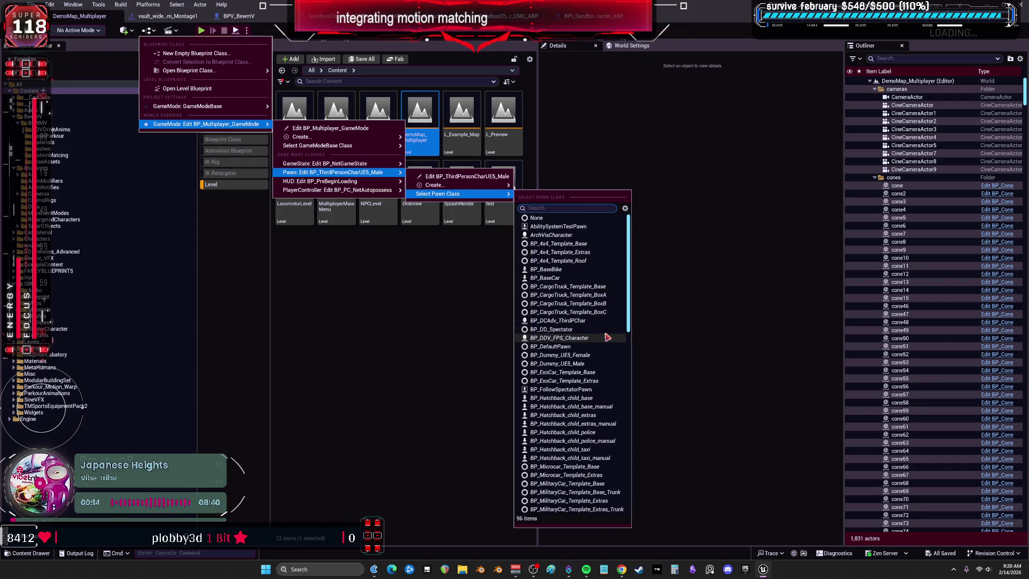
pyautogui.scroll(-10, 605, 337)
pyautogui.scroll(-10, 600, 335)
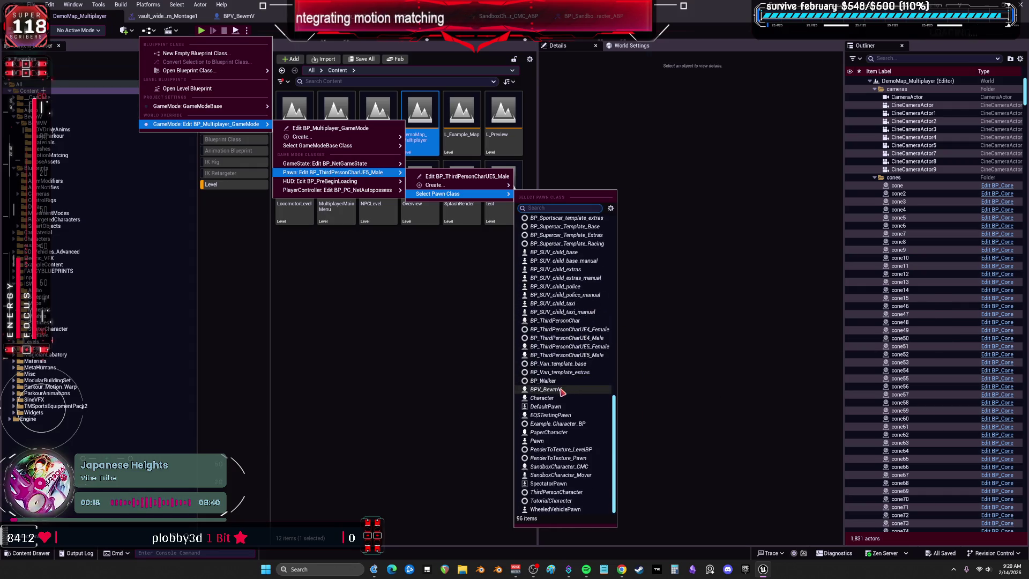
pyautogui.click(553, 390)
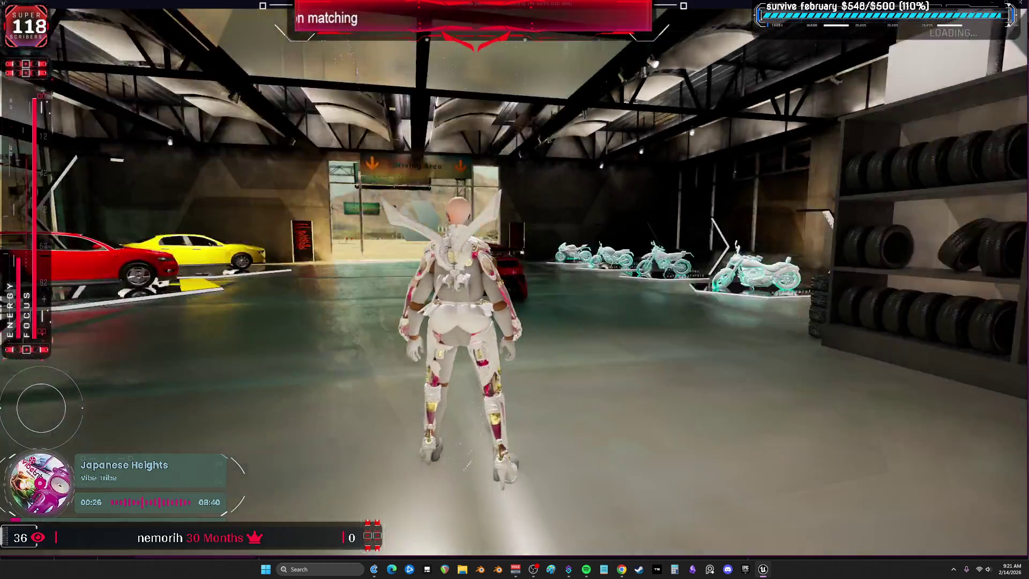
# Run the new pawn around the garage toward the Driving Area, then stop playing
pyautogui.press('w')
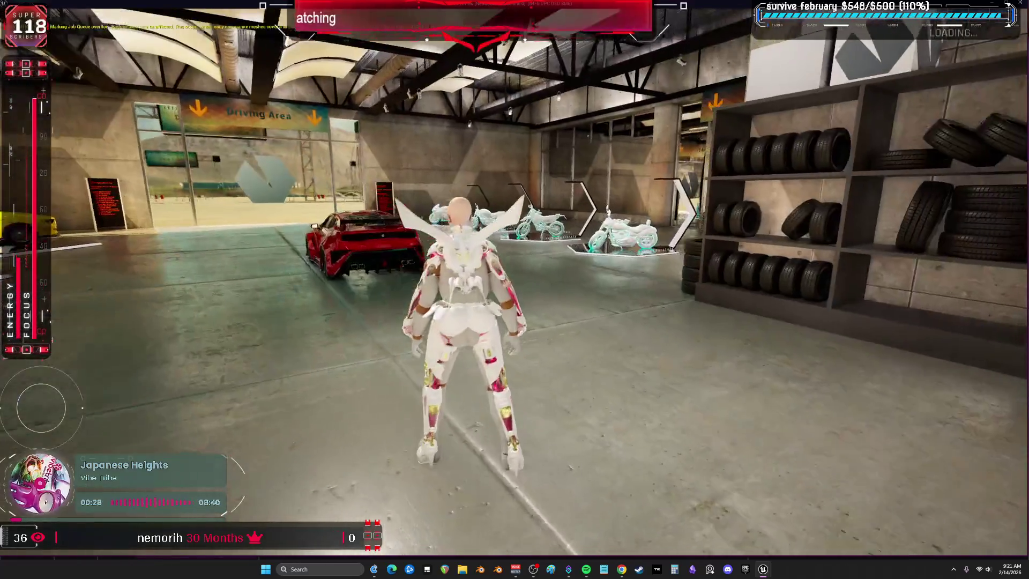
pyautogui.press('w')
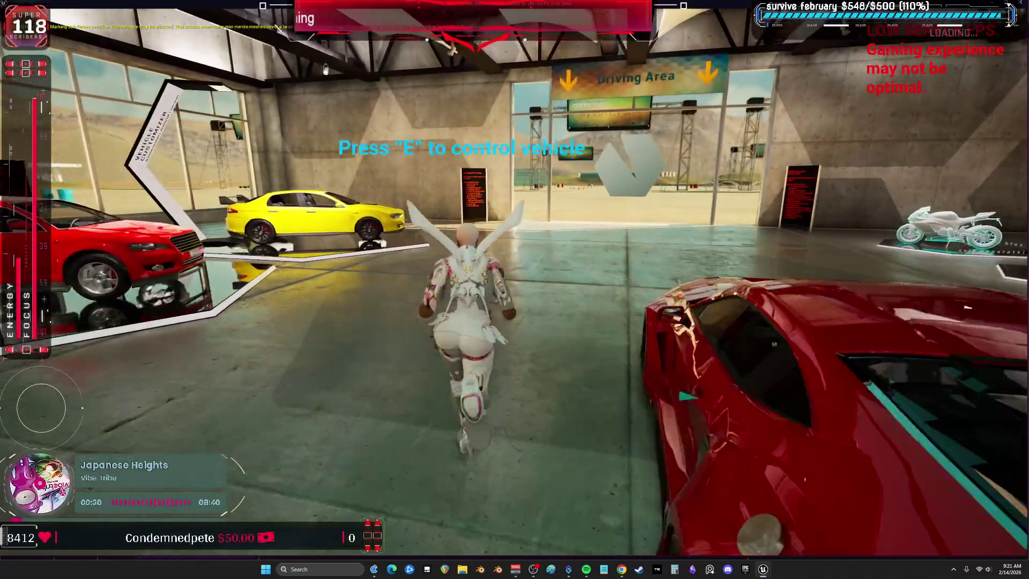
pyautogui.press('Escape')
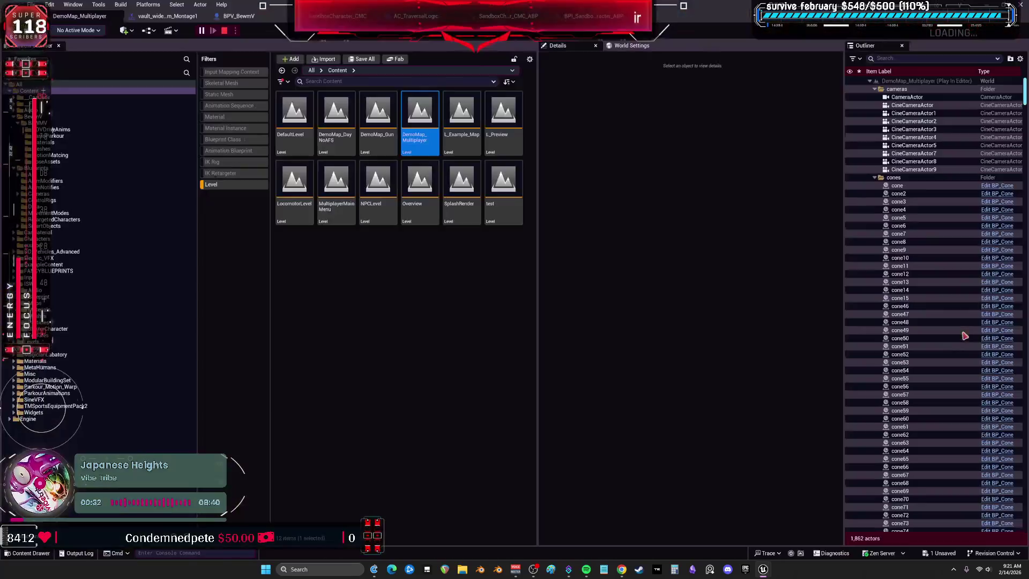
# Open a separate Viewport 1 level view window
pyautogui.click(73, 4)
pyautogui.moveTo(170, 85)
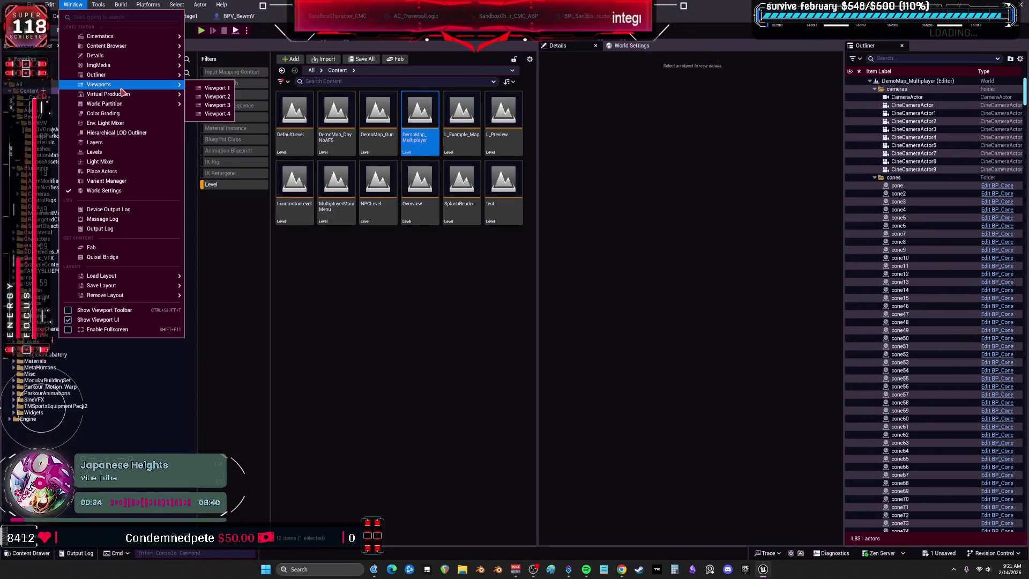
pyautogui.click(211, 89)
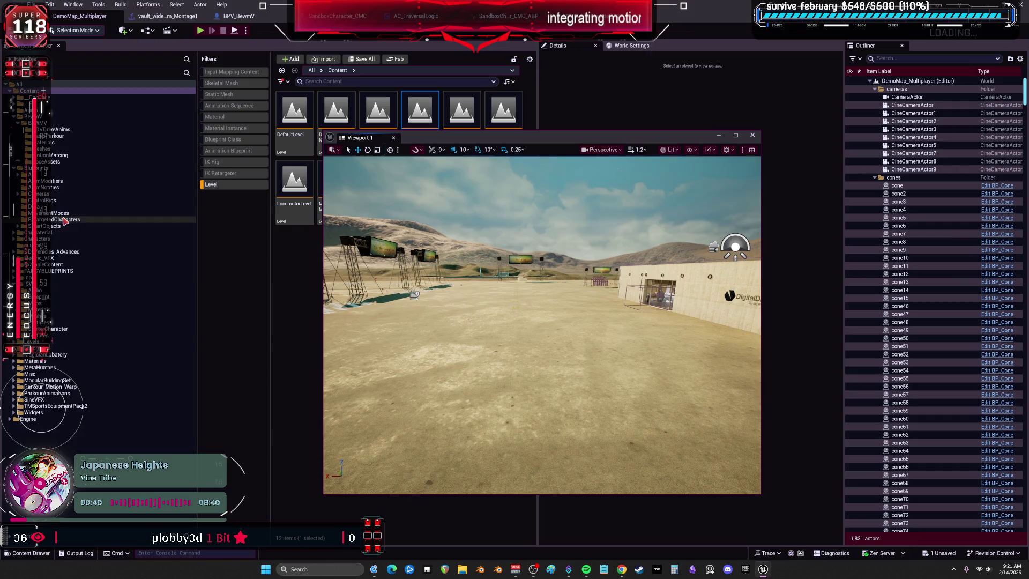
# Browse the Content Browser to the ISW folder with the Level filter cleared
pyautogui.click(60, 303)
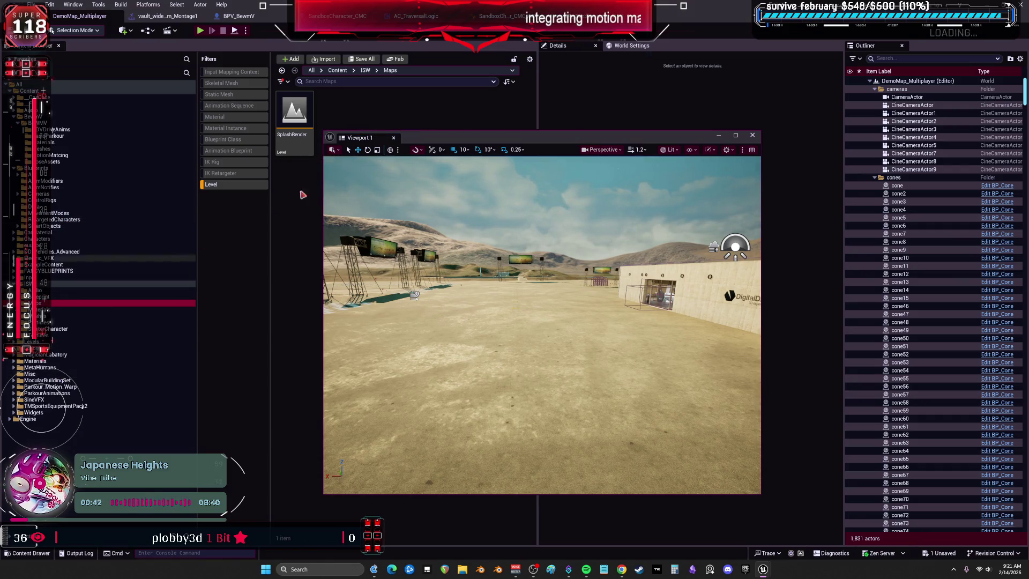
pyautogui.click(233, 184)
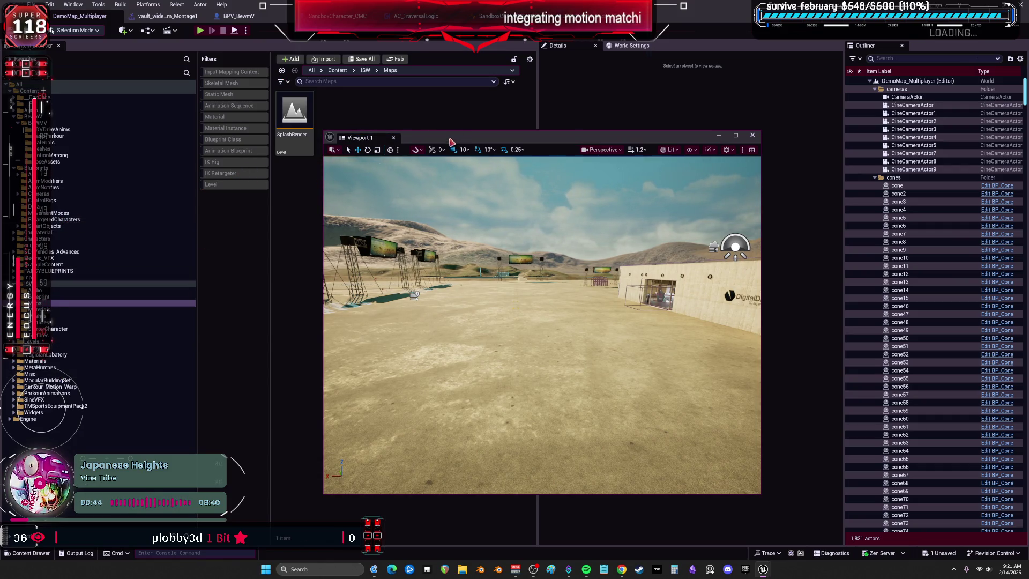
pyautogui.moveTo(450, 142); pyautogui.dragTo(475, 234)
pyautogui.click(64, 283)
# Show the contents of the ISW Blueprint folder
pyautogui.click(345, 166)
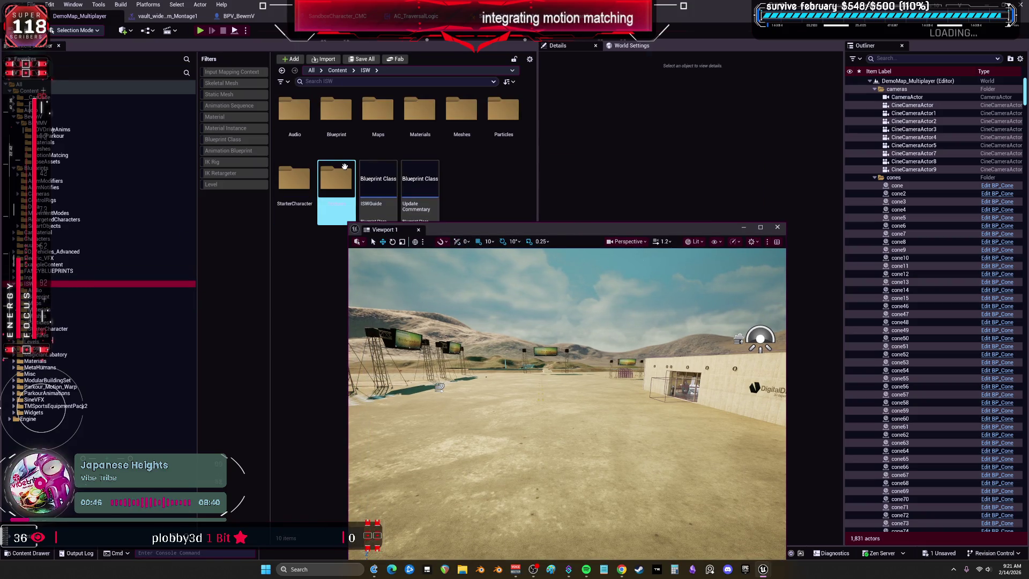
pyautogui.click(336, 113)
pyautogui.doubleClick(336, 113)
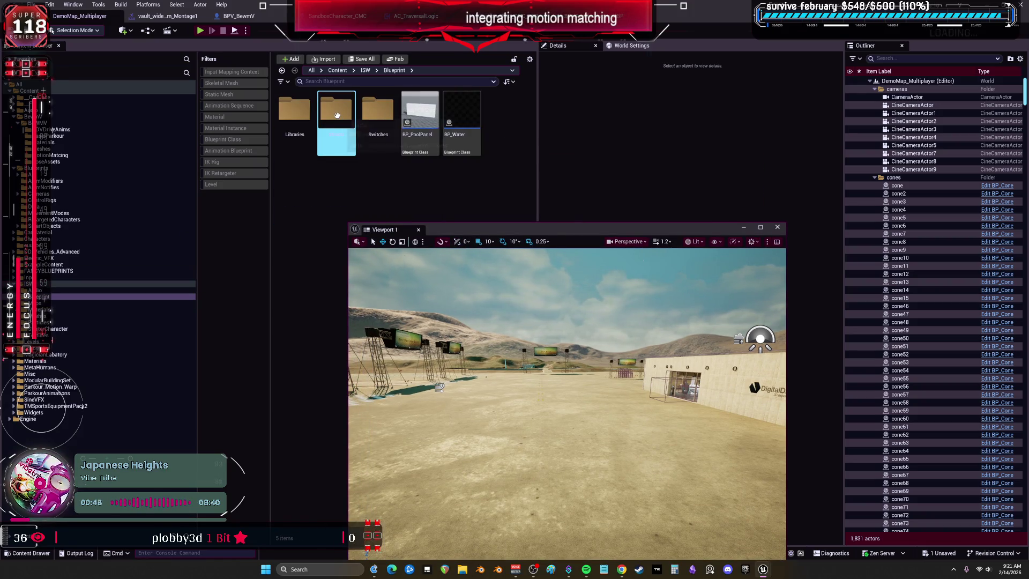
pyautogui.click(59, 308)
pyautogui.click(59, 296)
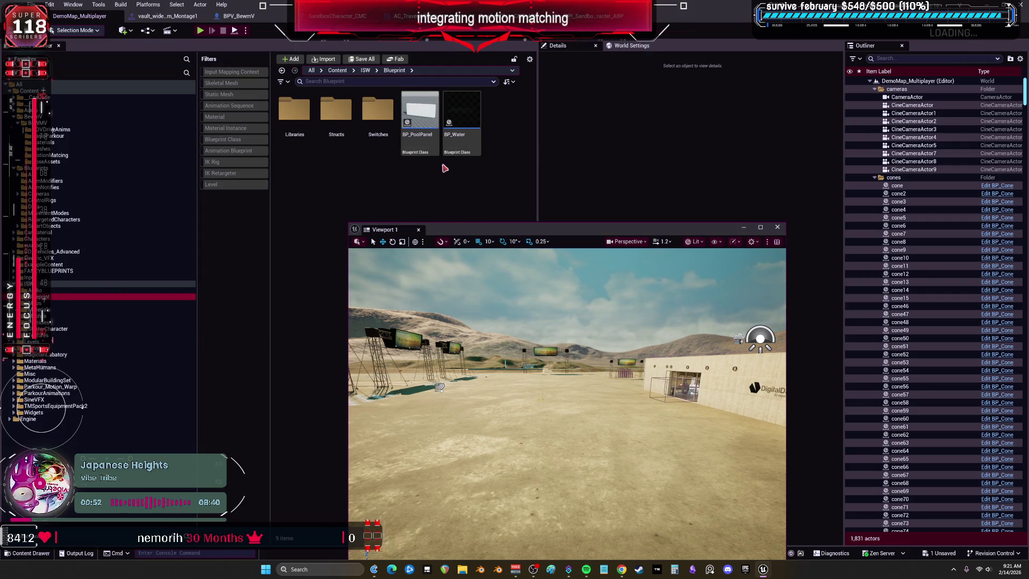
# Place a BP_PoolPanel wall and BP_Water beside it in the level
pyautogui.moveTo(419, 113); pyautogui.dragTo(536, 457)
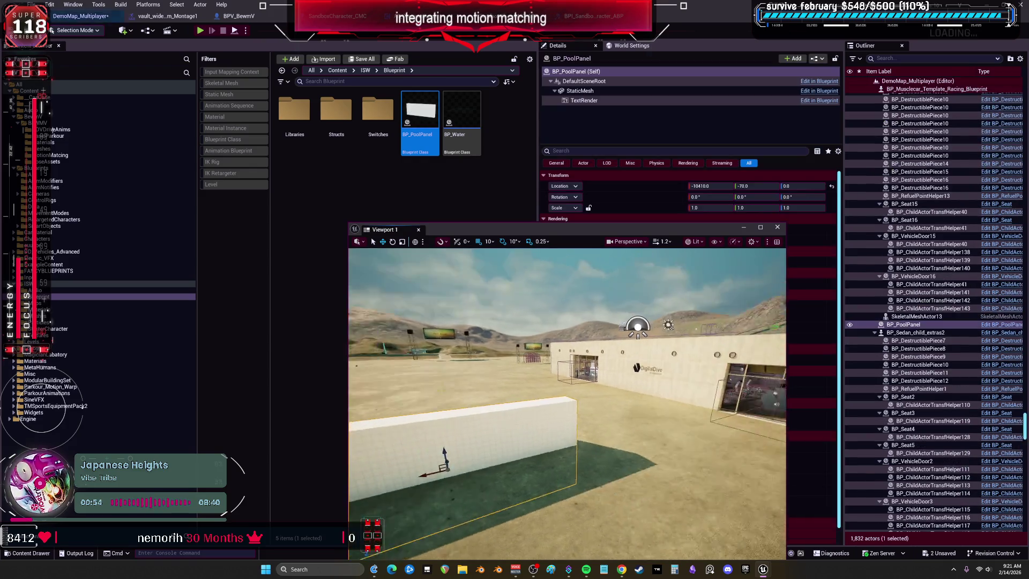
pyautogui.moveTo(567, 402)
pyautogui.mouseDown()
pyautogui.moveTo(526, 399)
pyautogui.moveTo(571, 400)
pyautogui.mouseUp()
pyautogui.moveTo(447, 142)
pyautogui.mouseDown()
pyautogui.moveTo(560, 472)
pyautogui.moveTo(534, 435)
pyautogui.mouseUp()
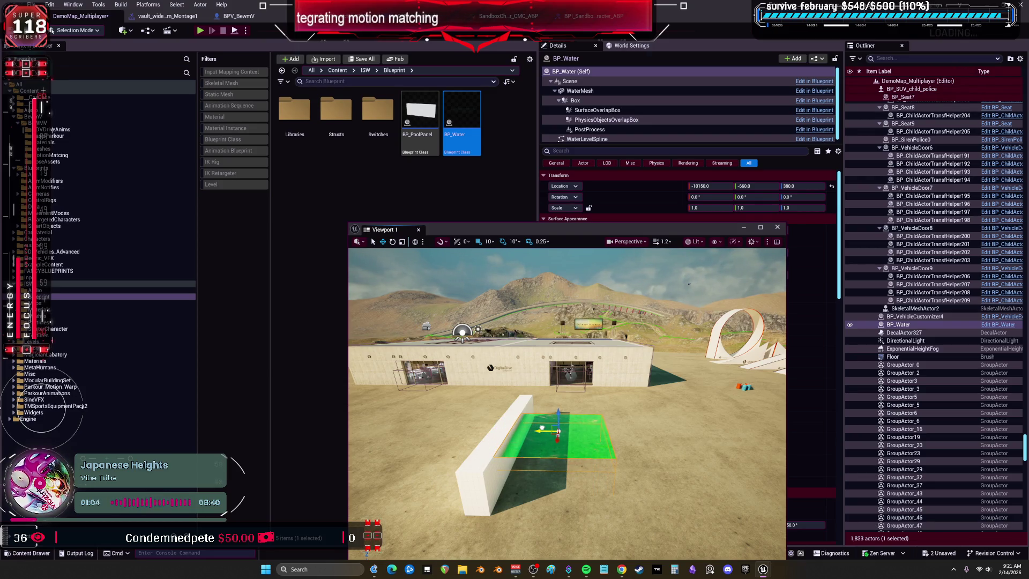
# Move the wall and water toward the building and duplicate the wall onto the pool's far side
pyautogui.keyDown('ctrl'); pyautogui.click(484, 468); pyautogui.keyUp('ctrl')
pyautogui.moveTo(507, 449)
pyautogui.mouseDown()
pyautogui.moveTo(518, 469)
pyautogui.moveTo(507, 450)
pyautogui.mouseUp()
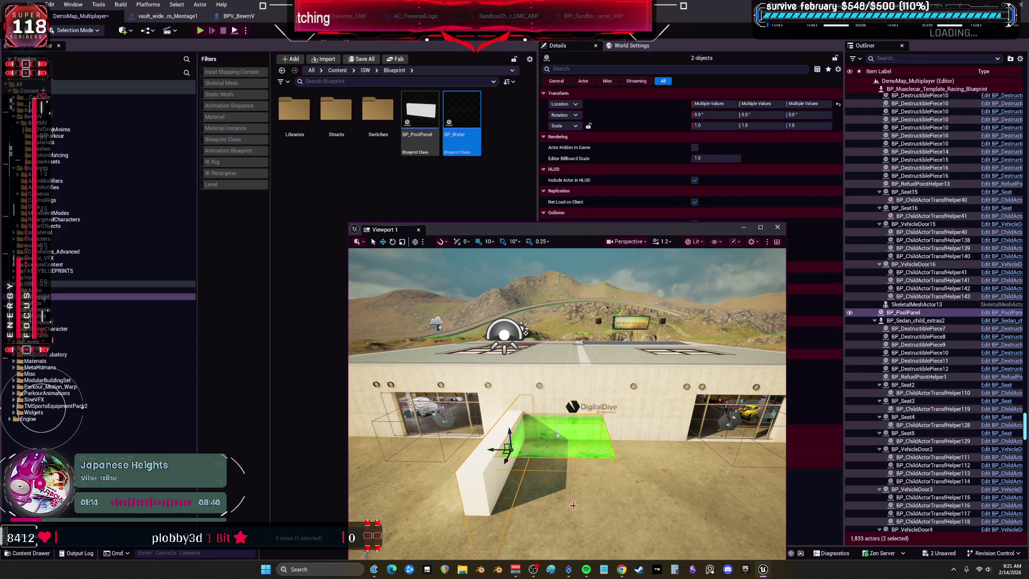
pyautogui.moveTo(573, 505)
pyautogui.mouseDown()
pyautogui.moveTo(616, 396)
pyautogui.moveTo(609, 403)
pyautogui.mouseUp()
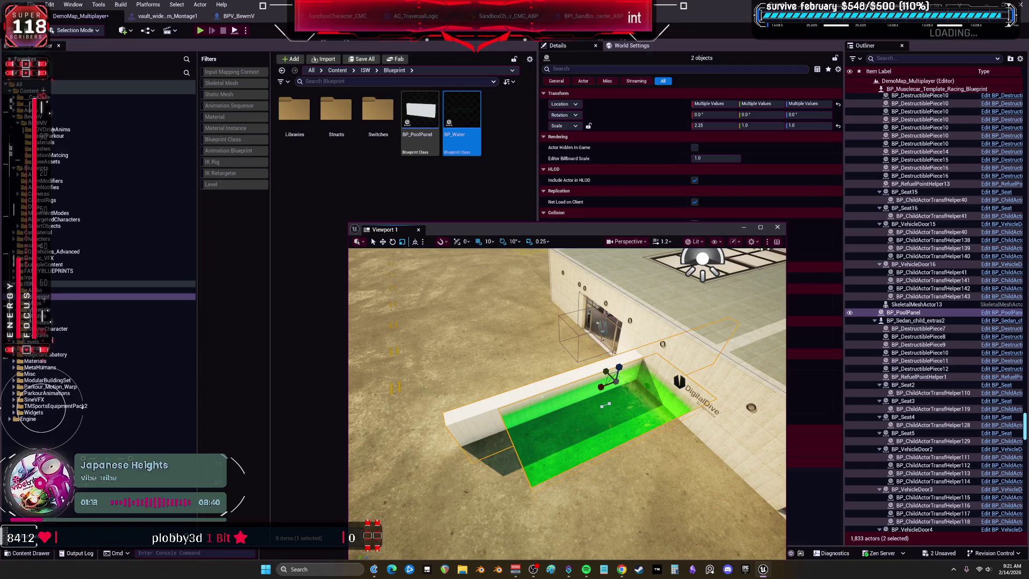
pyautogui.click(605, 406)
pyautogui.press('w')
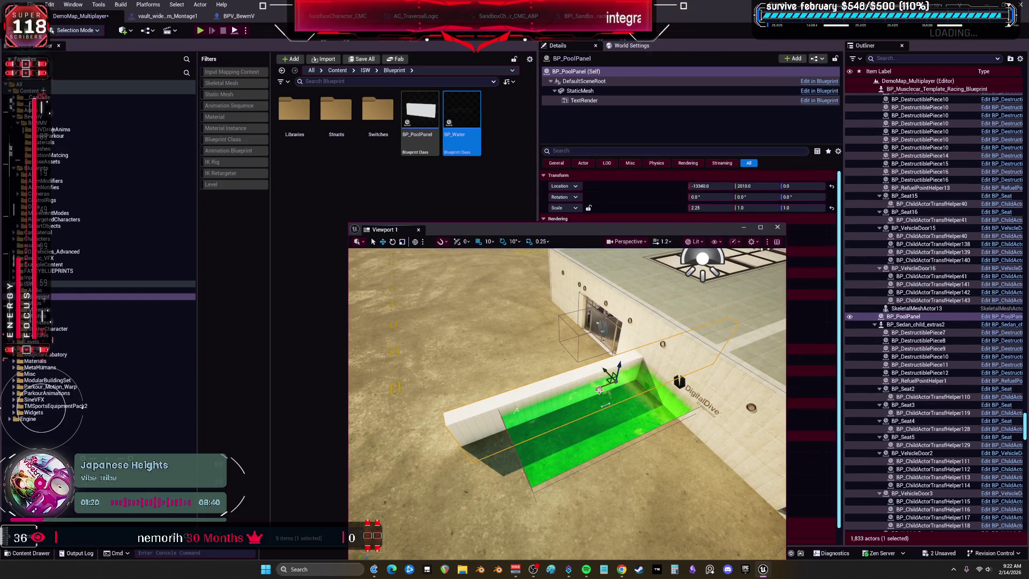
pyautogui.keyDown('alt'); pyautogui.moveTo(626, 370); pyautogui.dragTo(634, 368); pyautogui.keyUp('alt')
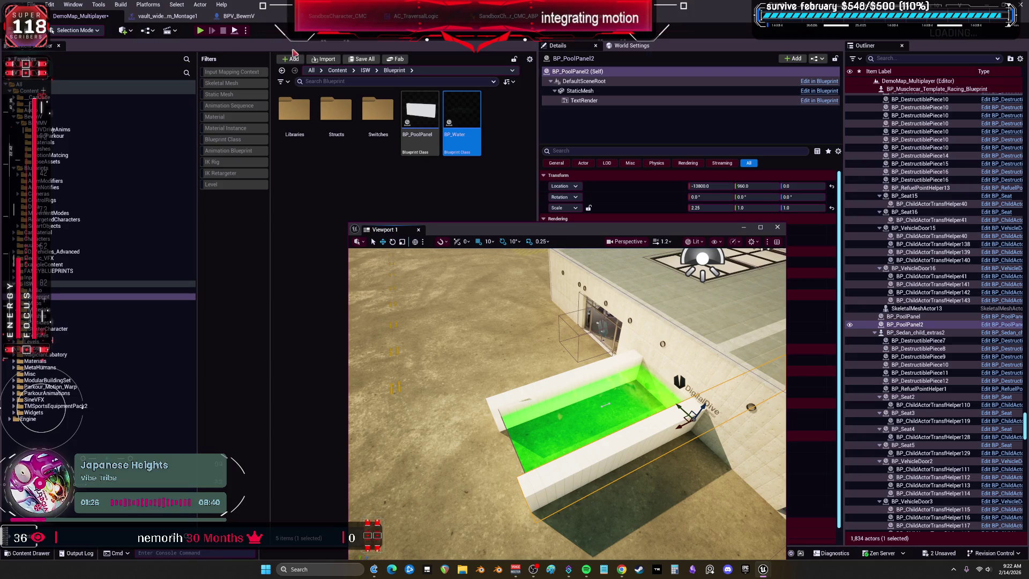
# Play the level and run the character between the pool walls and through the water, then stop
pyautogui.hotkey('alt', 'p')
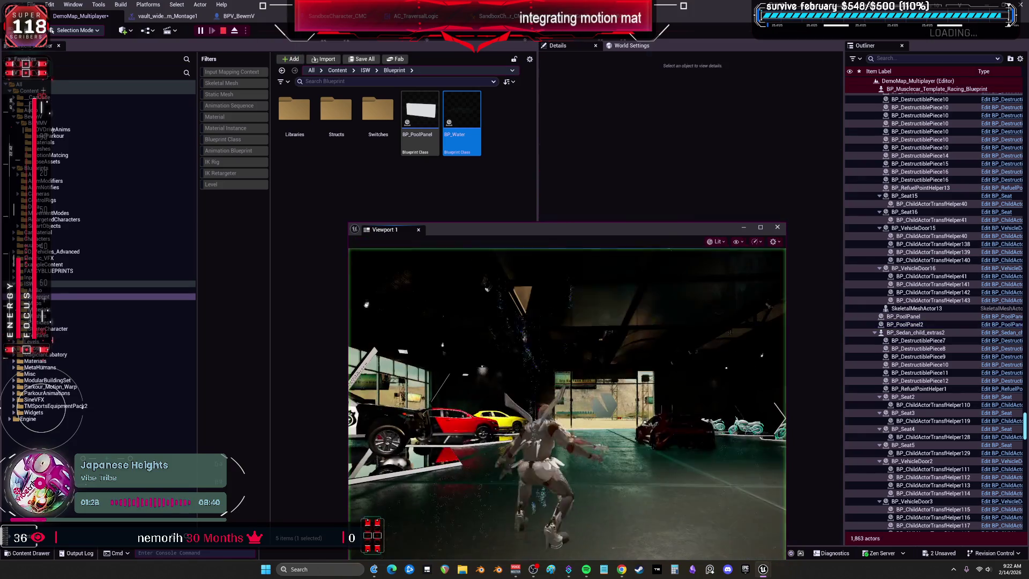
pyautogui.press('w')
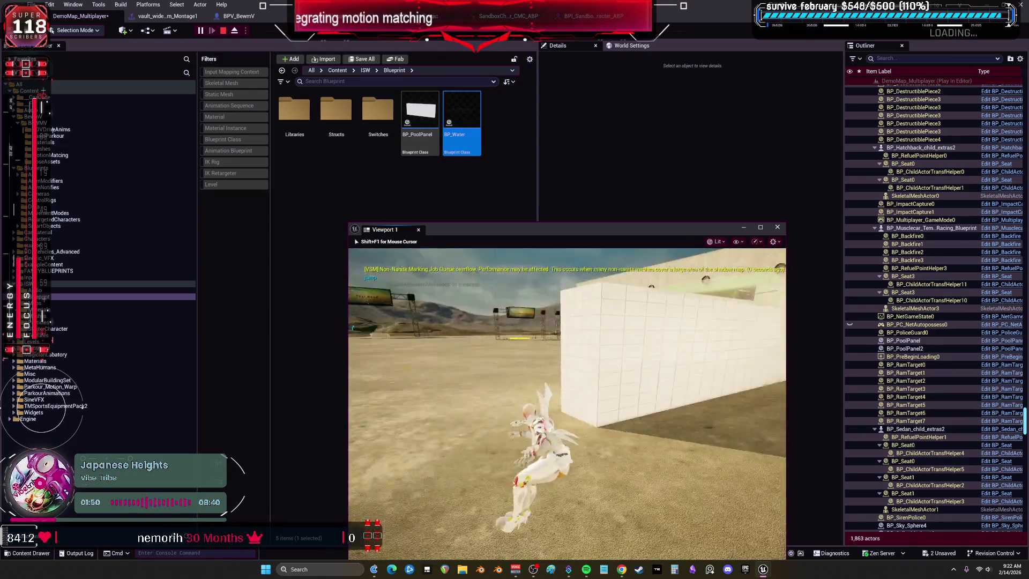
pyautogui.press('Escape')
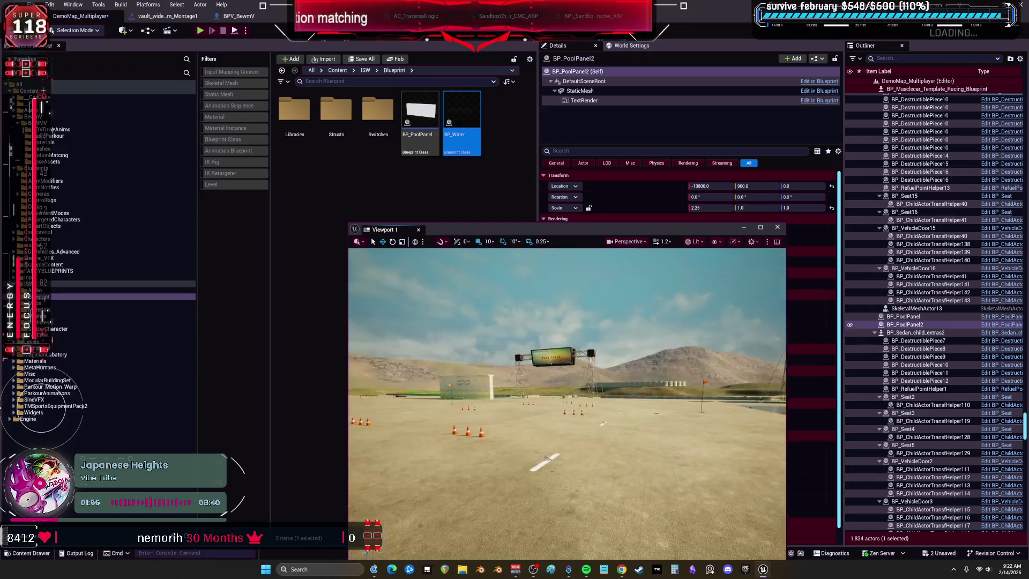
# Duplicate the pool wall into a new slab beside the pool, shortened to 0.5 X scale
pyautogui.press('w')
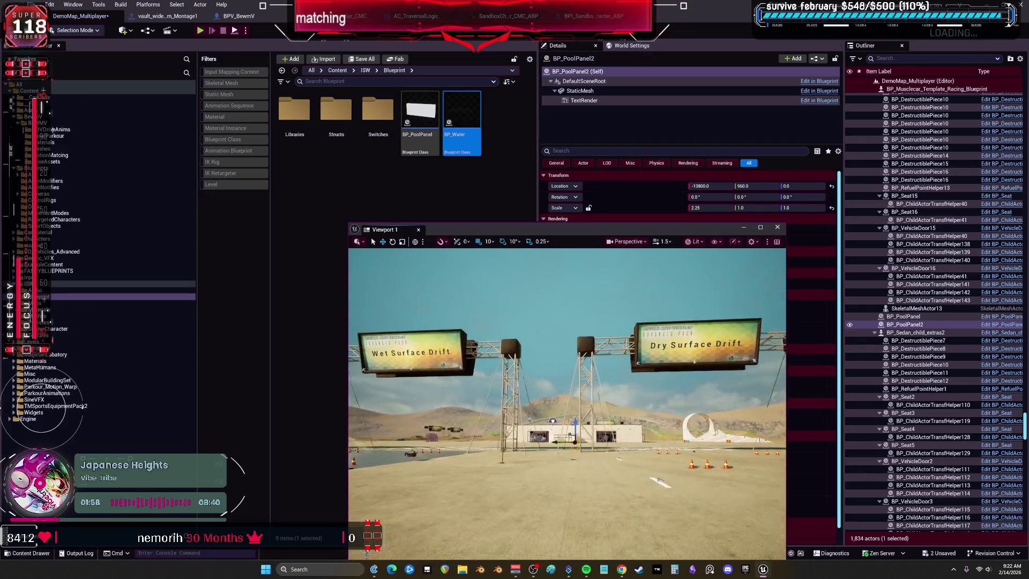
pyautogui.scroll(3, 567, 403)
pyautogui.scroll(-1, 567, 404)
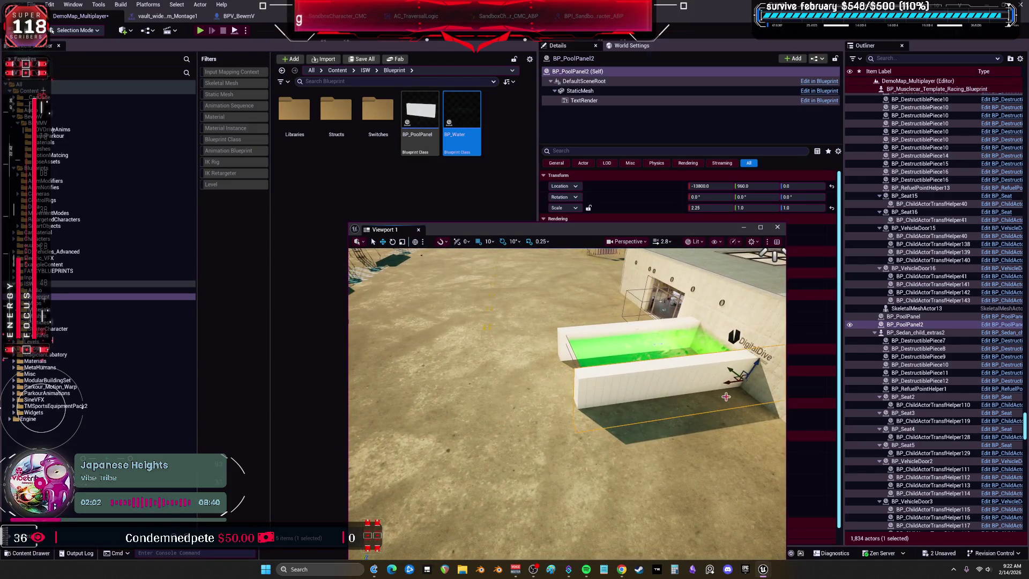
pyautogui.moveTo(726, 381)
pyautogui.mouseDown()
pyautogui.moveTo(606, 391)
pyautogui.moveTo(525, 378)
pyautogui.moveTo(539, 410)
pyautogui.moveTo(459, 426)
pyautogui.moveTo(610, 414)
pyautogui.moveTo(593, 397)
pyautogui.mouseUp()
pyautogui.press('w')
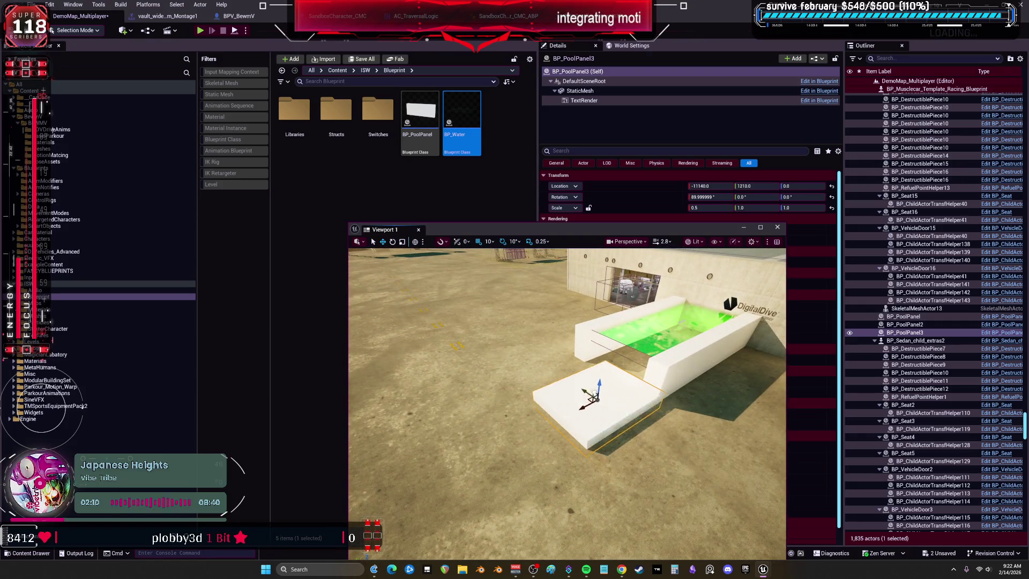